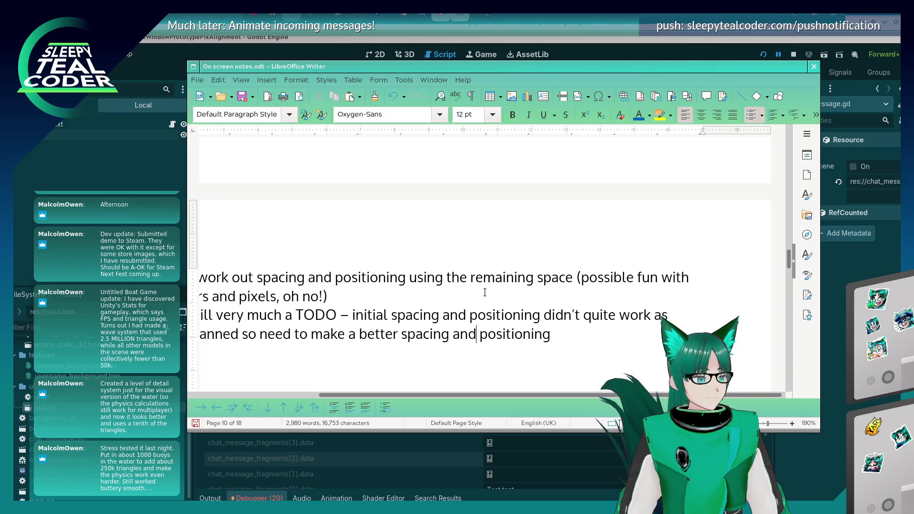
Fix the TODO line so it ends with 'positioning code.'.
key("BackSpace")
key("BackSpace")
key("End")
type("code.")
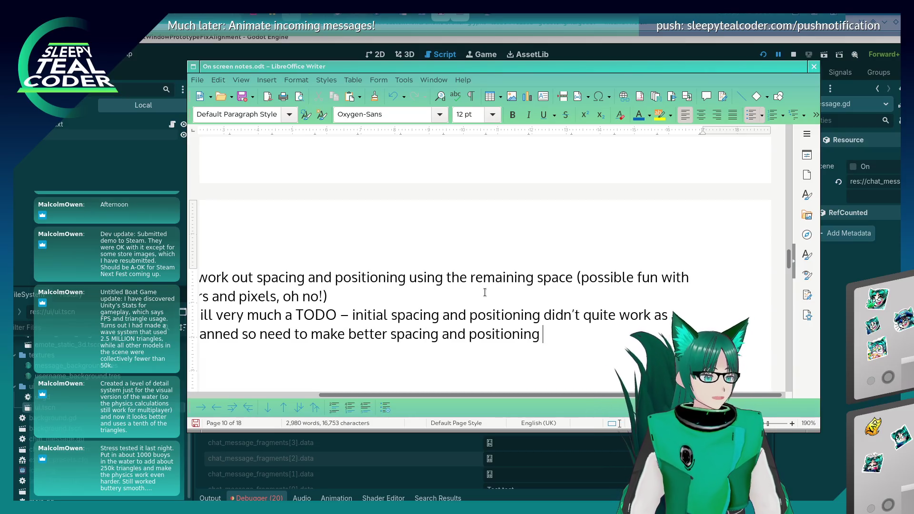
key("Home")
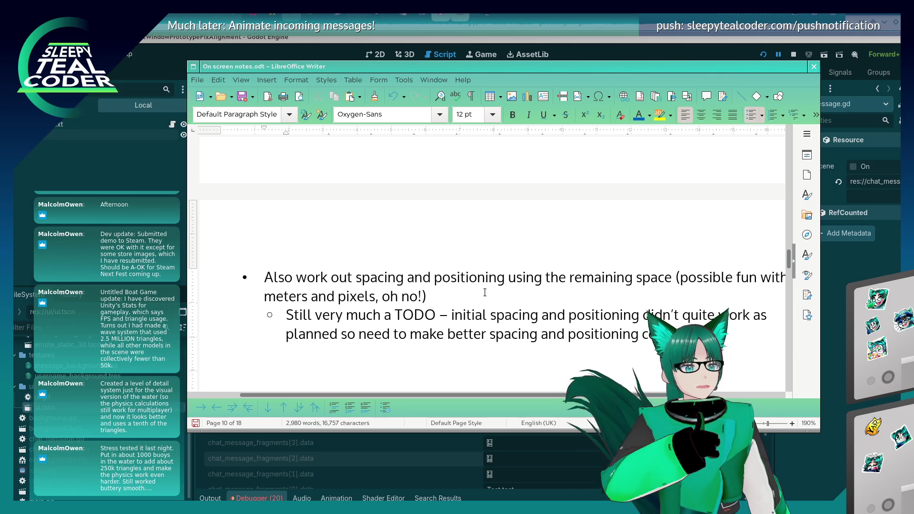
Add sub-bullets 'Use V2 states to implement and layout.' and 'Remove V1 states when it is working.'.
key("End")
key("Return")
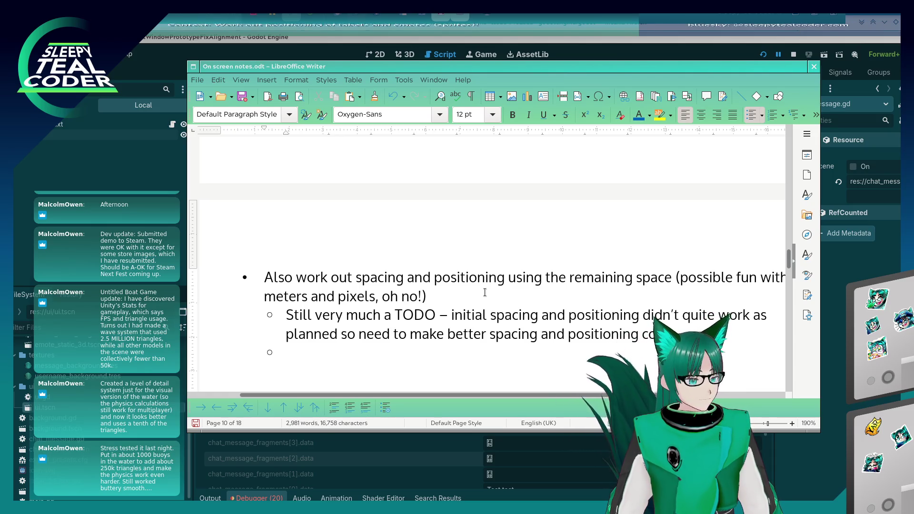
type("U")
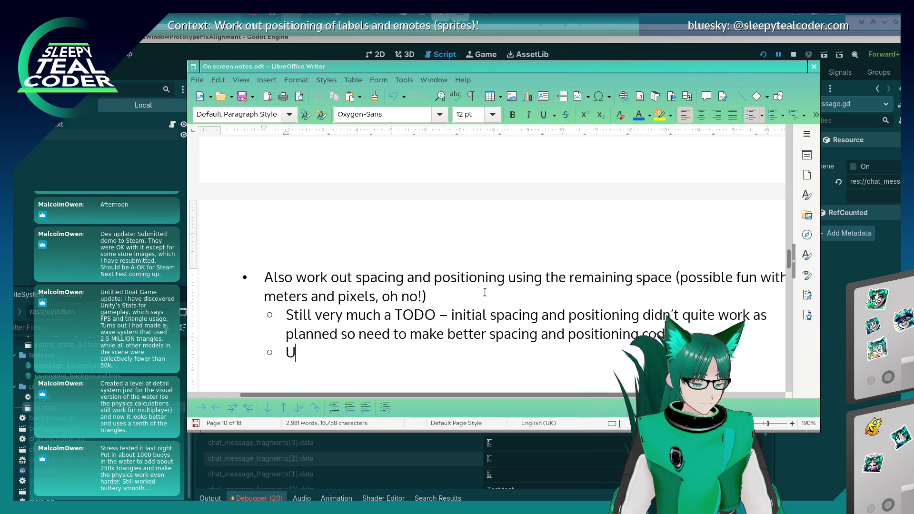
type("se V2 states to ")
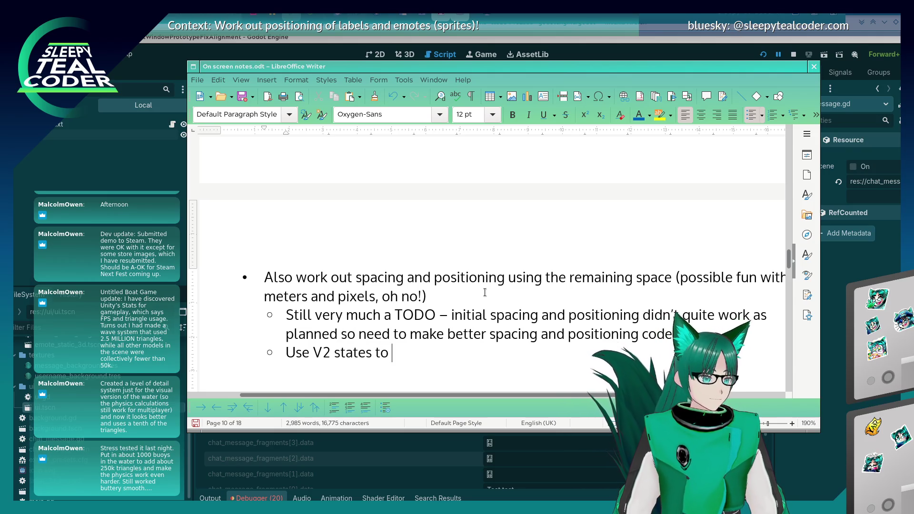
type("implement and")
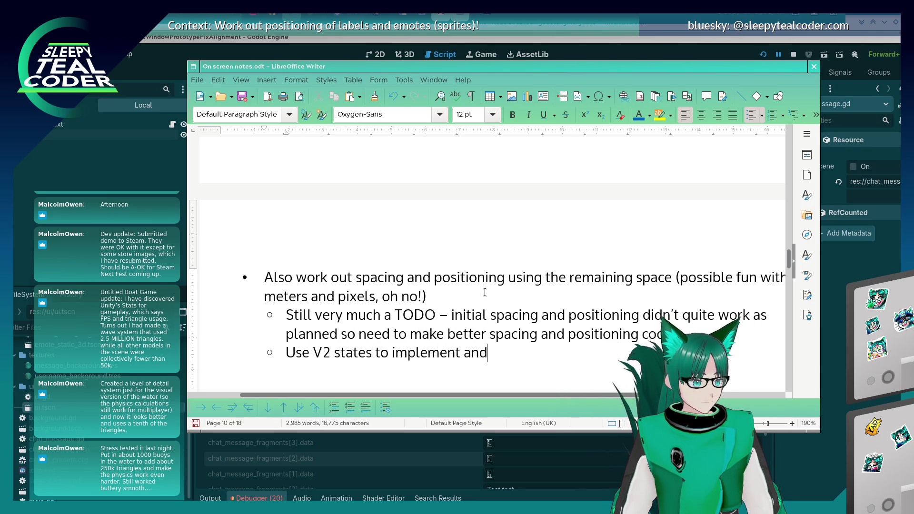
type(" layout.")
key("Return")
type("R")
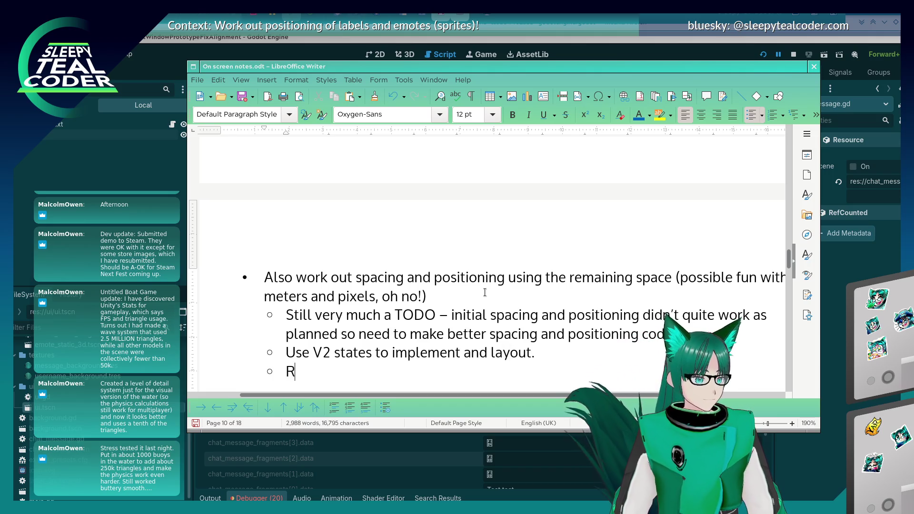
type("emove V1 states ")
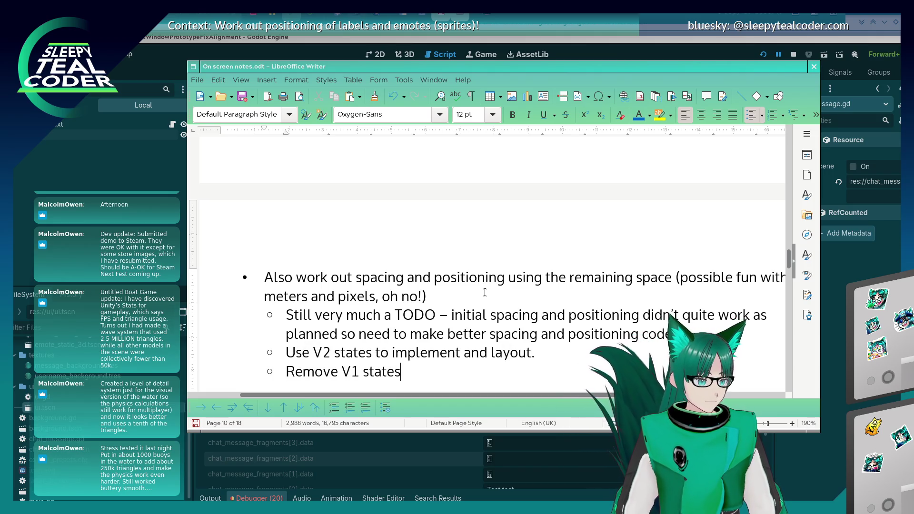
type("when it is working.")
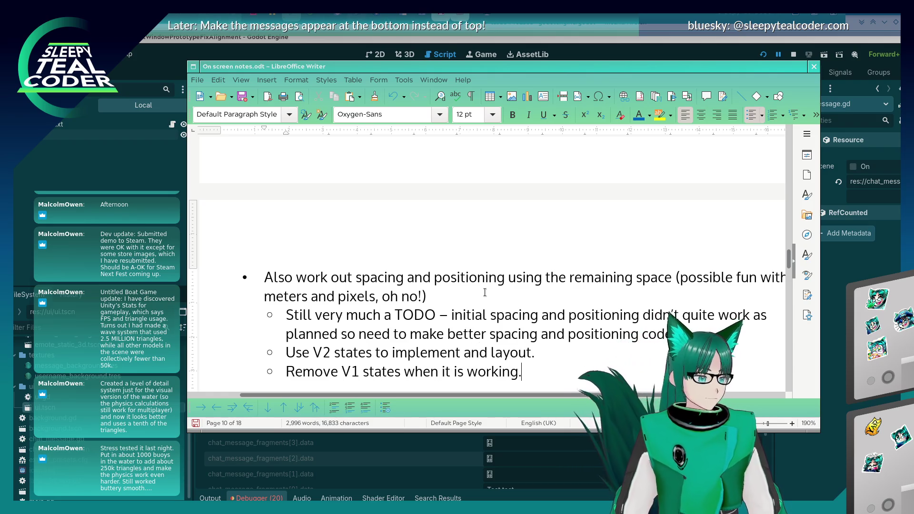
scroll(485, 292, "down", 1)
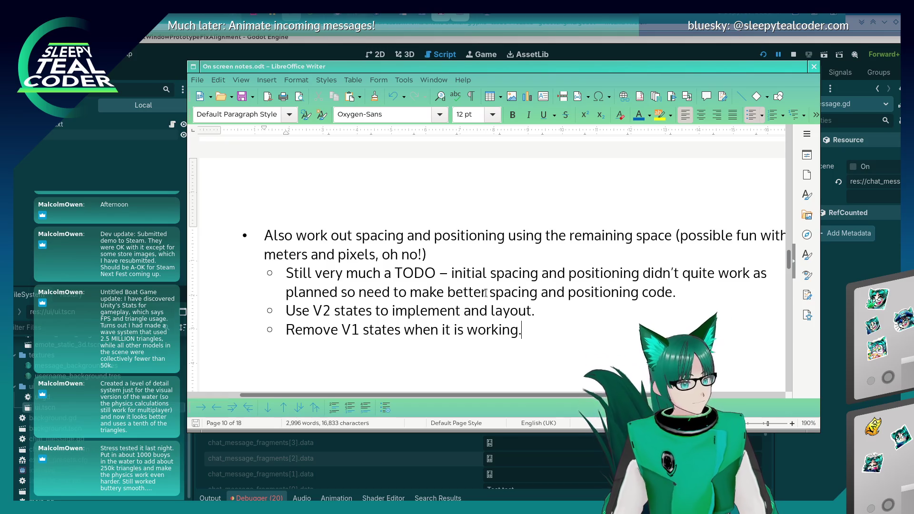
Review the three new sub-points under the spacing task and save the notes with Ctrl+S.
scroll(465, 325, "up", 10)
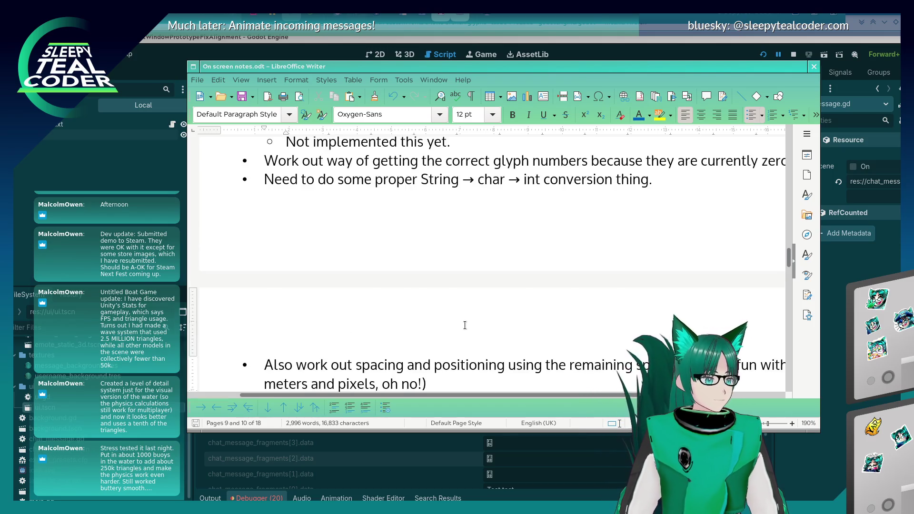
scroll(465, 325, "up", 3)
scroll(465, 324, "down", 12)
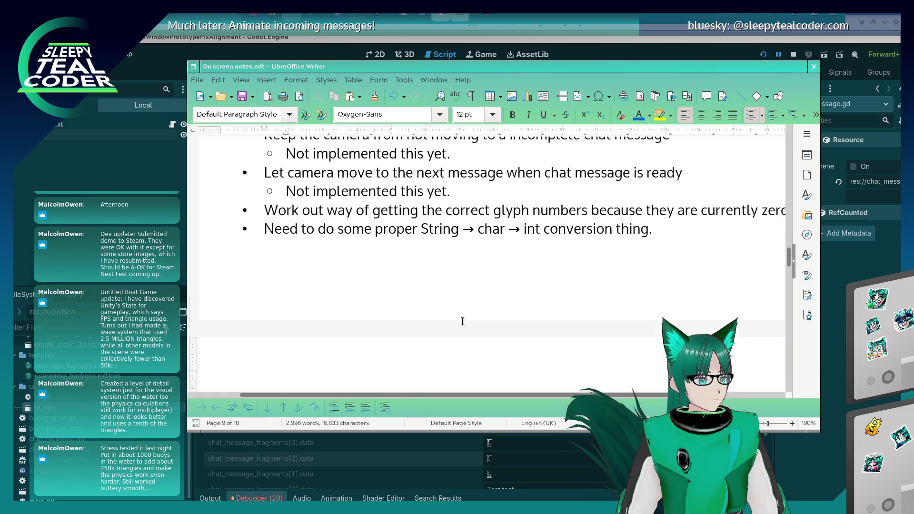
scroll(494, 343, "down", 2)
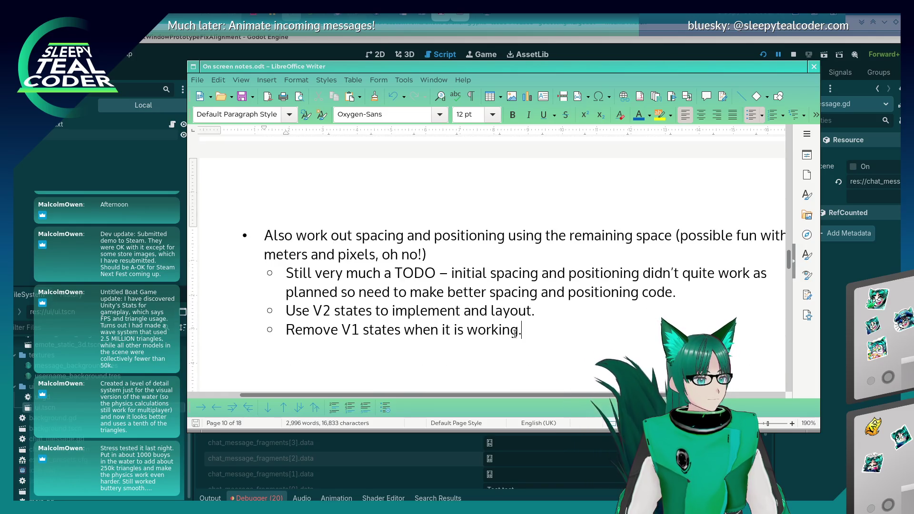
key("ctrl+s")
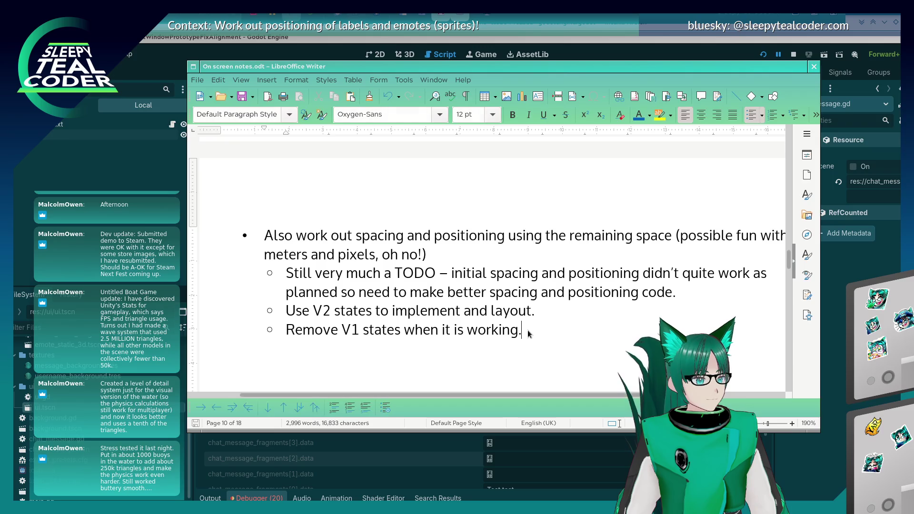
left_click(672, 292)
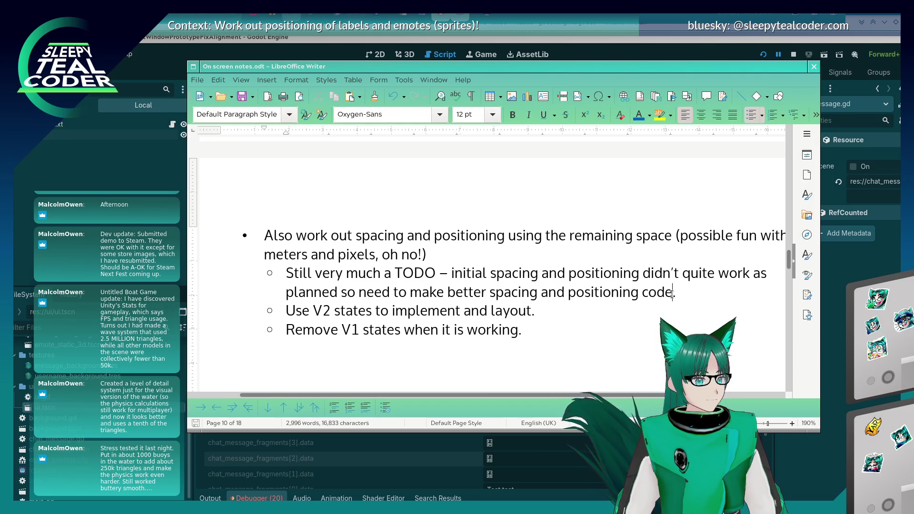
left_click(535, 255)
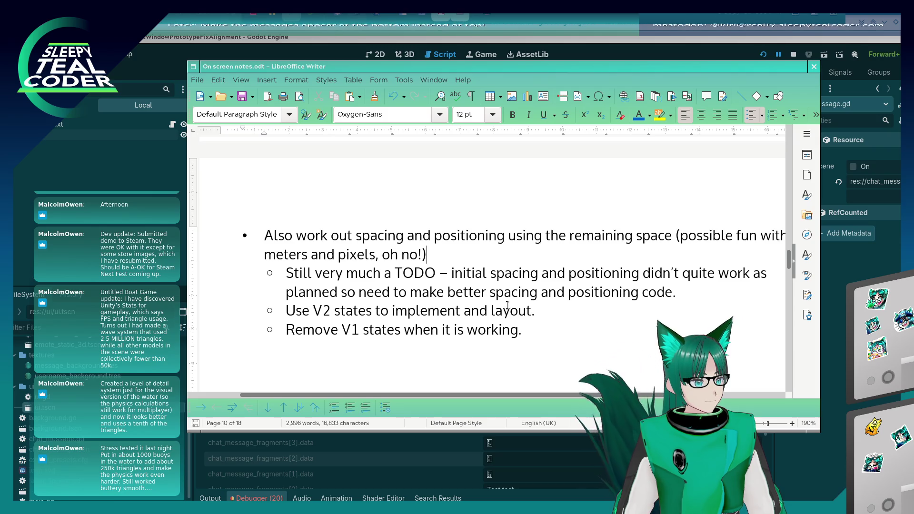
Save the notes document again and scroll through the bullets.
key("ctrl+s")
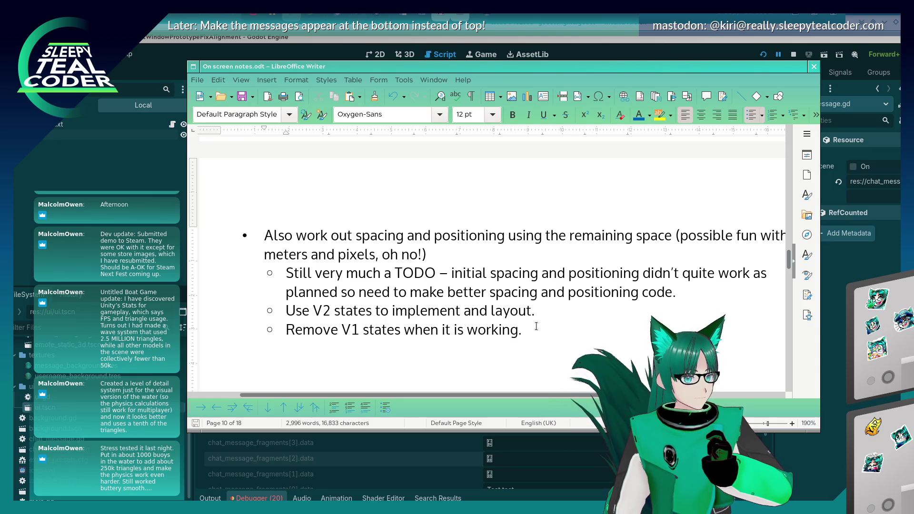
scroll(536, 326, "up", 3)
scroll(536, 326, "up", 5)
scroll(536, 326, "down", 10)
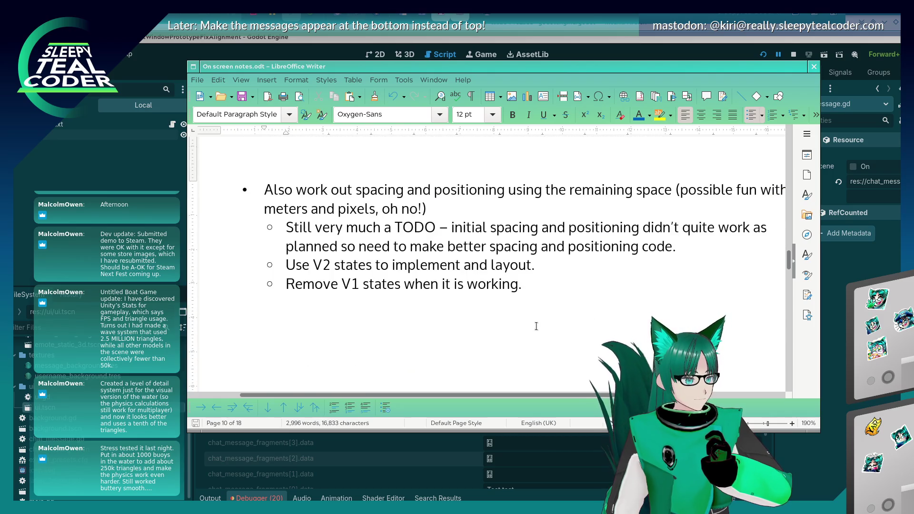
scroll(536, 326, "up", 10)
scroll(536, 327, "down", 10)
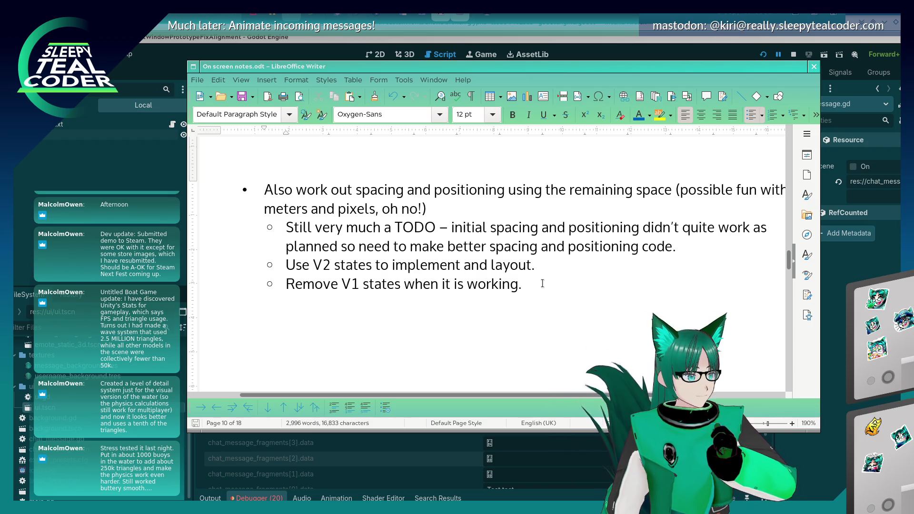
Check the ends of the sub-bullets, then switch away from Writer back to Godot.
left_click(544, 265)
left_click(673, 246)
left_click(527, 205)
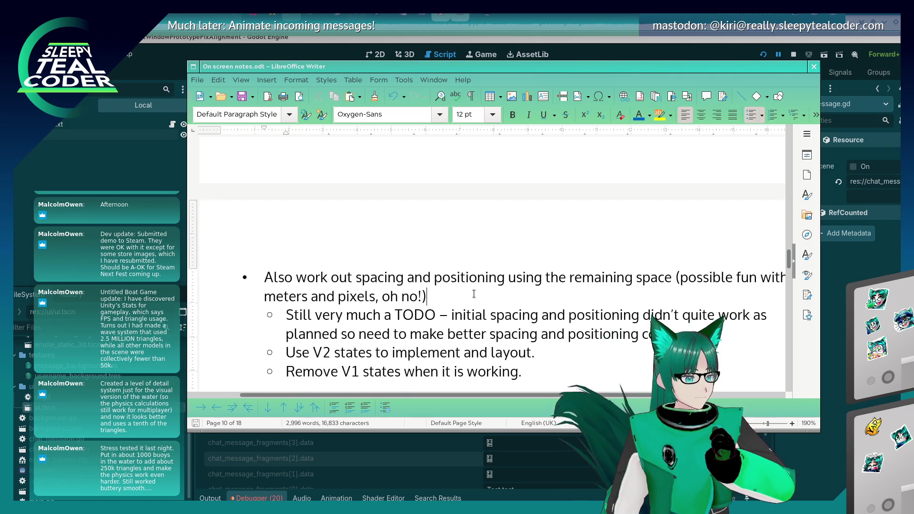
scroll(474, 205, "up", 5)
scroll(474, 294, "down", 5)
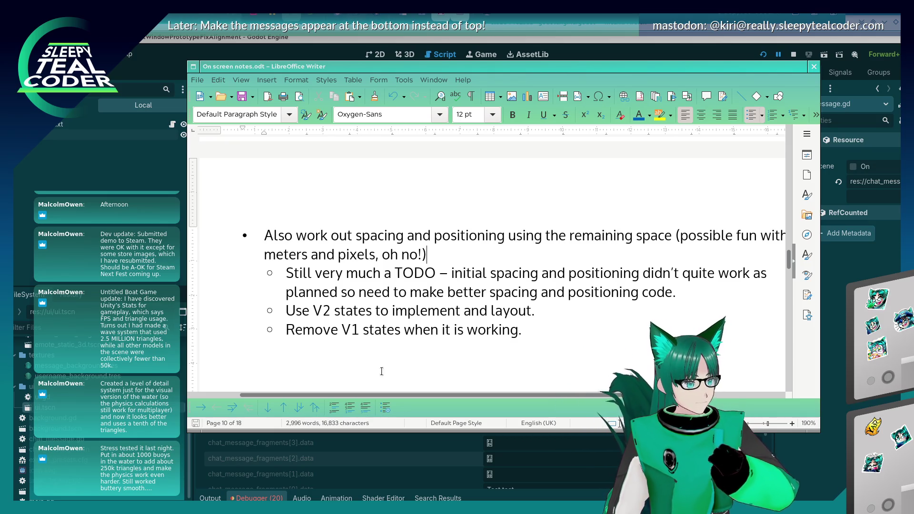
left_click(530, 333)
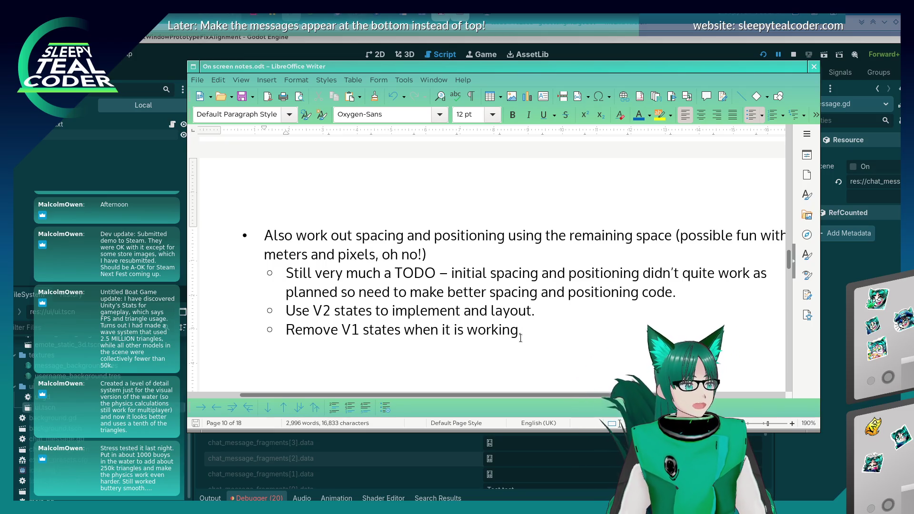
key("alt+Tab")
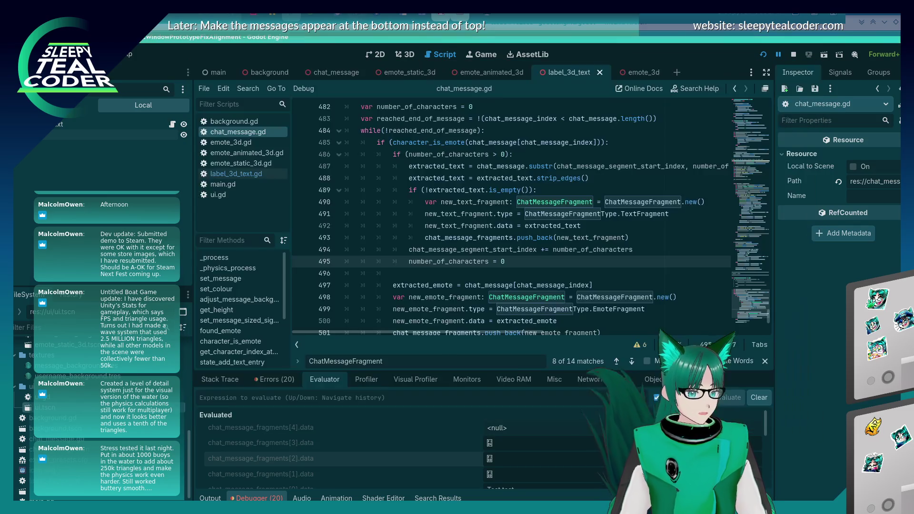
Skim the splitting code in chat_message.gd and run the chat window prototype, focusing its message field.
scroll(507, 284, "down", 3)
scroll(507, 284, "up", 3)
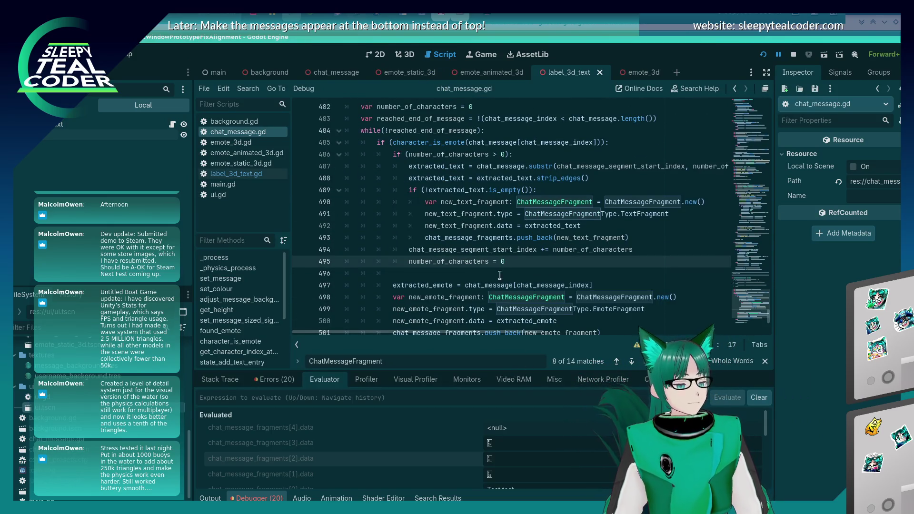
scroll(489, 273, "down", 1)
scroll(489, 273, "down", 3)
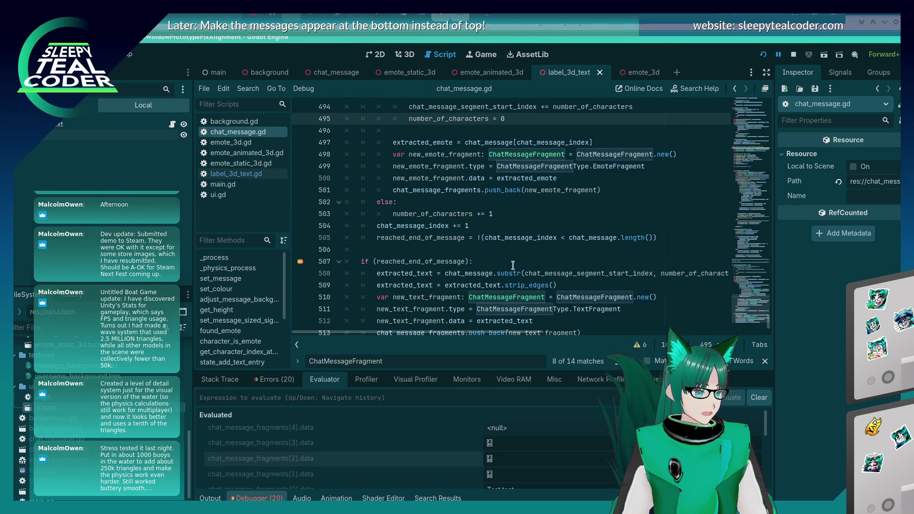
left_click(764, 55)
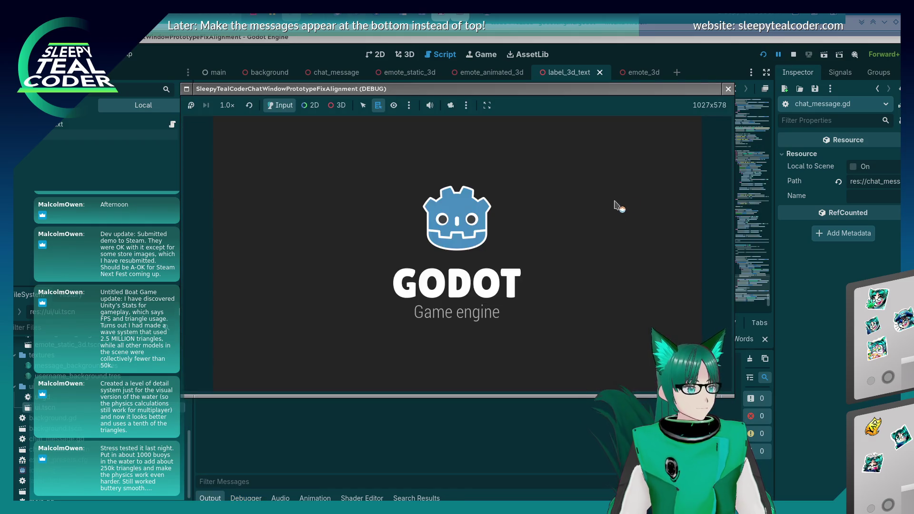
left_click(648, 197)
Replace the trailing test words with three emotes plus 'Yarrrrrr' and send it to hit line 507.
key("ctrl+shift+Left")
key("ctrl+shift+Left")
key("ctrl+shift+Left")
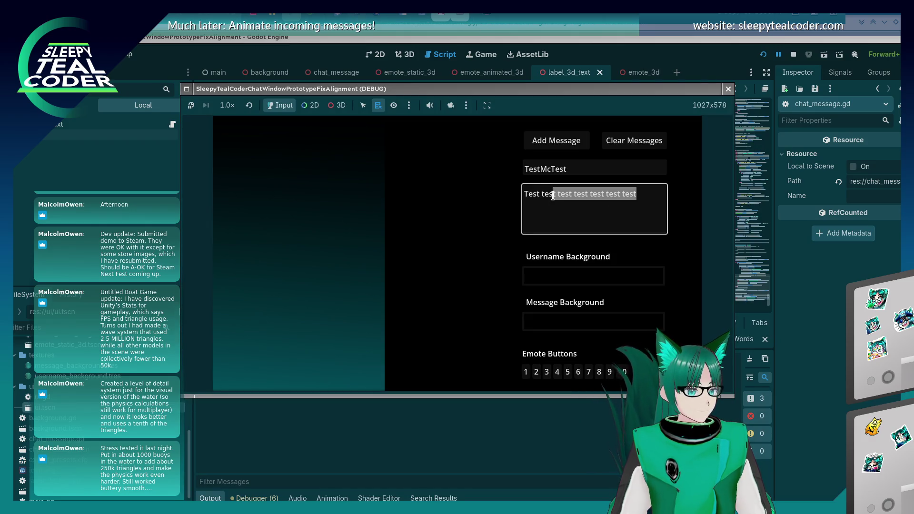
key("BackSpace")
left_click(548, 371)
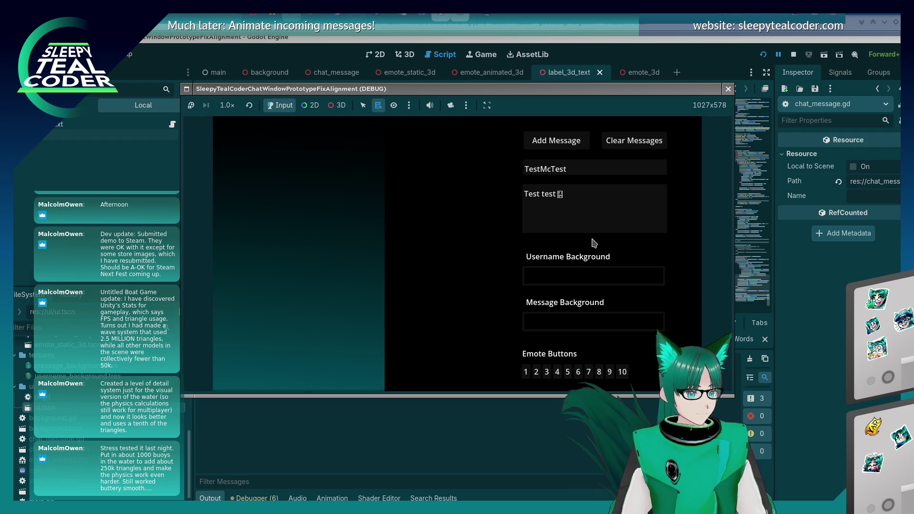
left_click(627, 207)
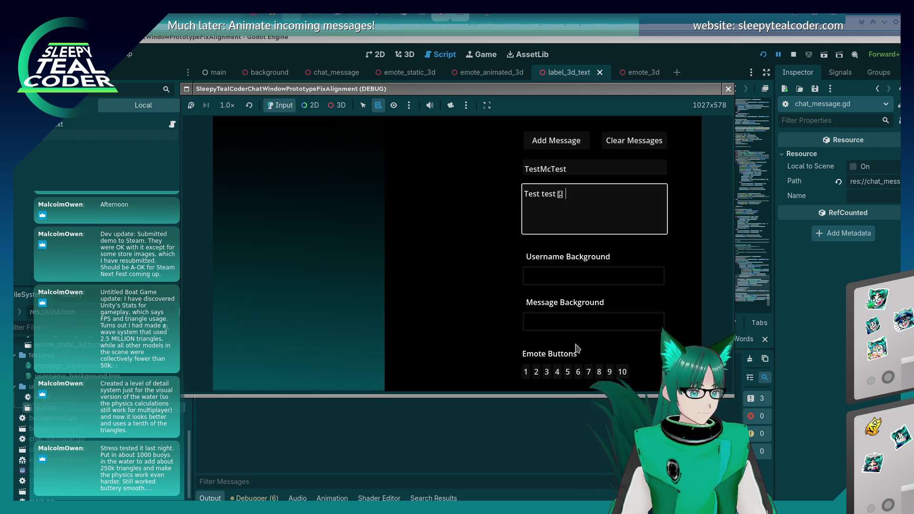
left_click(568, 372)
left_click(589, 210)
type("Yarrrrrr")
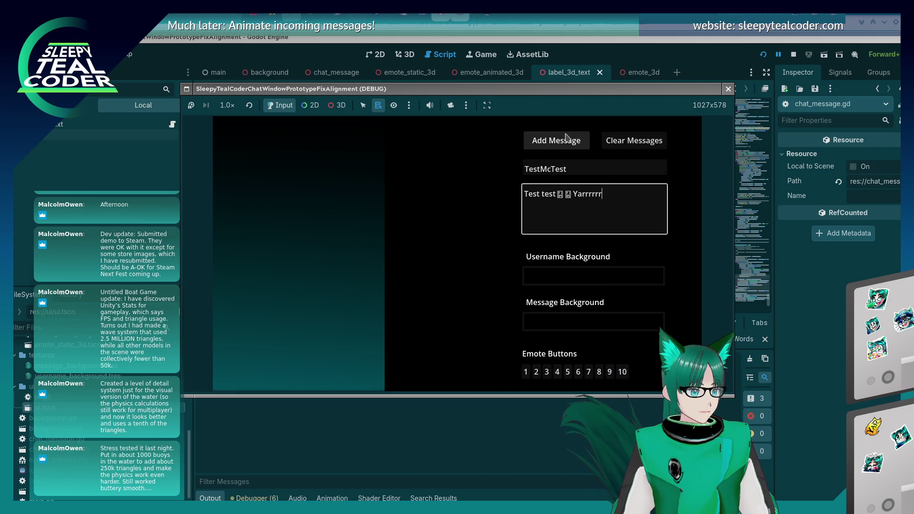
left_click(555, 141)
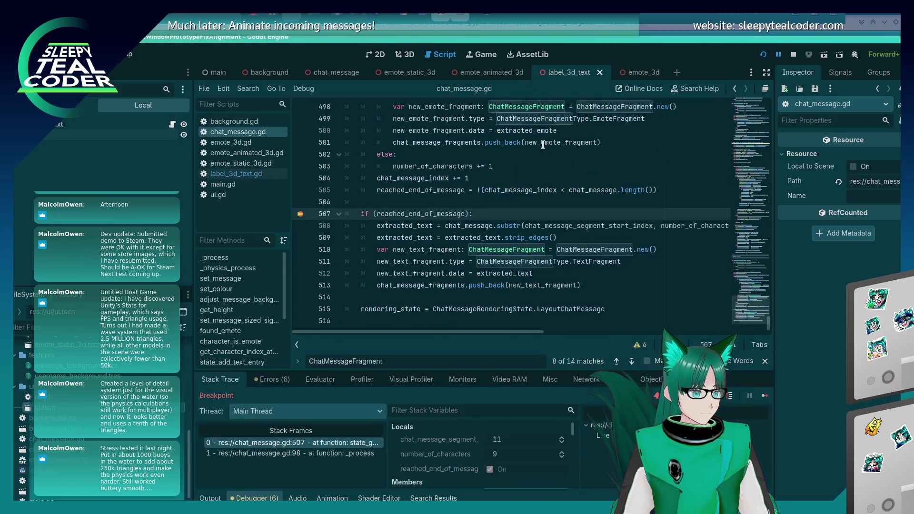
In the Evaluator, evaluate chat_message_fragments[0].data and the next fragments' data.
scroll(421, 258, "up", 2)
mouse_move(438, 212)
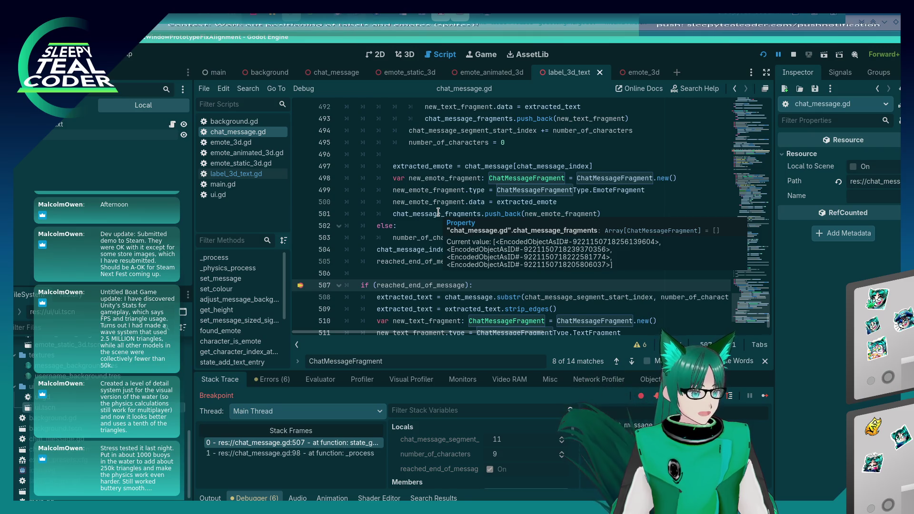
left_click(325, 384)
type("chat_message_fragments[4].data")
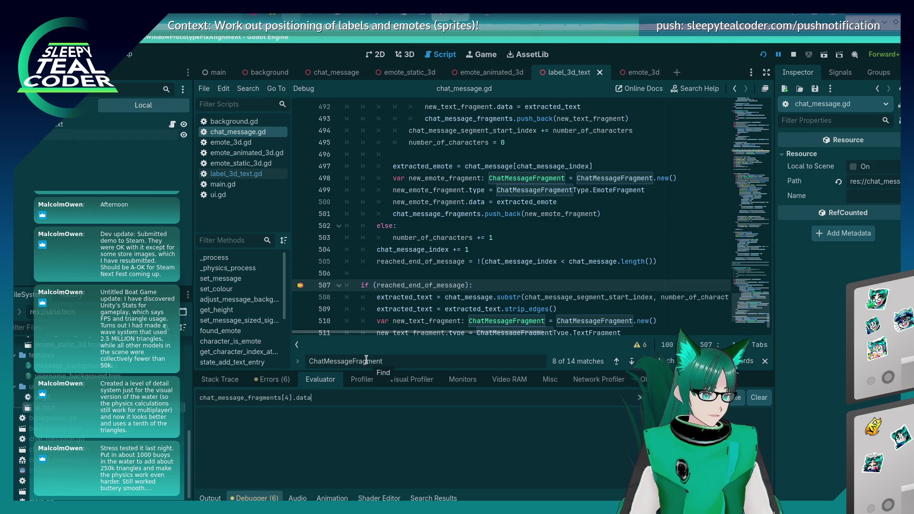
key("Left")
key("Left")
key("BackSpace")
type("0")
key("Return")
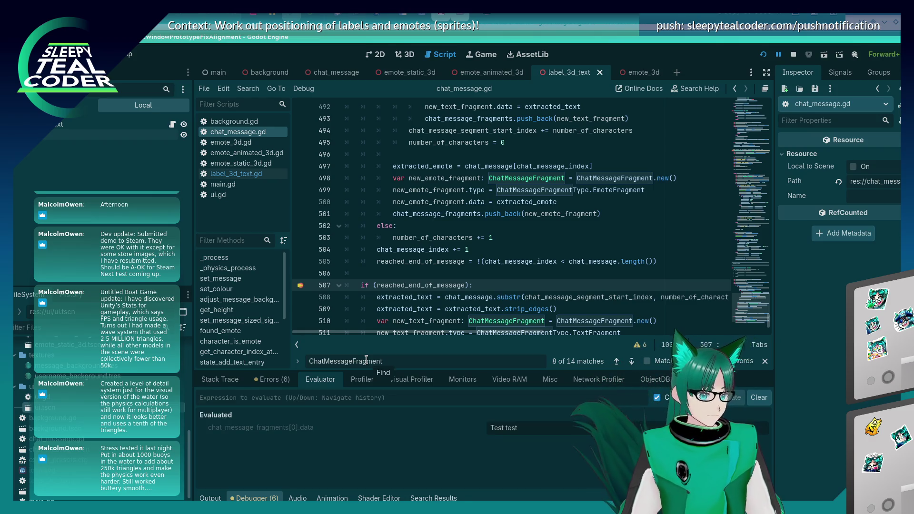
key("Return")
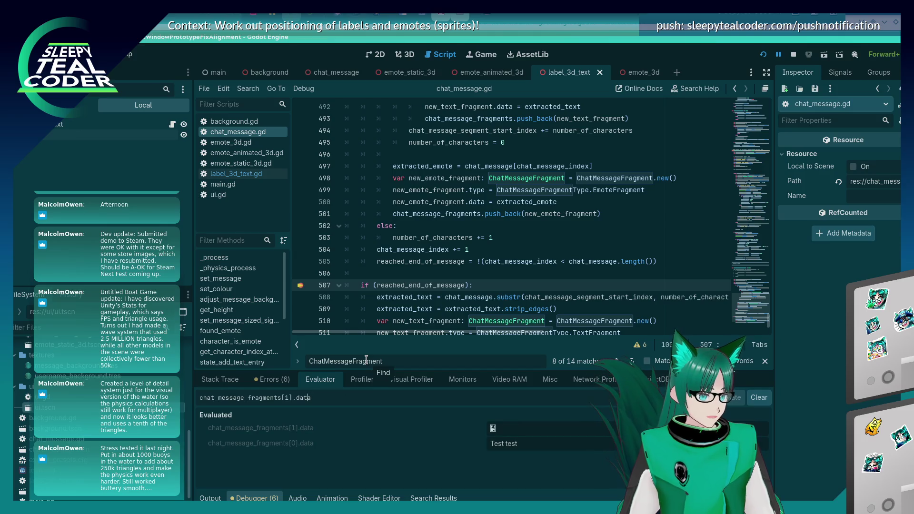
key("Return")
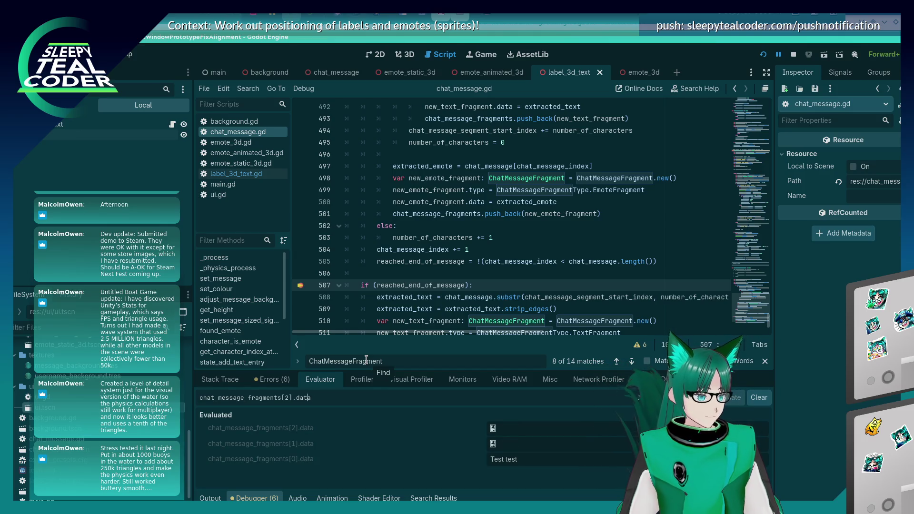
Evaluate chat_message_fragments[3].data and [4].data to confirm the three emote fragments.
key("BackSpace")
type("3")
key("End")
key("Return")
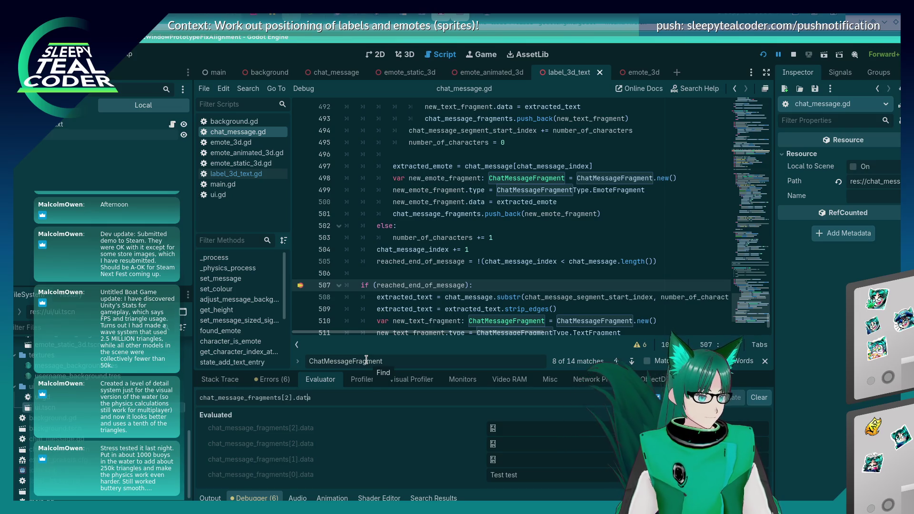
key("Left")
key("Left")
key("Left")
key("BackSpace")
type("3")
key("Return")
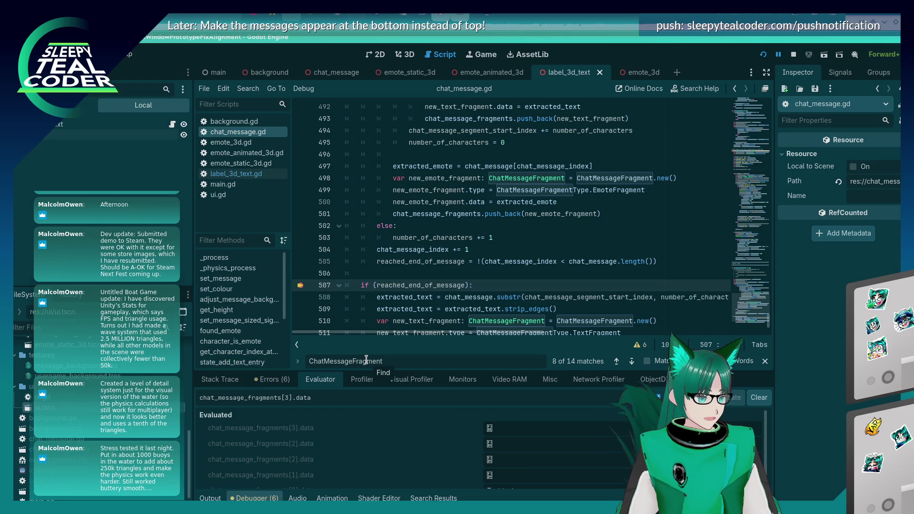
key("BackSpace")
type("4")
key("Return")
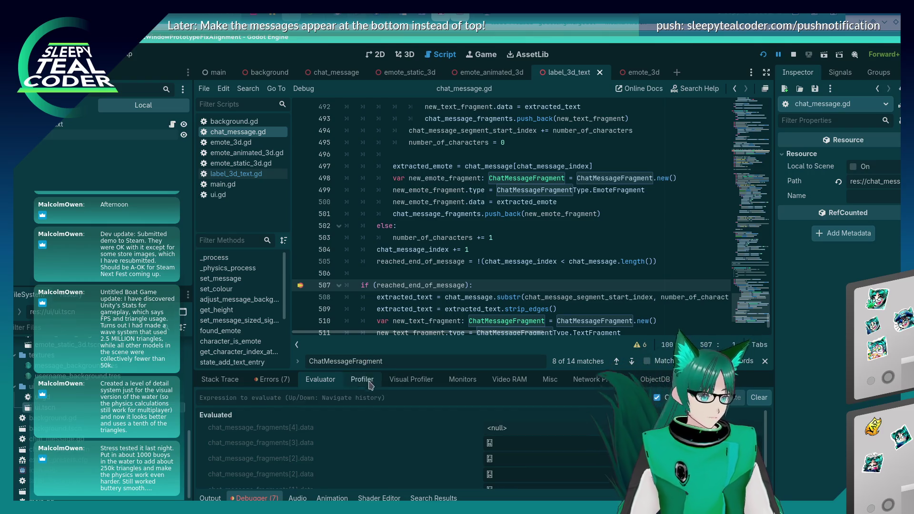
right_click(347, 461)
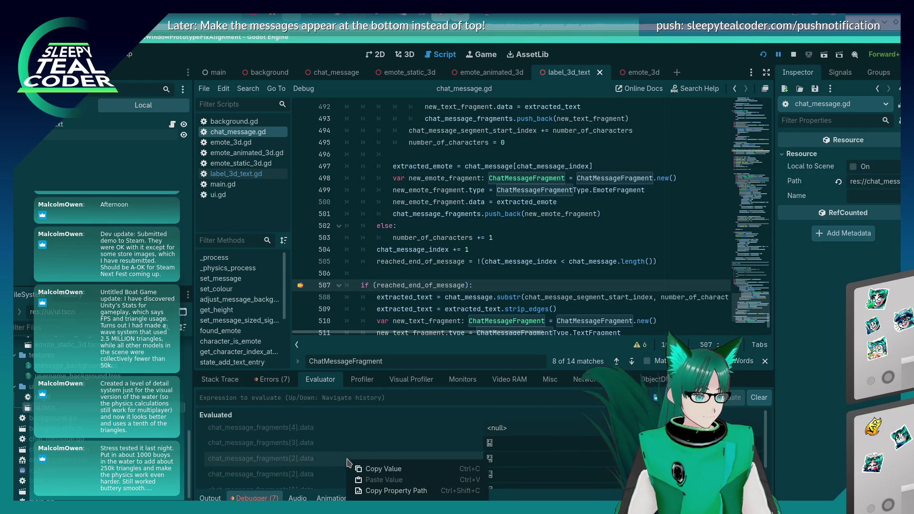
left_click(347, 460)
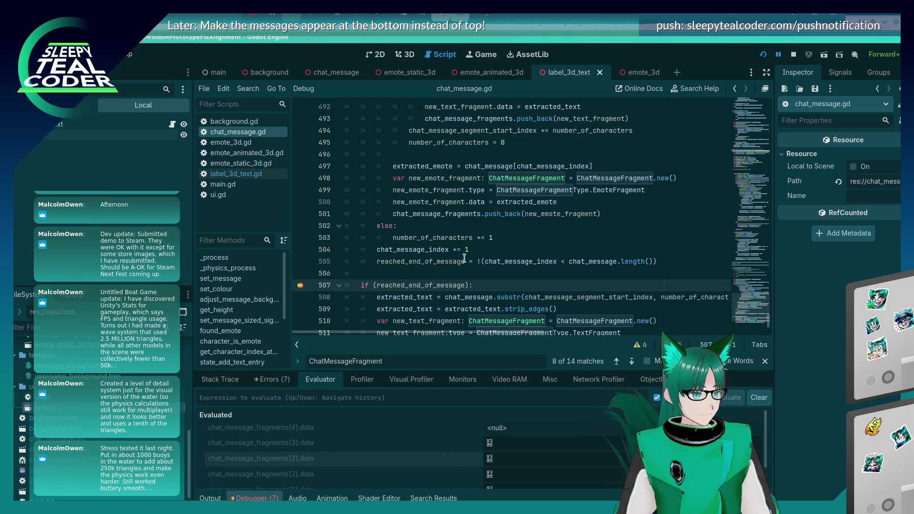
Review the loop code around the push_back call and the emote check on line 486.
scroll(464, 258, "up", 2)
scroll(465, 258, "up", 1)
mouse_move(524, 231)
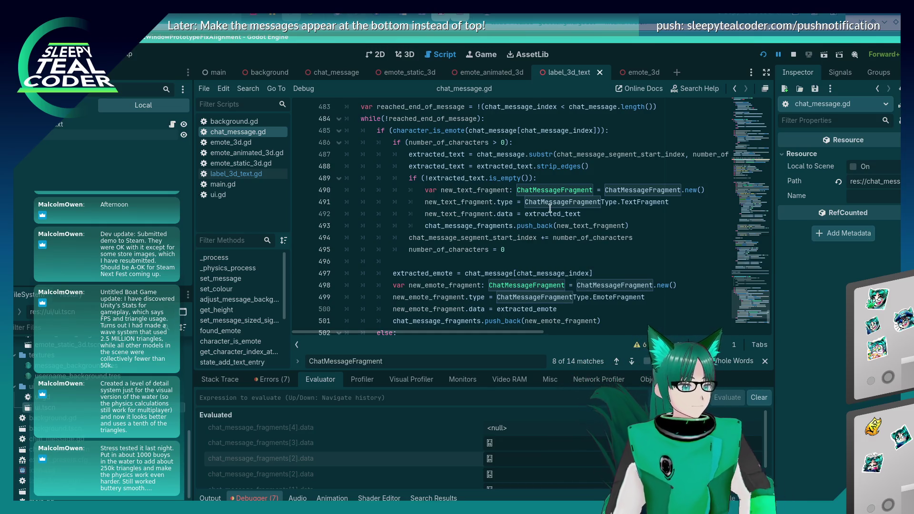
left_click(546, 224)
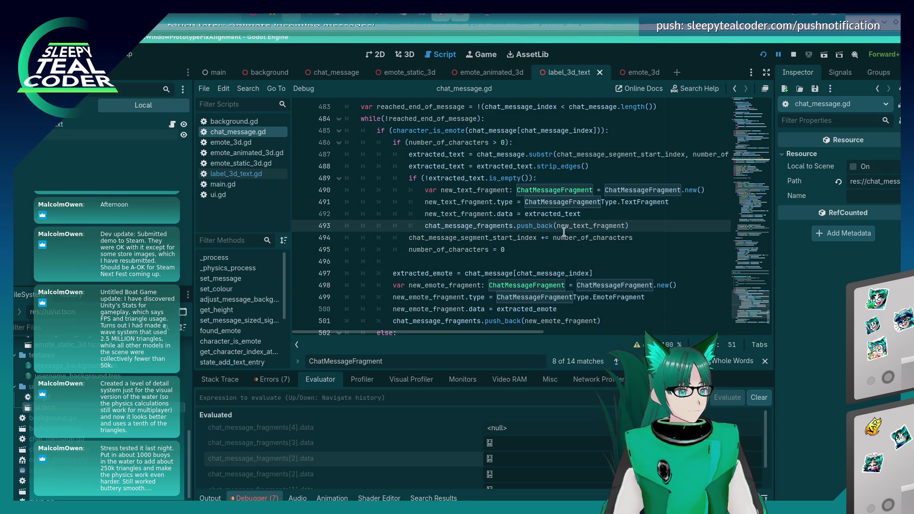
left_click(458, 141)
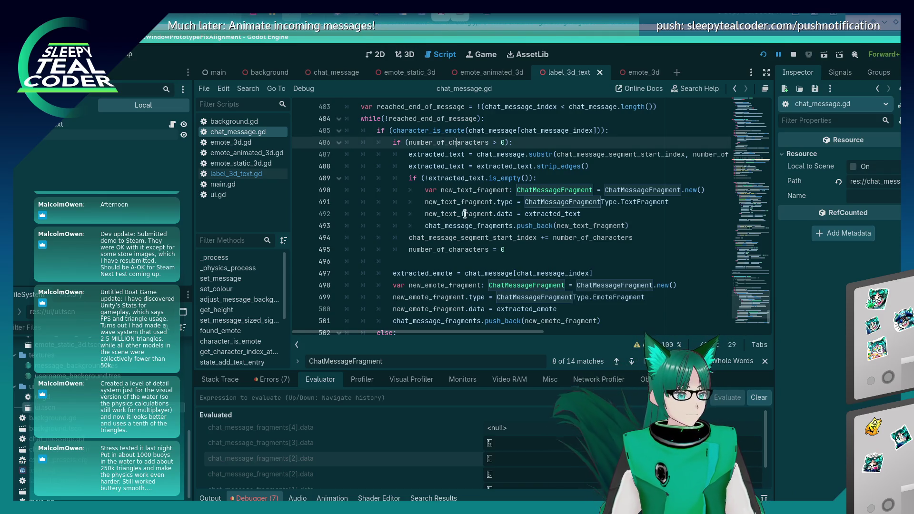
scroll(463, 211, "down", 3)
scroll(462, 211, "up", 4)
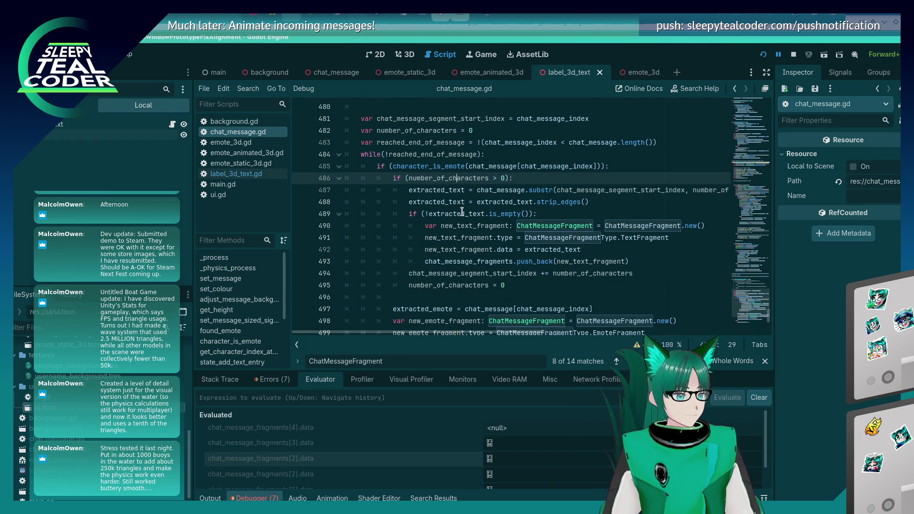
scroll(462, 211, "down", 6)
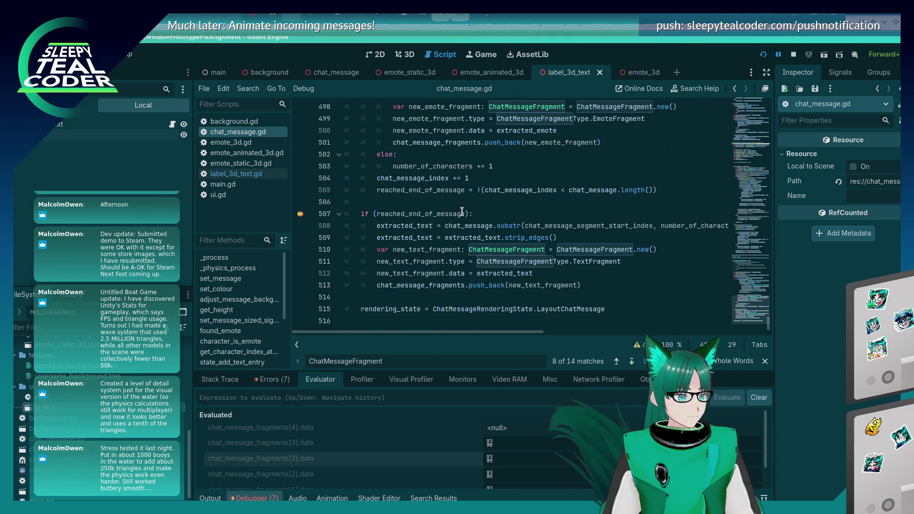
scroll(462, 212, "up", 7)
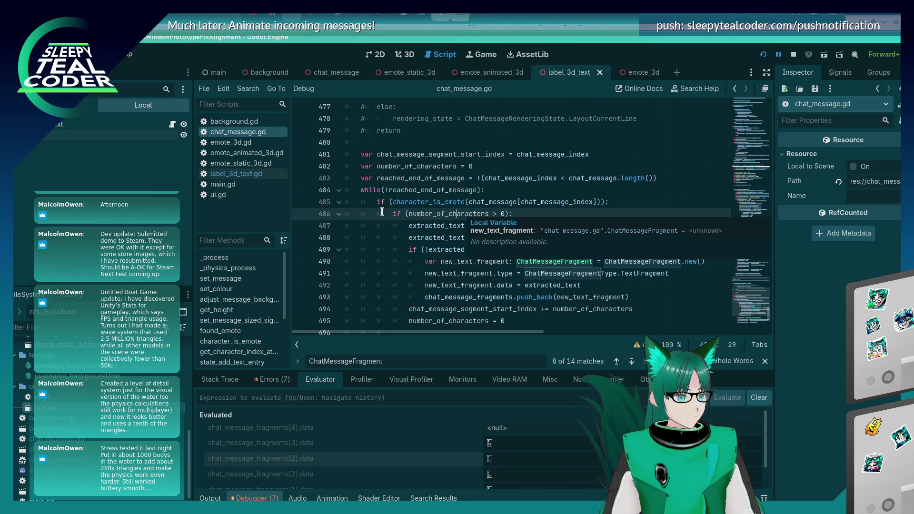
Toggle a breakpoint off line 486 and leave a single breakpoint on line 485.
left_click(301, 214)
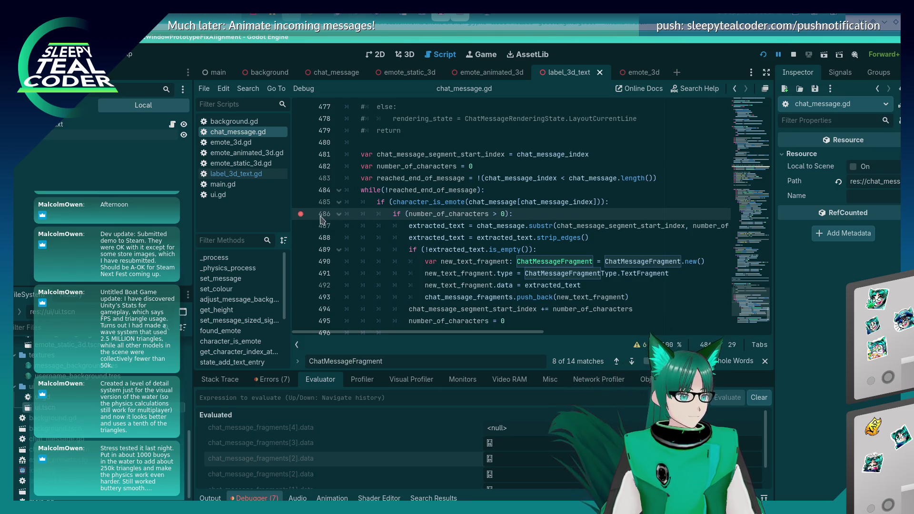
key("F9")
scroll(426, 227, "down", 2)
scroll(426, 226, "up", 1)
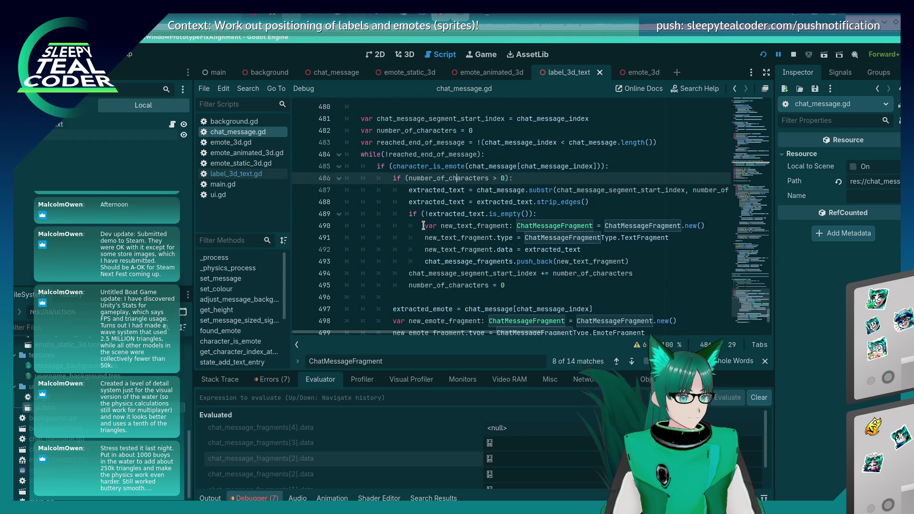
left_click(300, 167)
Return to the editor window and show the Output log.
key("alt+Tab")
key("shift+Tab")
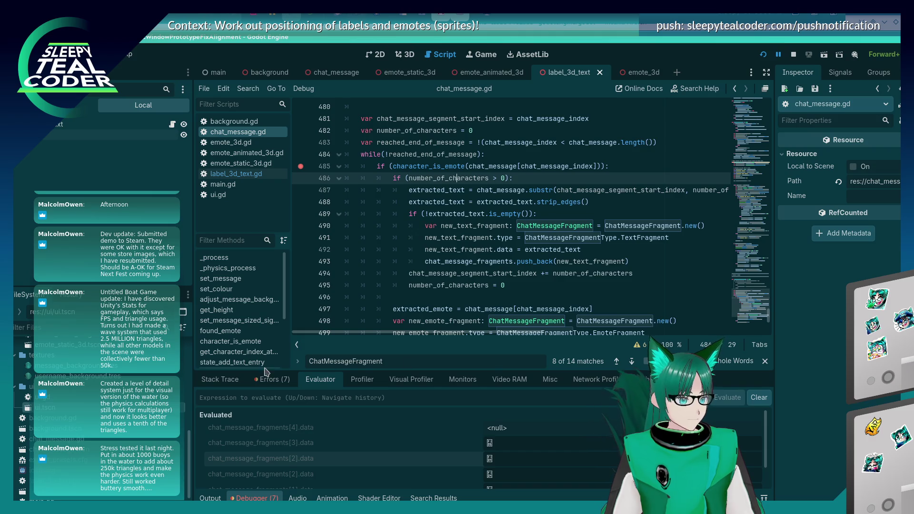
left_click(210, 499)
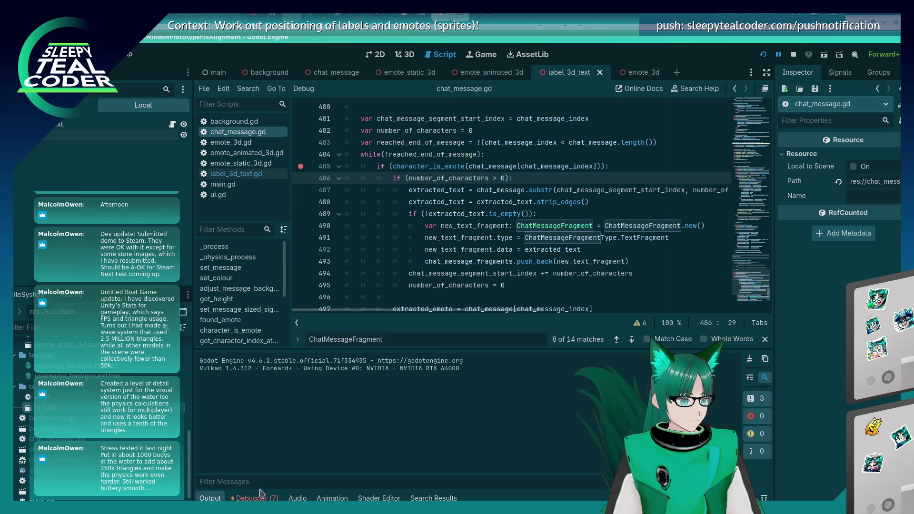
Resume the game from the debugger and resend the test message to stop at line 485.
left_click(261, 496)
left_click(238, 381)
left_click(765, 396)
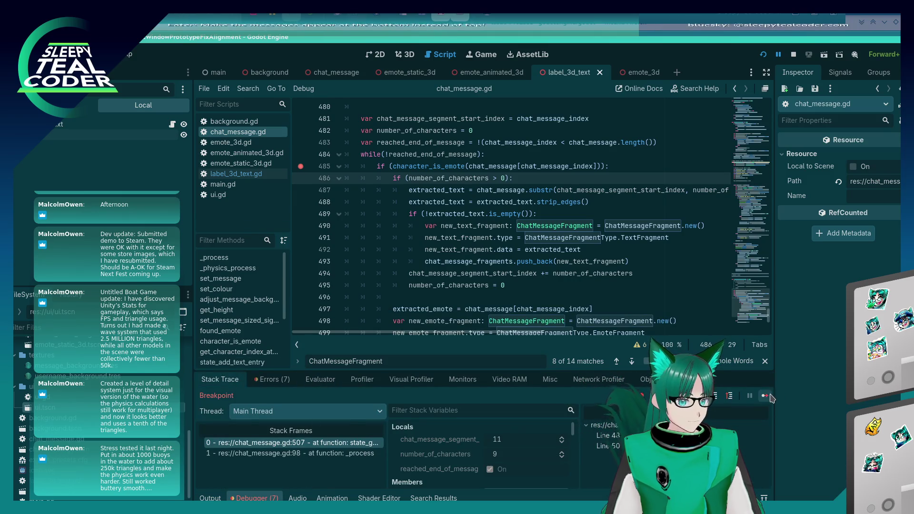
left_click(552, 141)
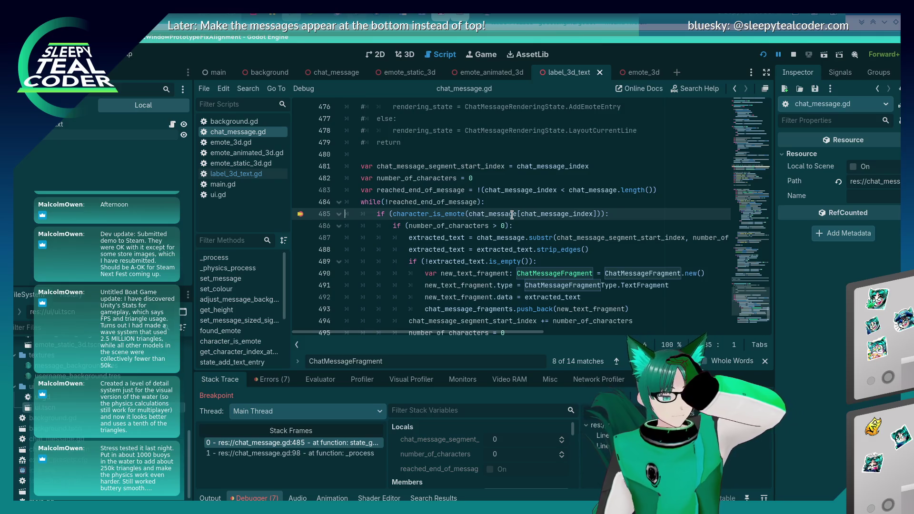
Inspect the loop variables and add a second breakpoint on line 486.
mouse_move(512, 215)
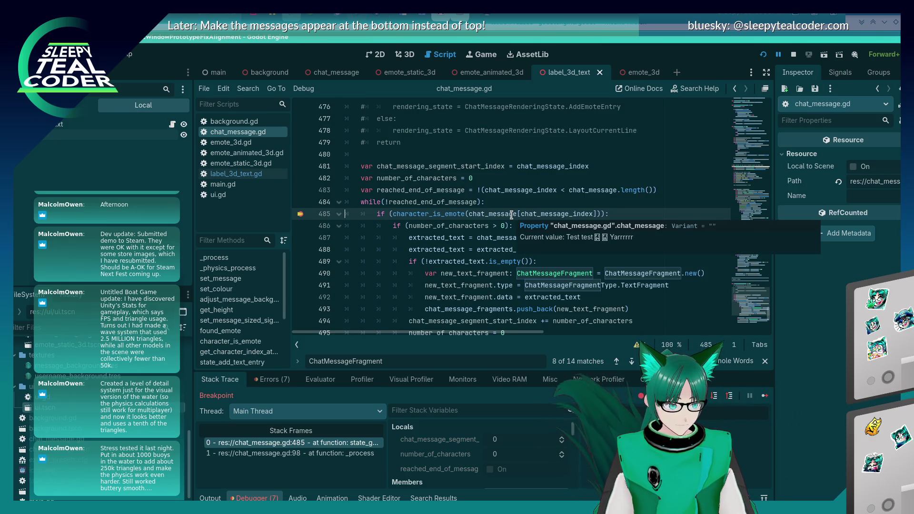
mouse_move(424, 216)
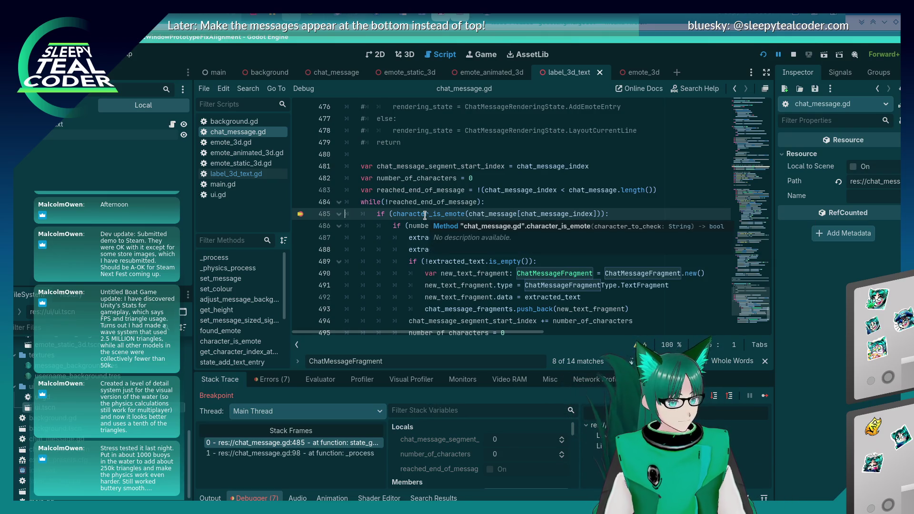
scroll(419, 238, "down", 4)
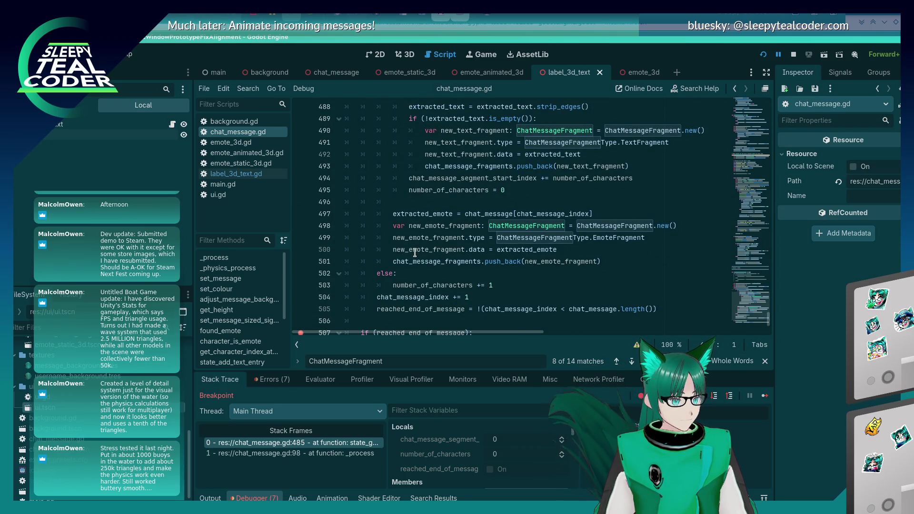
scroll(415, 253, "up", 2)
mouse_move(414, 253)
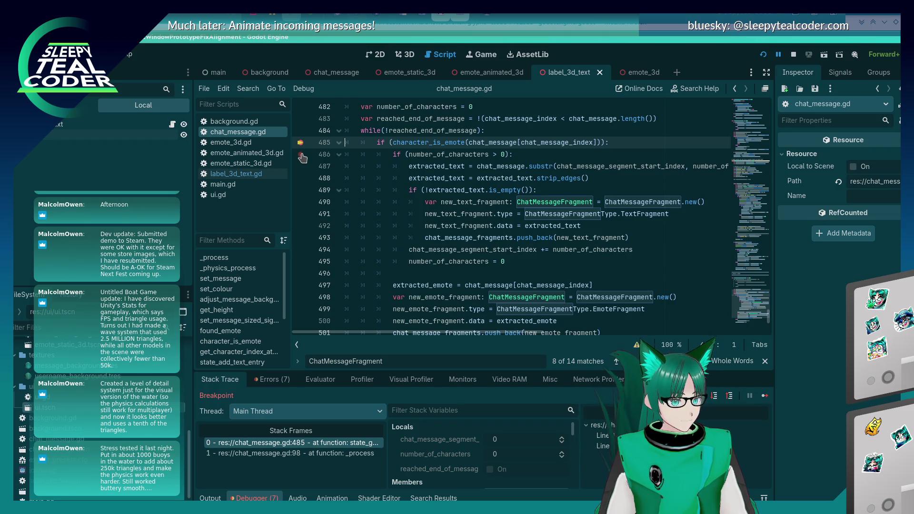
left_click(301, 156)
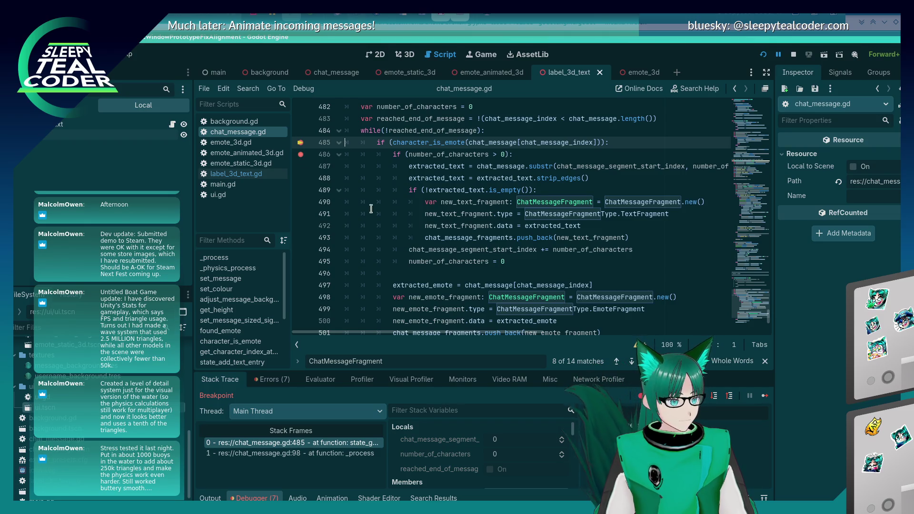
Continue the loop repeatedly until number_of_characters reaches 10 at line 486.
left_click(765, 397)
left_click(765, 397)
left_click(765, 397)
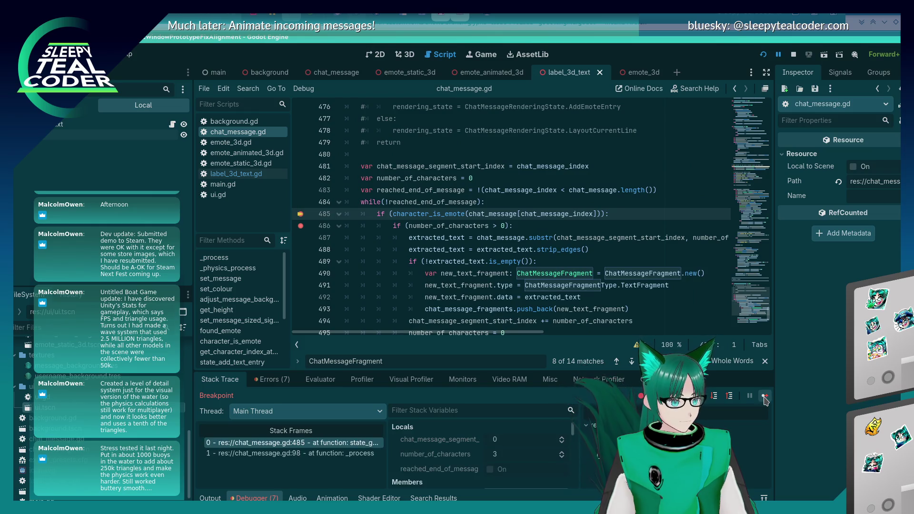
left_click(765, 397)
left_click(764, 397)
left_click(765, 396)
left_click(764, 397)
left_click(764, 397)
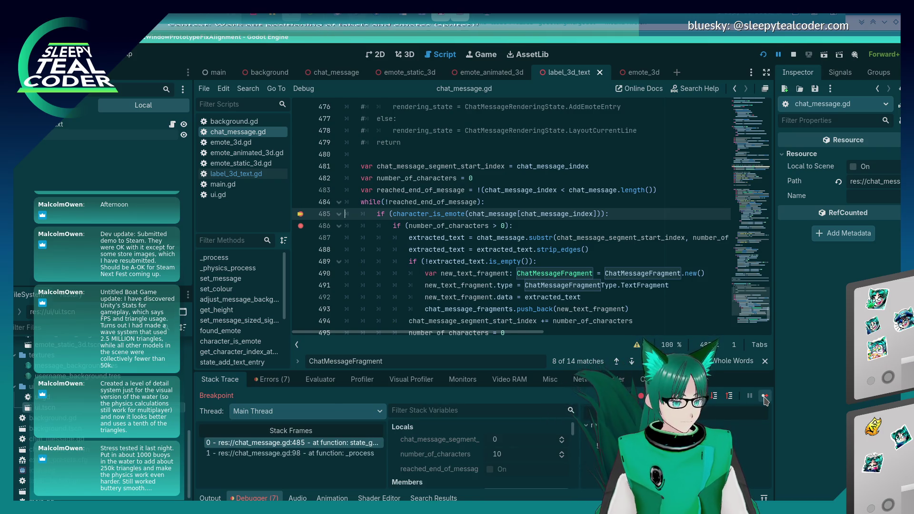
left_click(765, 397)
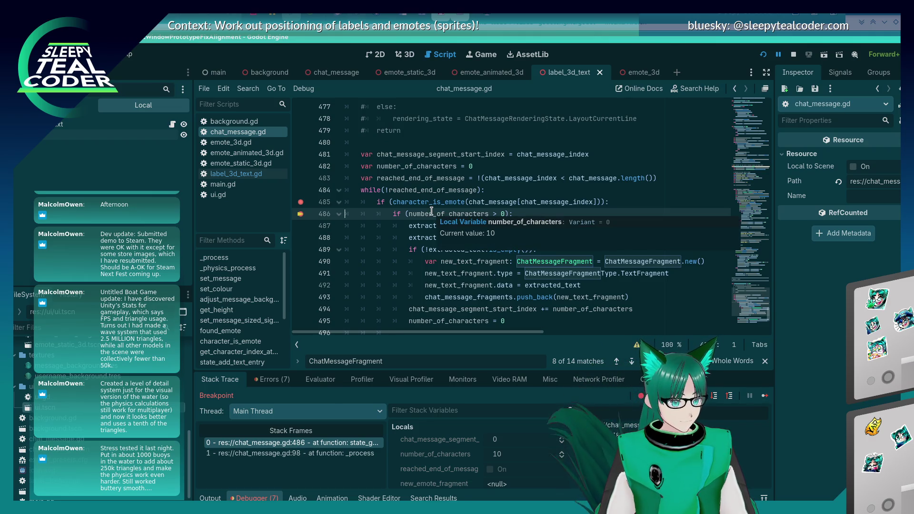
Step over through the text fragment creation down to line 494.
left_click(716, 396)
left_click(716, 396)
left_click(715, 397)
left_click(716, 397)
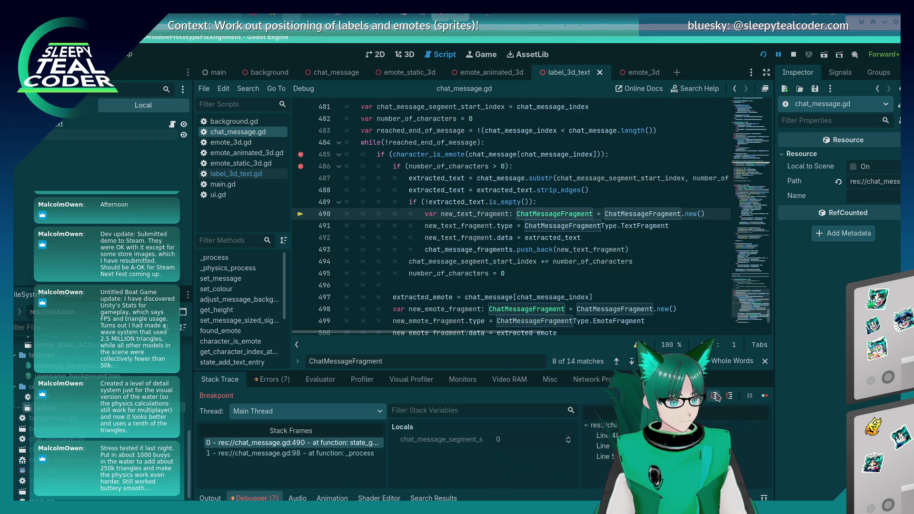
left_click(716, 396)
left_click(716, 396)
left_click(716, 397)
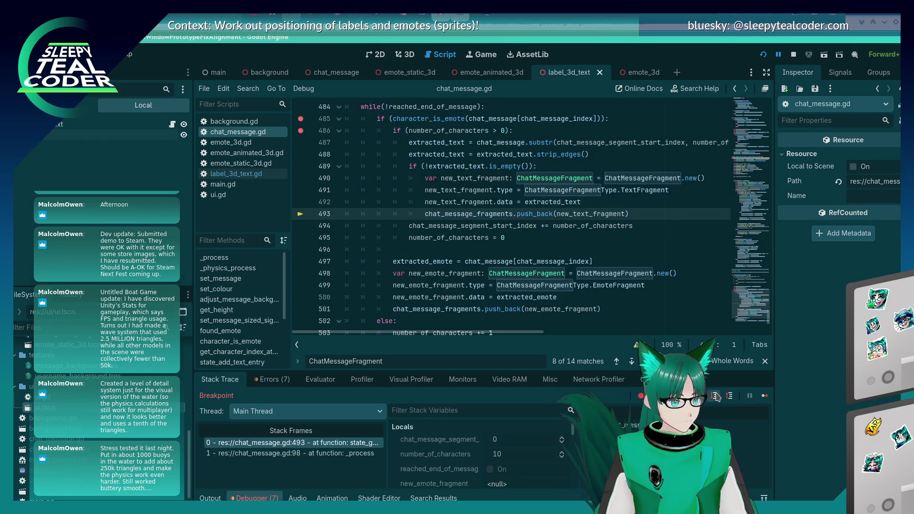
left_click(716, 397)
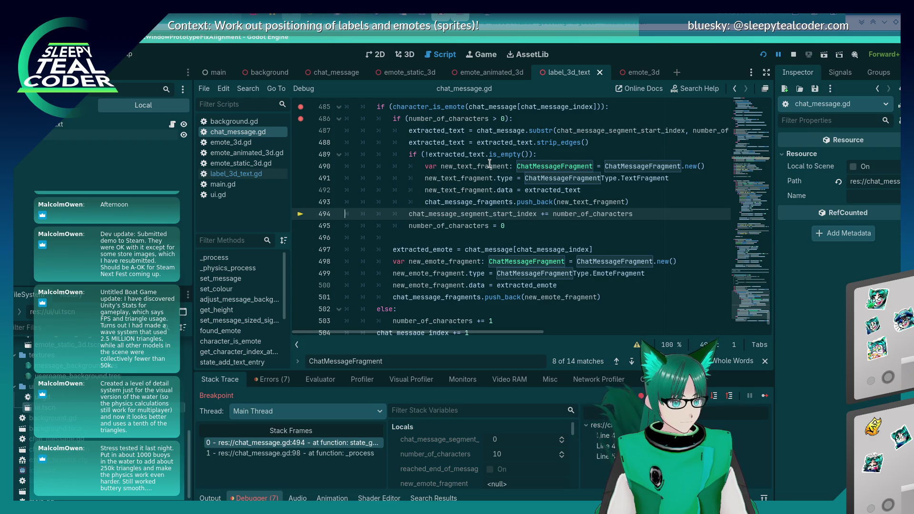
Step through the emote fragment creation on to line 505.
left_click(715, 398)
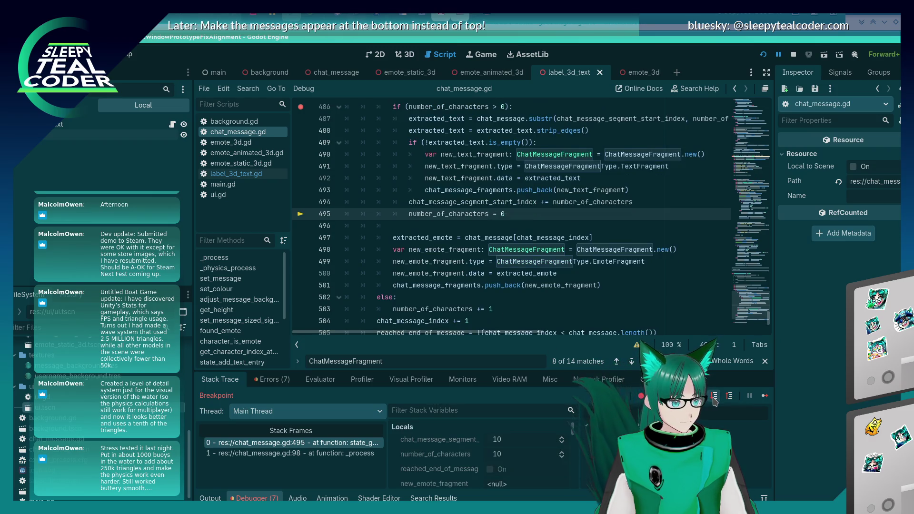
left_click(715, 399)
left_click(715, 398)
left_click(715, 398)
left_click(714, 398)
left_click(714, 398)
left_click(714, 398)
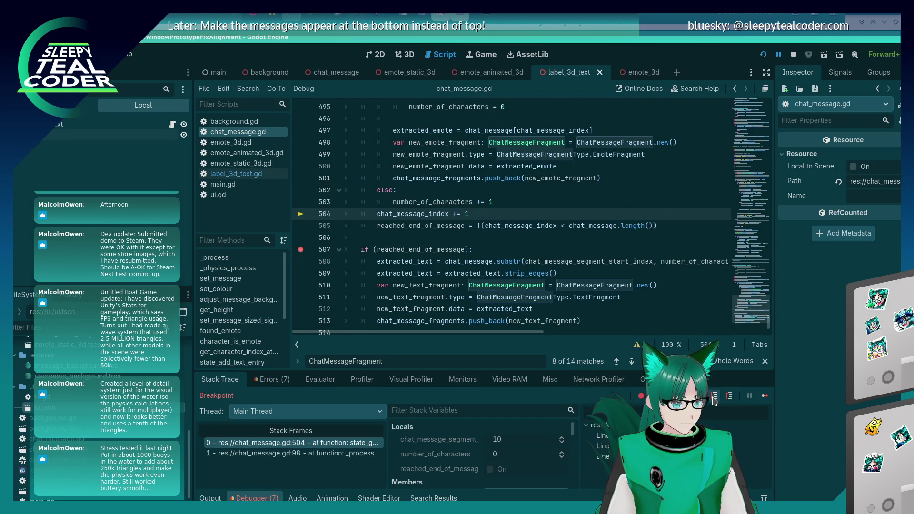
left_click(714, 398)
scroll(728, 309, "up", 6)
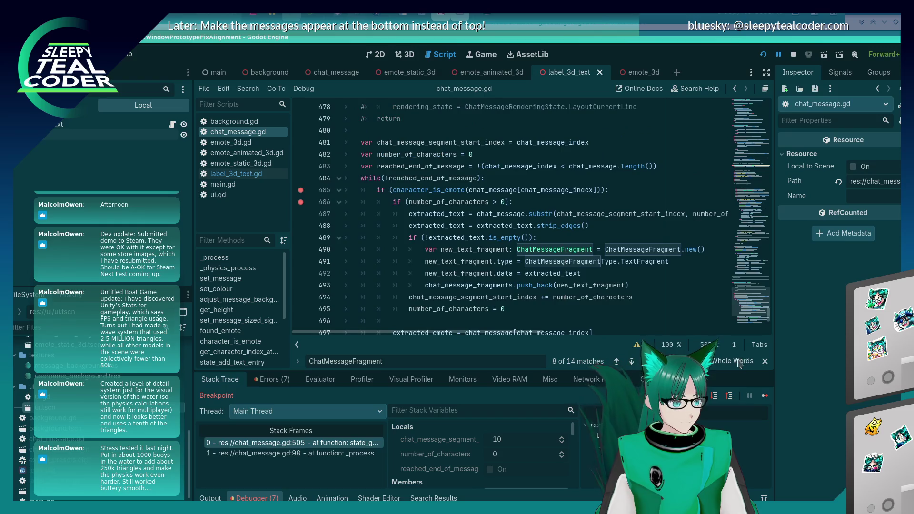
Continue to line 485, step to lines 503–504, then loop back and step to 486.
left_click(764, 396)
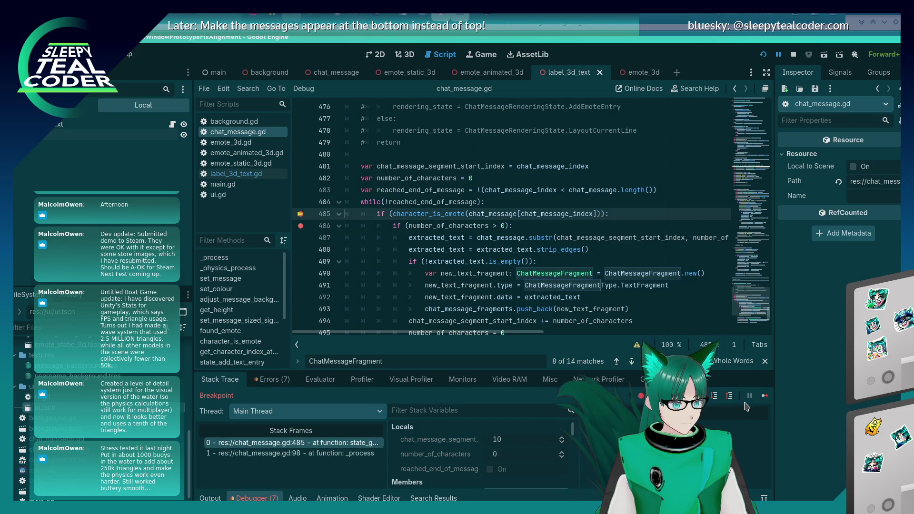
left_click(720, 401)
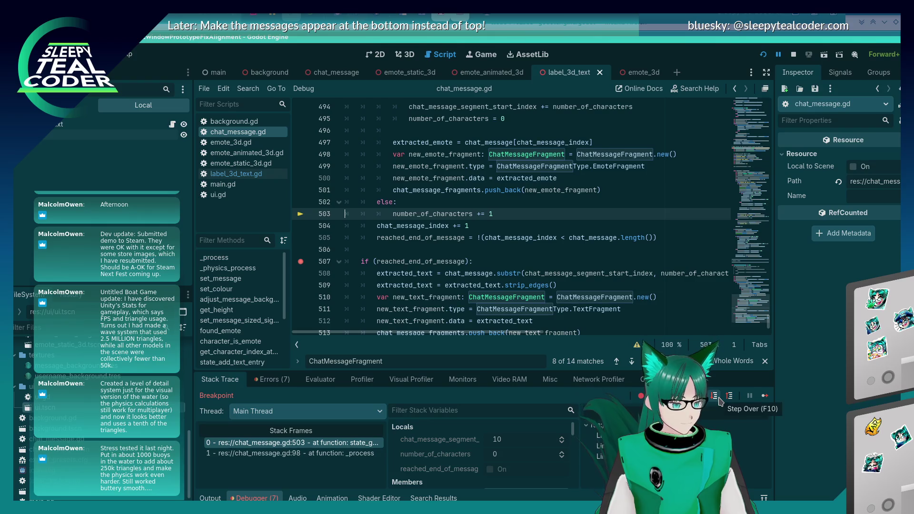
scroll(505, 268, "up", 6)
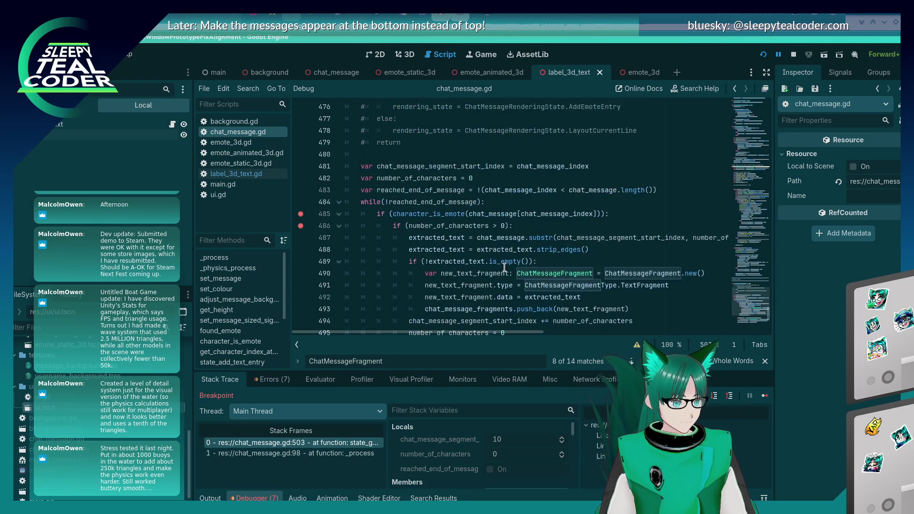
scroll(507, 213, "down", 6)
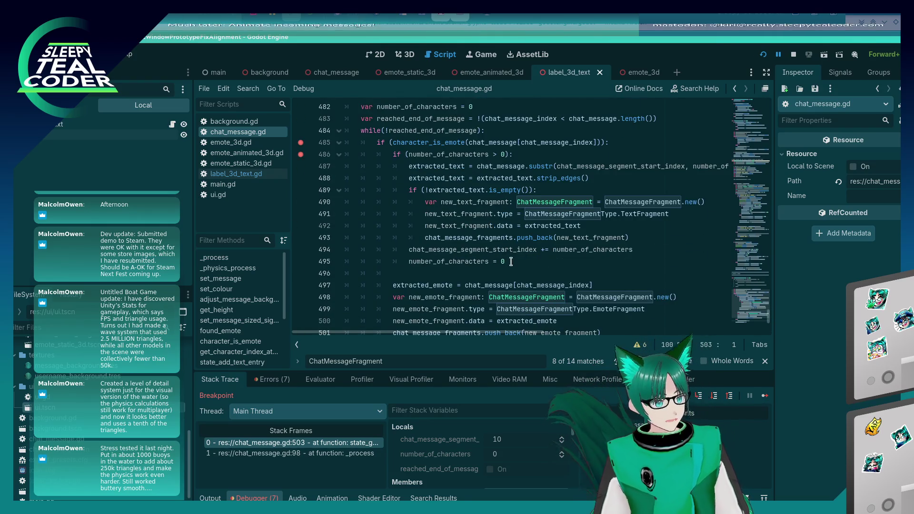
left_click(719, 399)
left_click(758, 398)
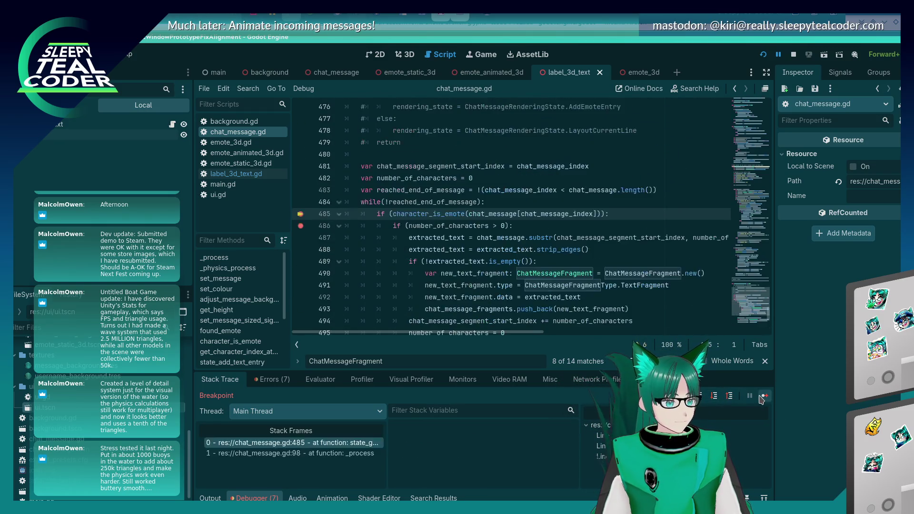
left_click(714, 398)
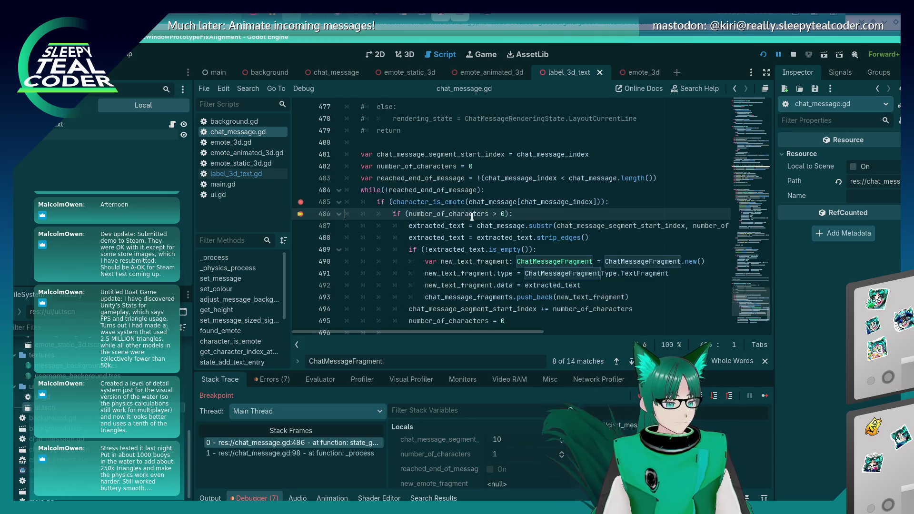
Inspect values while stepping to line 488, then select the chat_message_index increment line.
mouse_move(472, 214)
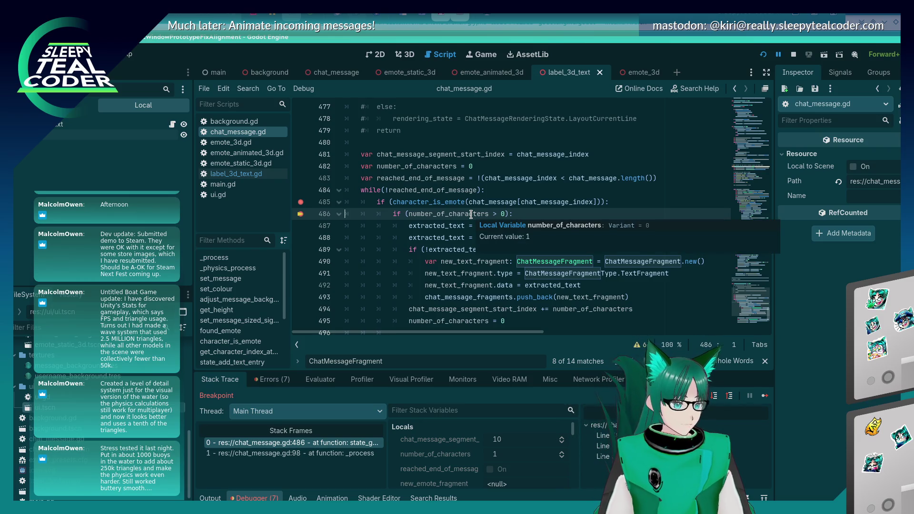
scroll(466, 238, "down", 2)
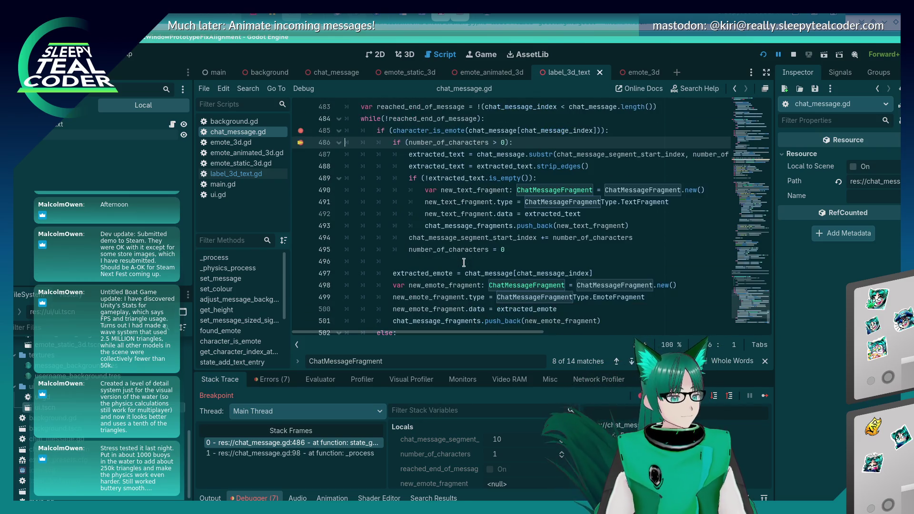
scroll(464, 257, "up", 2)
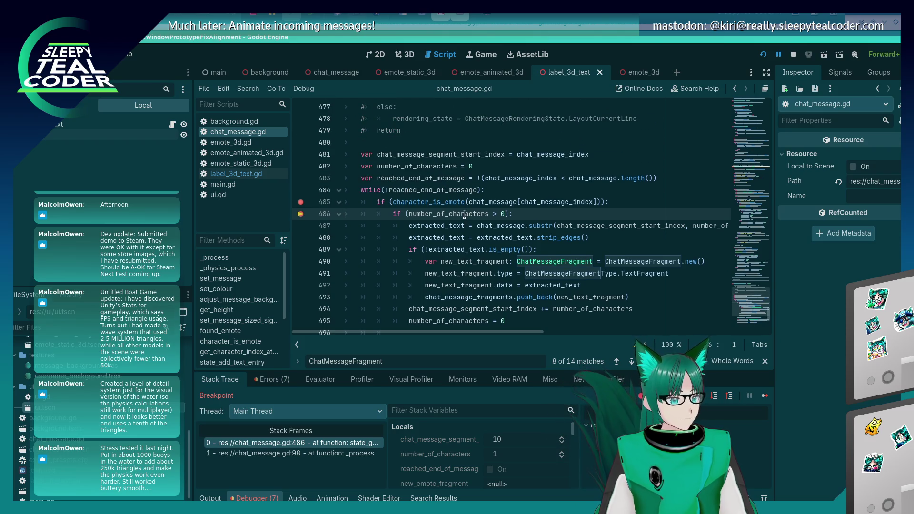
left_click(715, 396)
left_click(716, 396)
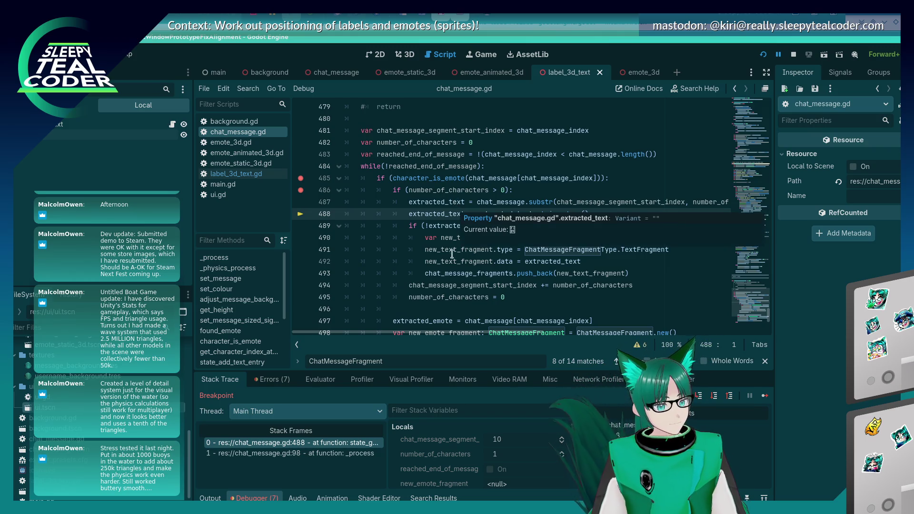
mouse_move(439, 269)
scroll(438, 270, "down", 3)
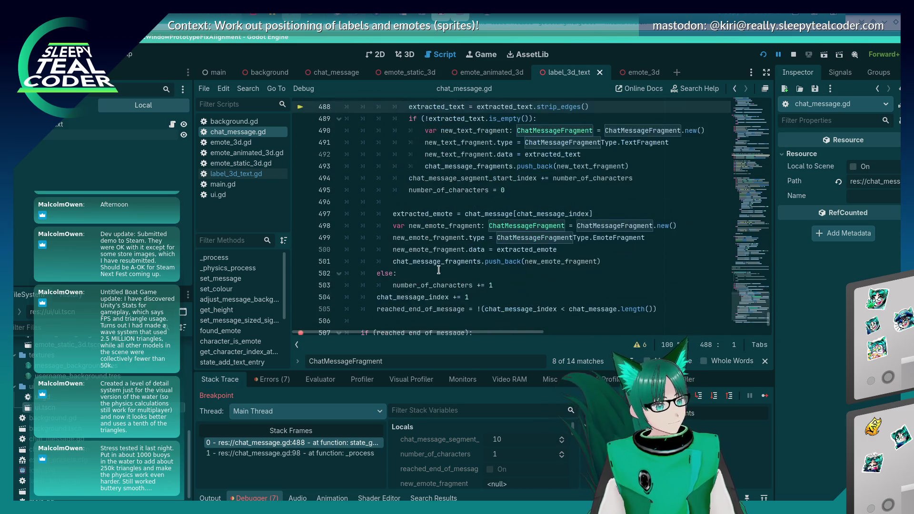
scroll(438, 269, "up", 3)
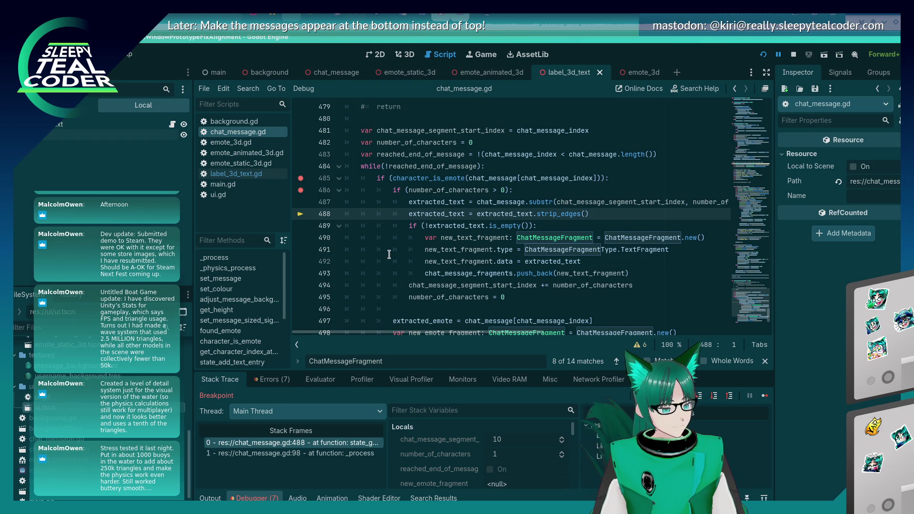
scroll(390, 255, "down", 1)
scroll(389, 257, "down", 2)
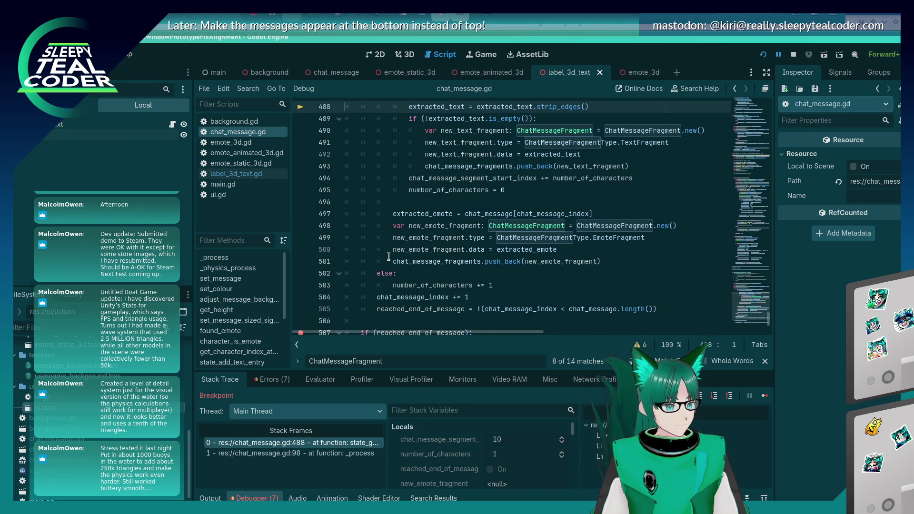
left_click(488, 296)
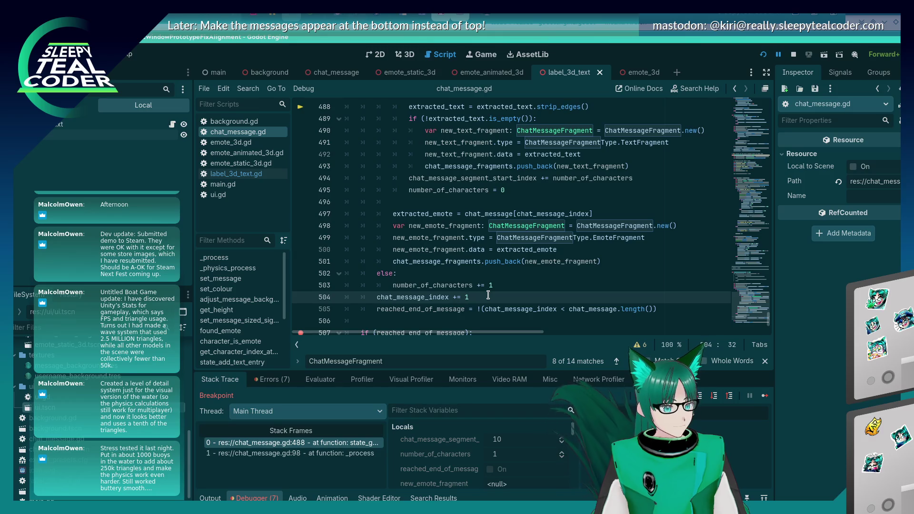
Copy the chat_message_index increment under the emote push line, add a blank line, and save.
key("shift+Home")
key("ctrl+c")
key("Up")
key("Up")
key("Up")
key("End")
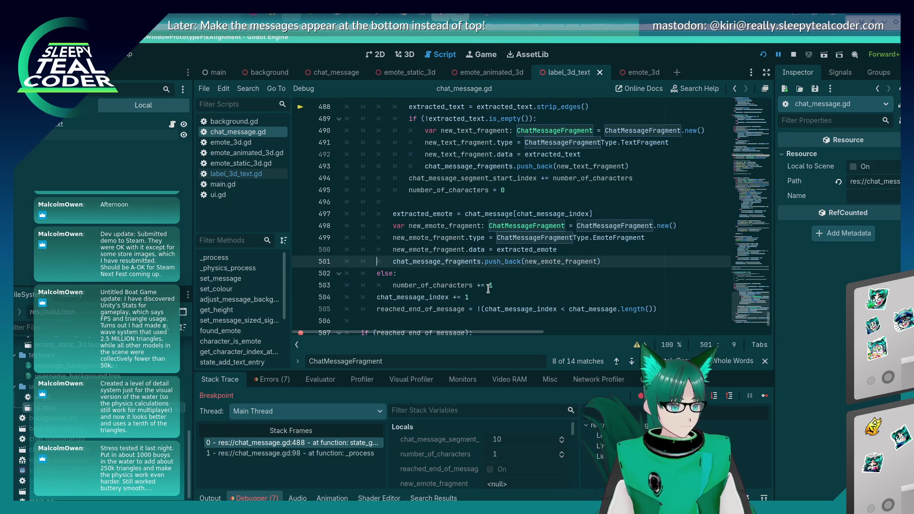
key("Return")
key("ctrl+v")
key("ctrl+s")
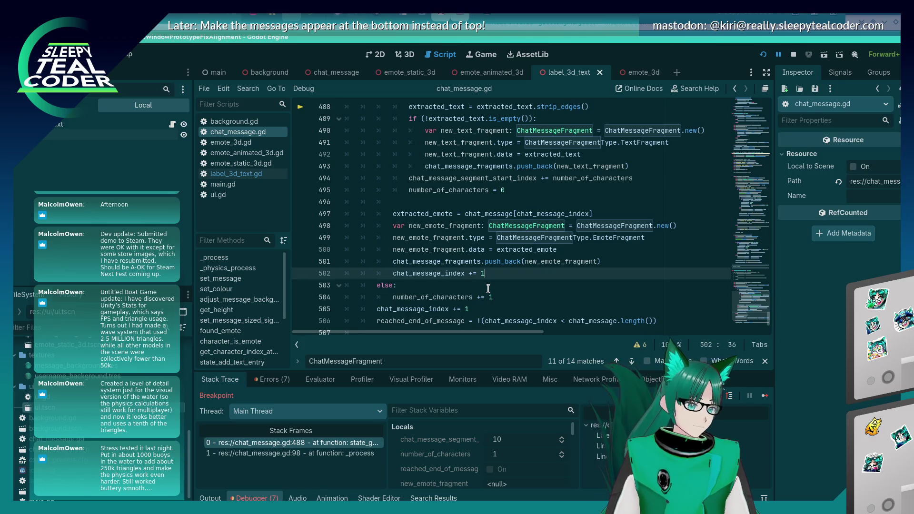
key("Return")
key("shift+Home")
key("BackSpace")
key("ctrl+s")
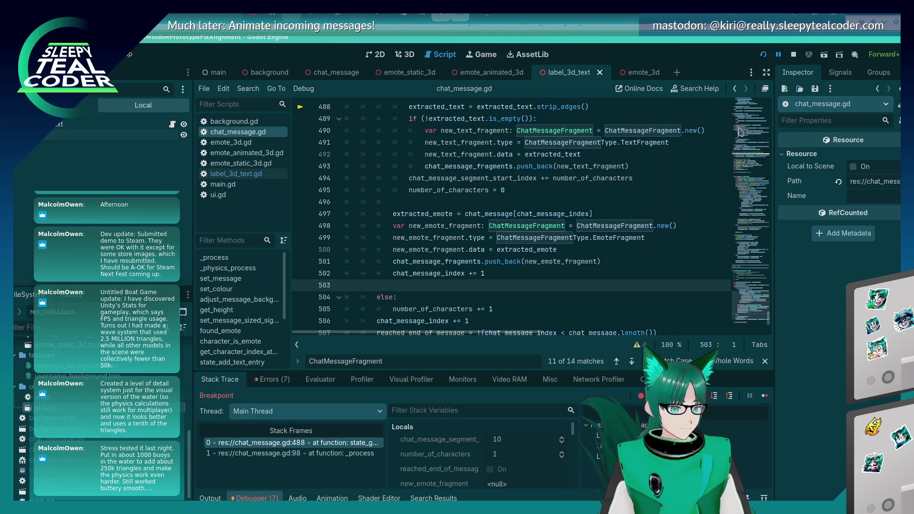
Restart the game and send 'Test test' with two emotes and 'Yarrr', resuming past the breakpoint.
left_click(763, 55)
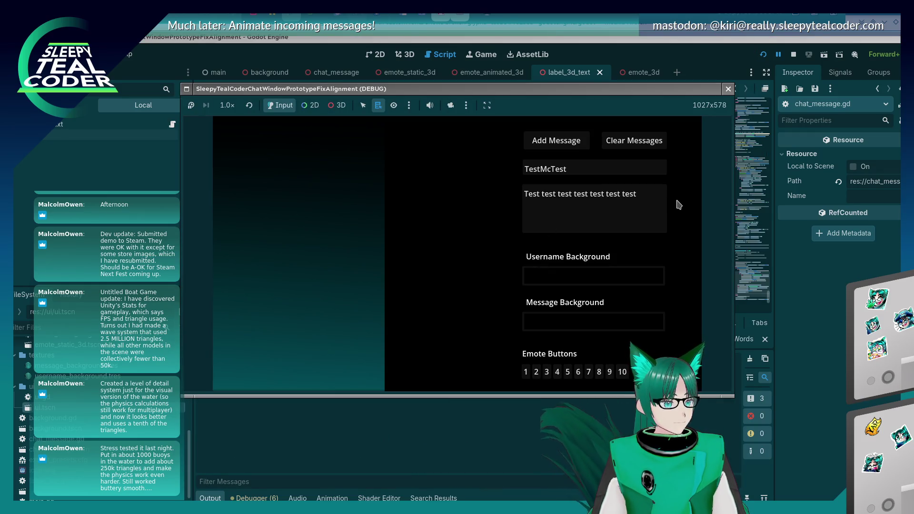
left_click_drag(558, 194, 638, 195)
key("BackSpace")
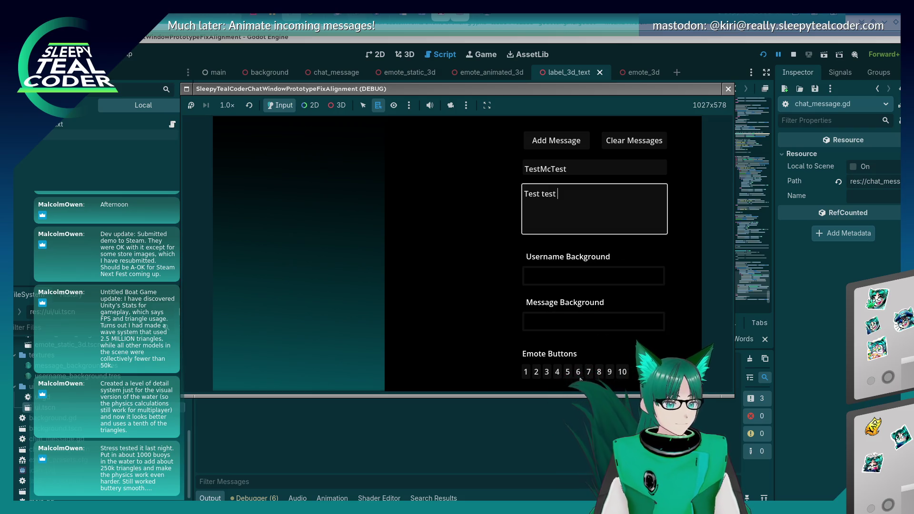
left_click(578, 372)
left_click(606, 223)
type("rrrrrrrrr")
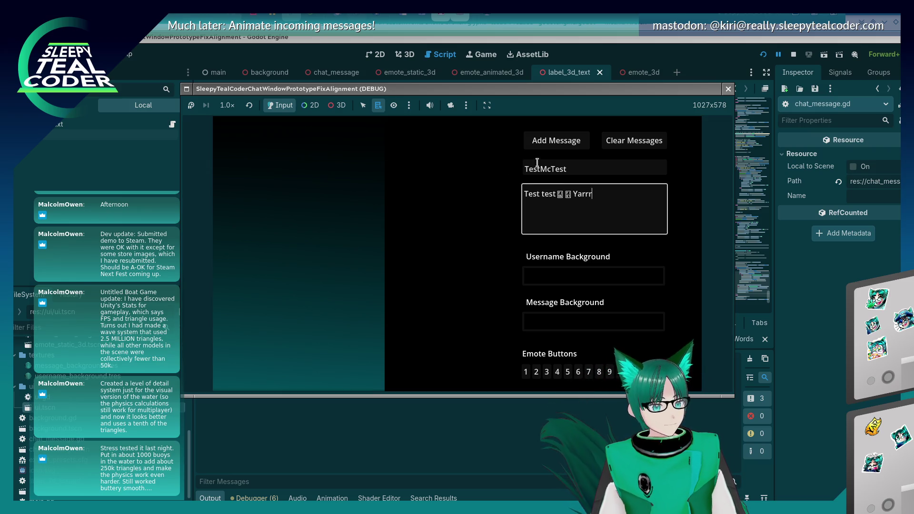
left_click(543, 145)
left_click(764, 396)
left_click(766, 397)
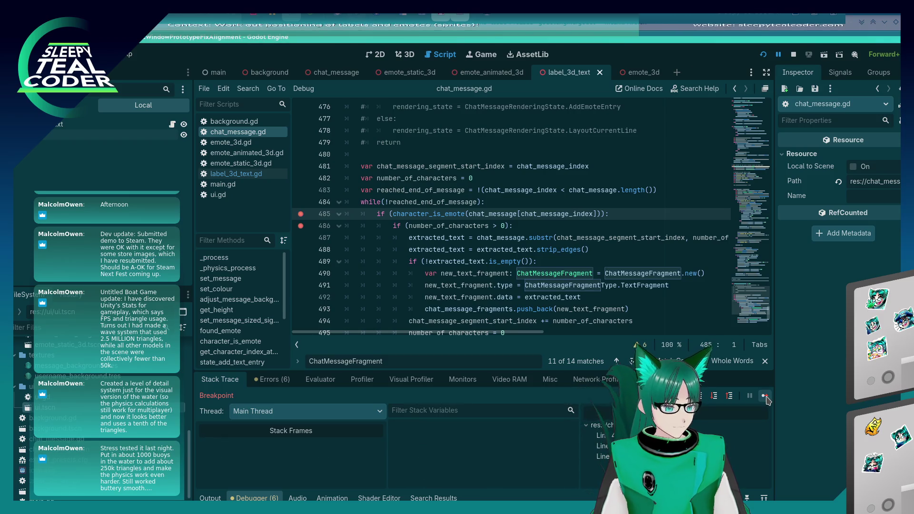
Continue through the text characters until the breakpoint at line 486 hits on an emote.
left_click(765, 398)
left_click(765, 398)
left_click(765, 398)
left_click(766, 397)
left_click(765, 397)
left_click(765, 397)
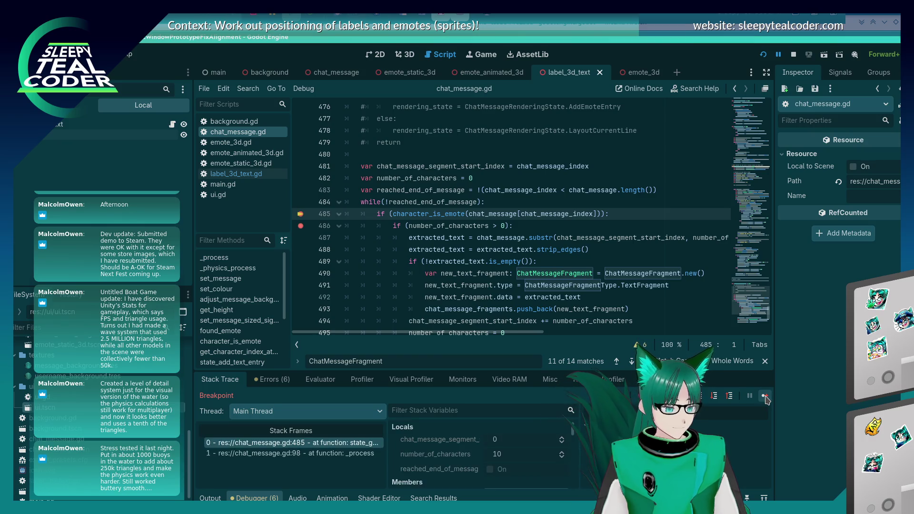
left_click(765, 397)
left_click(765, 398)
left_click(765, 397)
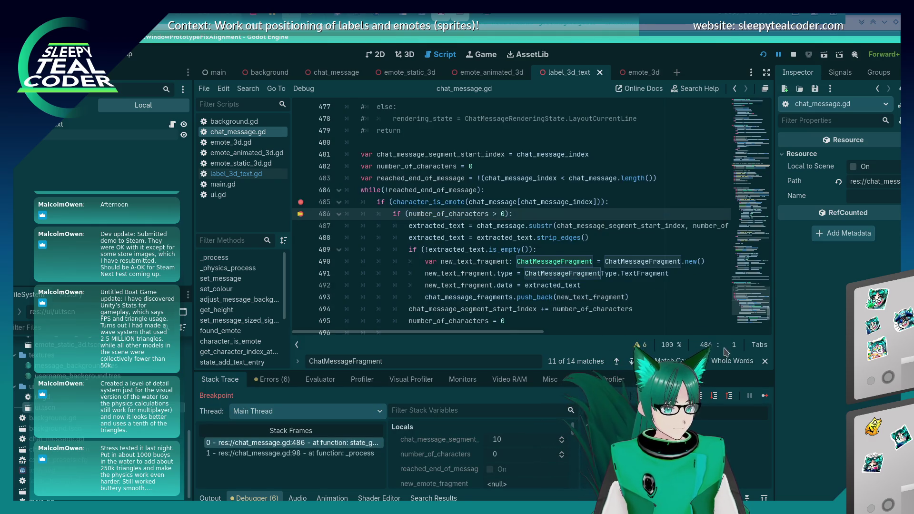
scroll(516, 276, "down", 2)
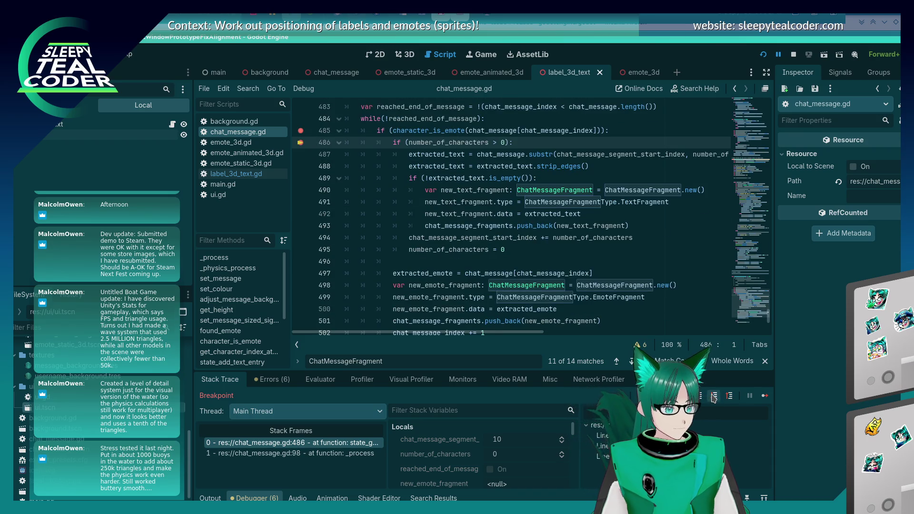
Step over the emote fragment code back to the emote check at line 485.
left_click(714, 396)
left_click(714, 397)
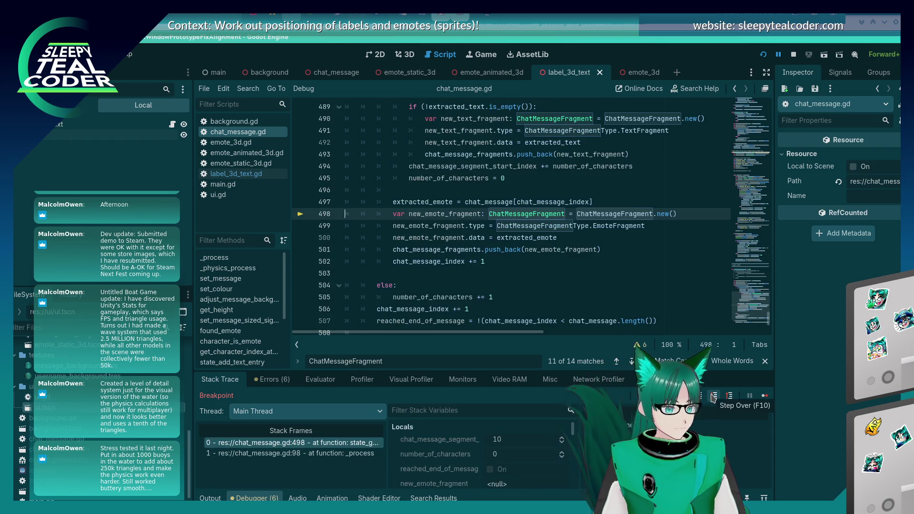
left_click(714, 397)
left_click(714, 397)
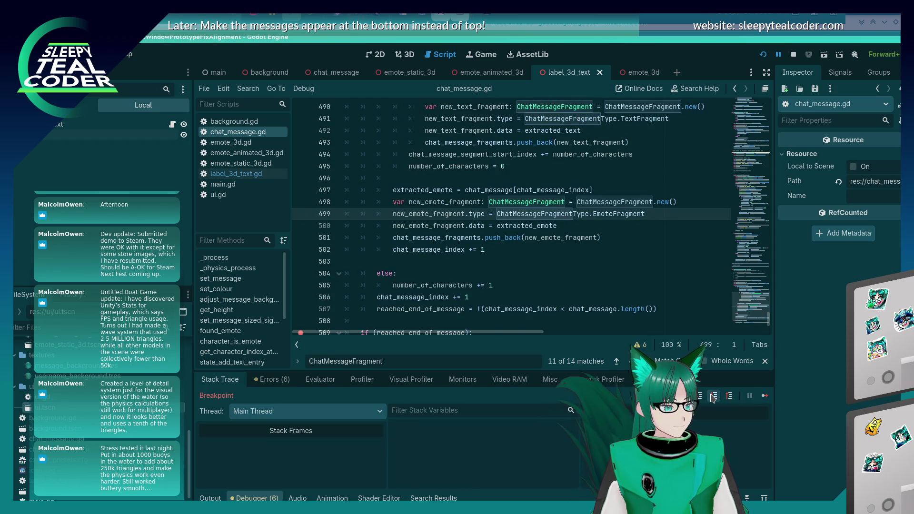
left_click(713, 396)
left_click(714, 397)
left_click(714, 397)
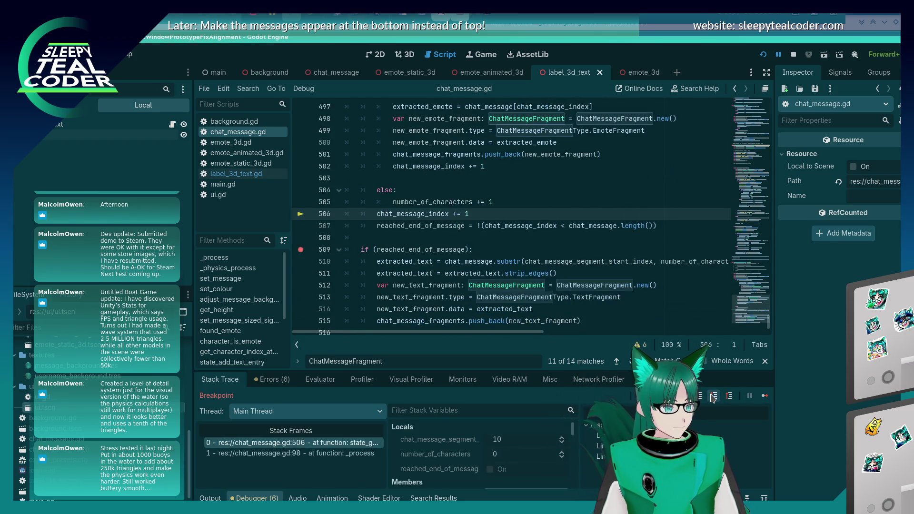
left_click(713, 397)
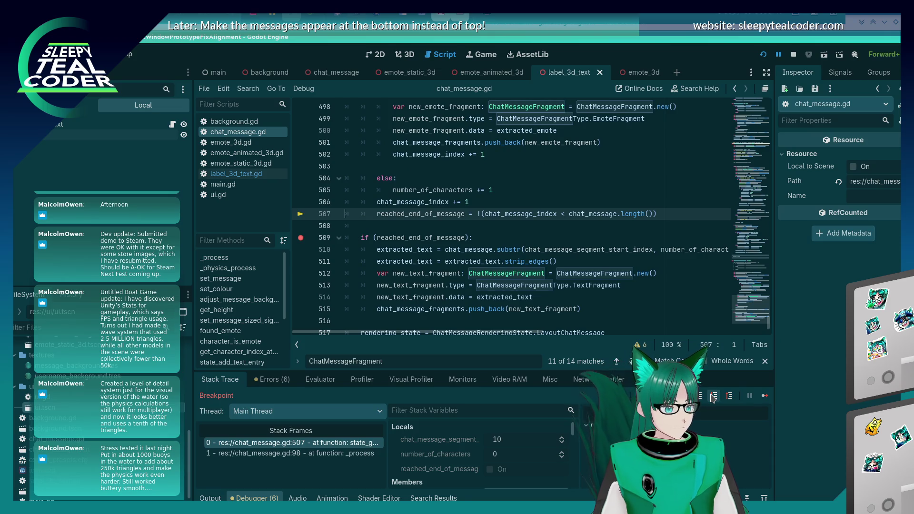
left_click(713, 396)
Continue running until the emote check breaks again near the message's end.
left_click(764, 397)
left_click(764, 396)
left_click(762, 397)
left_click(762, 396)
left_click(761, 397)
left_click(762, 397)
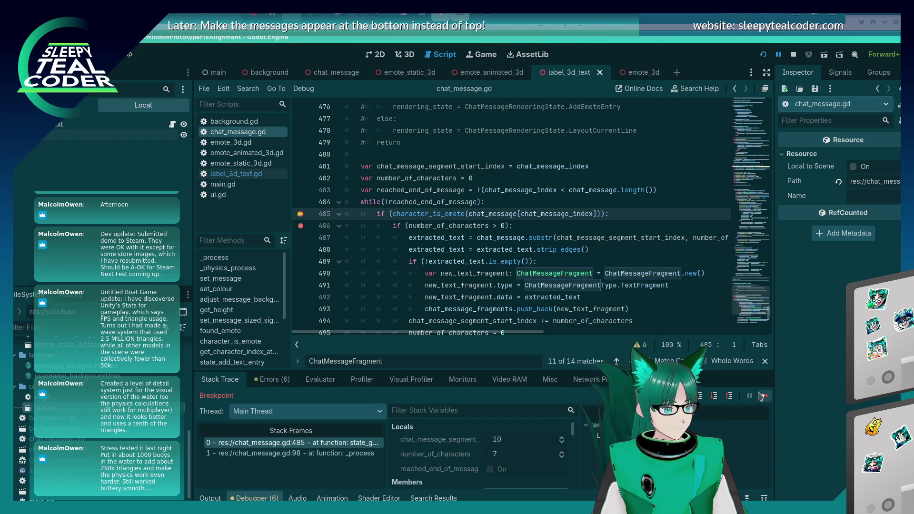
left_click(762, 397)
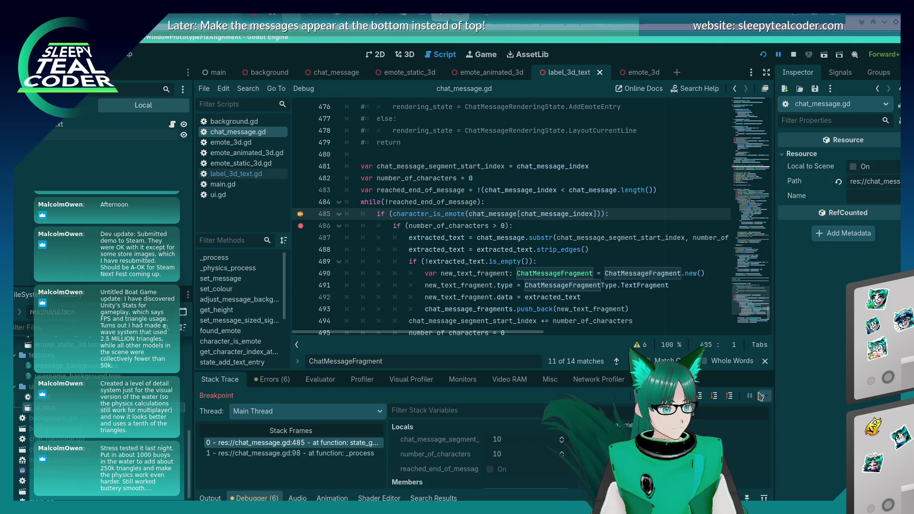
scroll(428, 207, "up", 2)
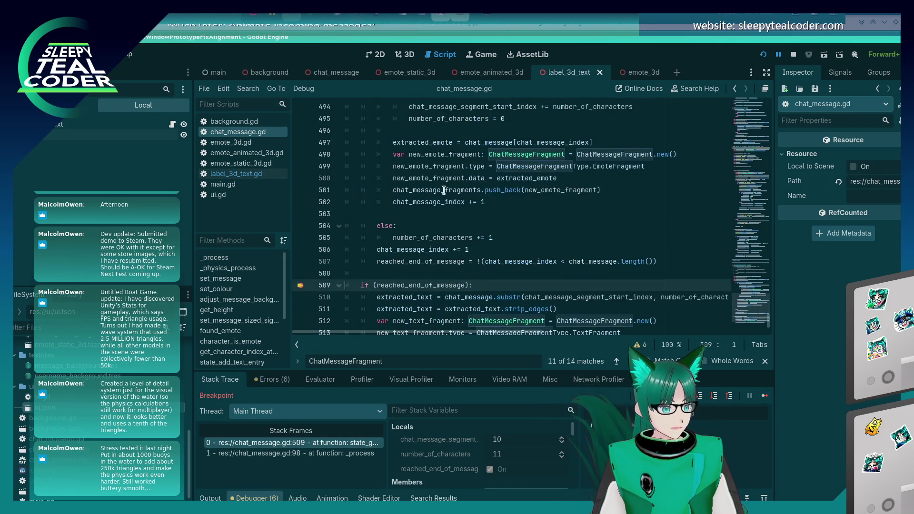
mouse_move(444, 189)
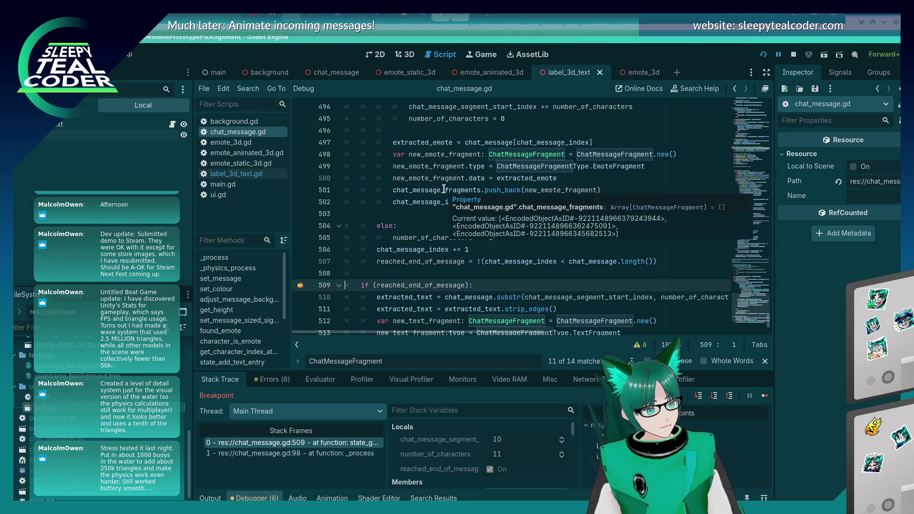
scroll(443, 191, "down", 2)
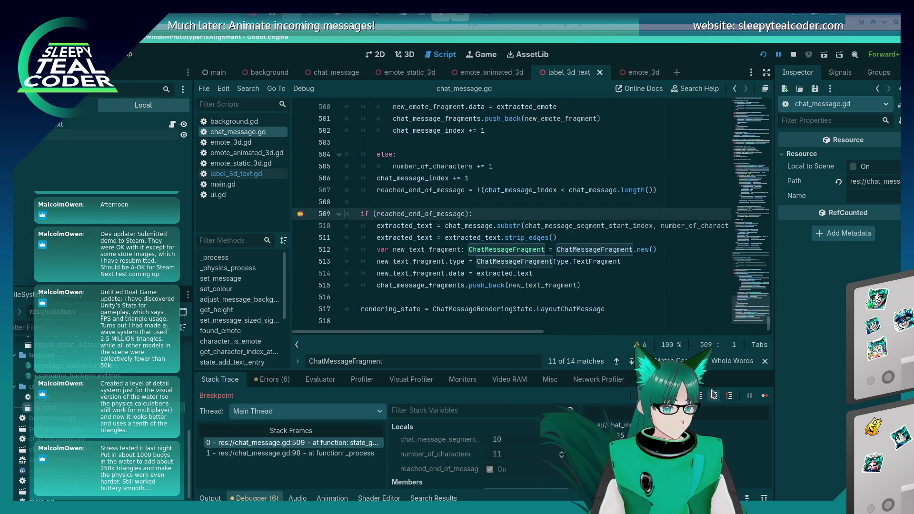
Step through adding the final text fragment until execution pauses at line 517.
left_click(714, 397)
left_click(714, 397)
left_click(714, 397)
left_click(715, 396)
left_click(715, 397)
left_click(715, 397)
left_click(715, 397)
left_click(317, 380)
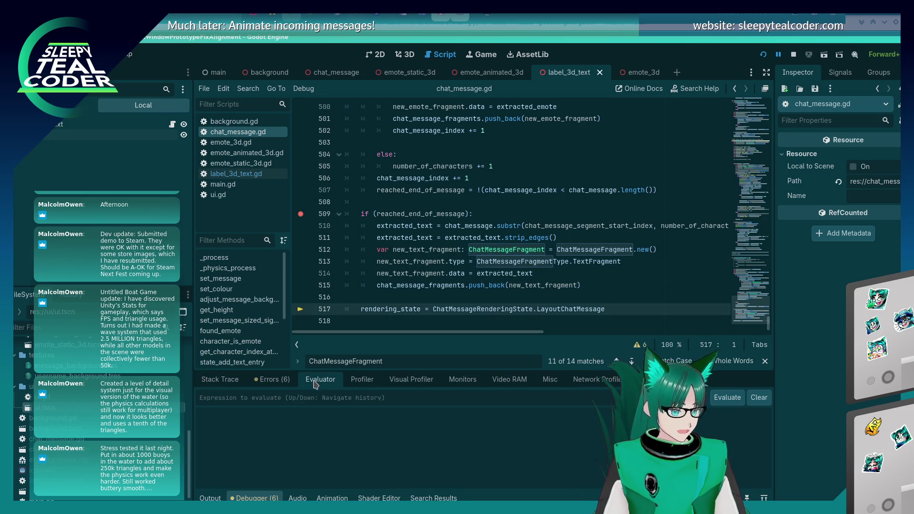
Evaluate chat_message_fragments[0] through [3].type, getting types 0, 1, 1, 0.
type("chat_message_fragmen")
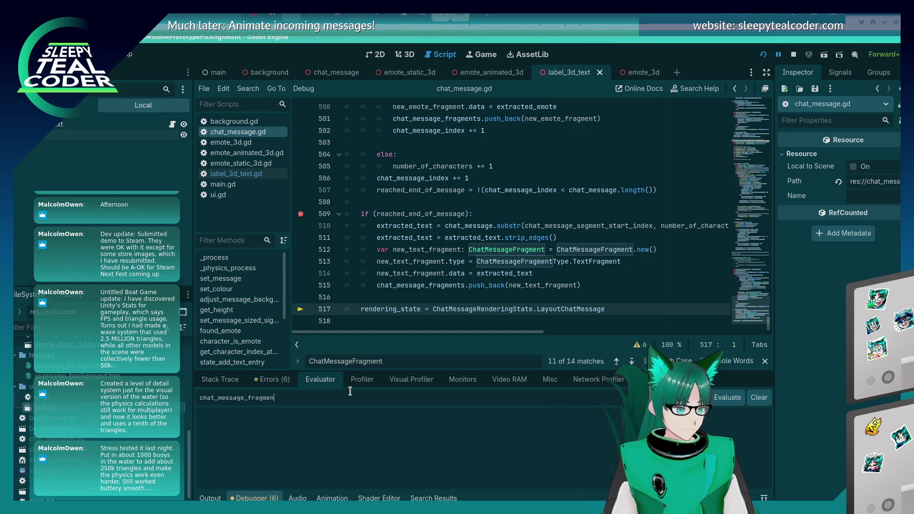
type("ts[")
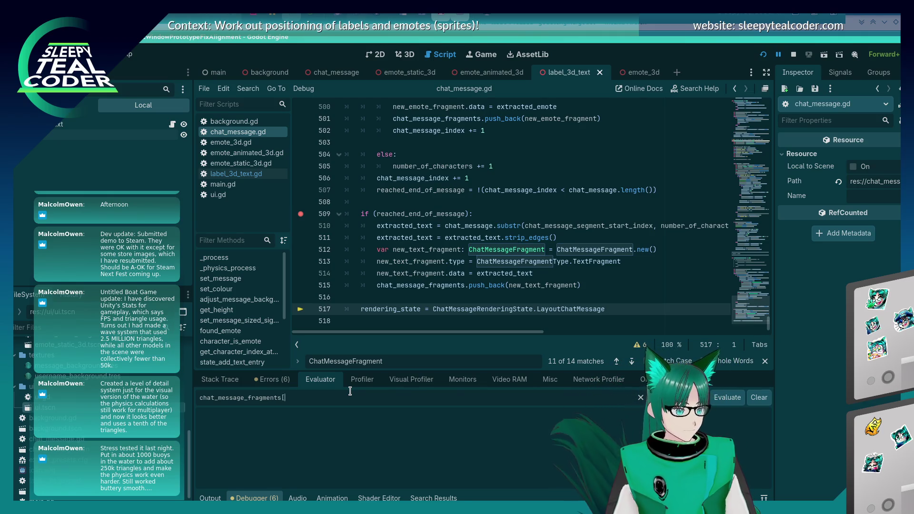
type("0].type")
key("Return")
key("Up")
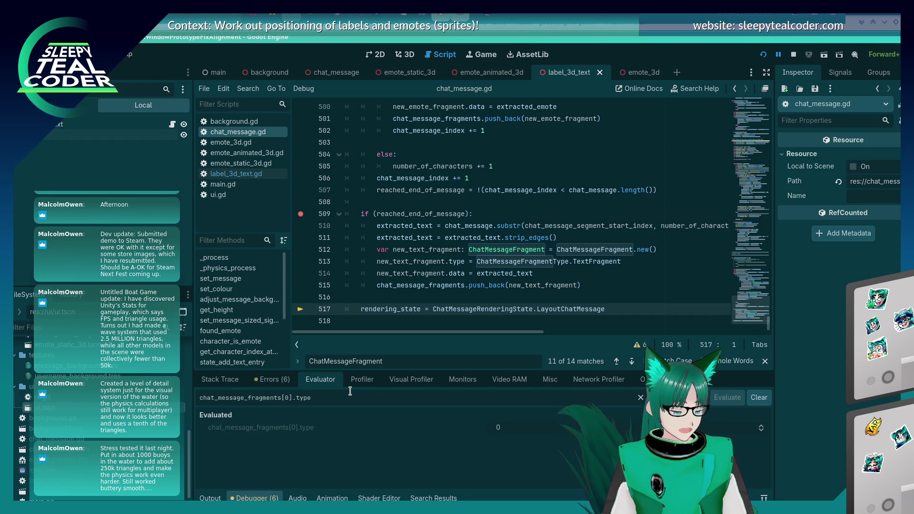
key("Delete")
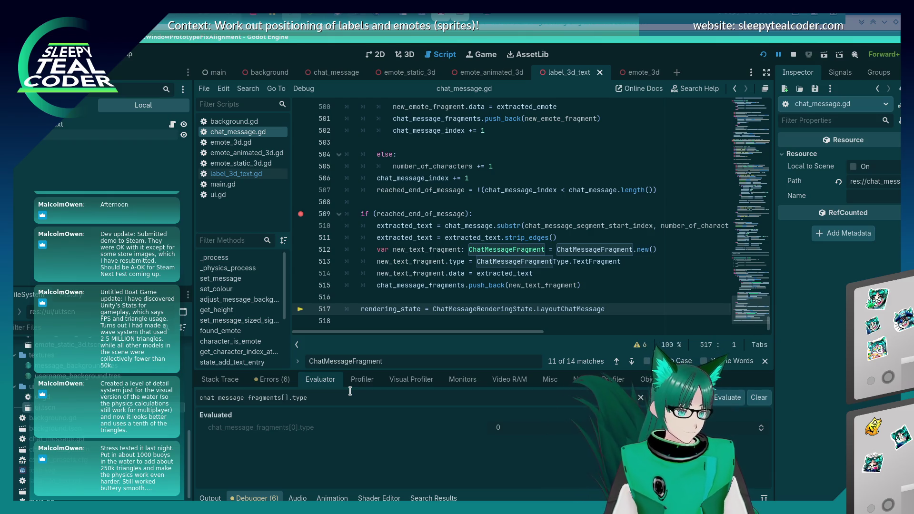
type("1")
key("Return")
key("Up")
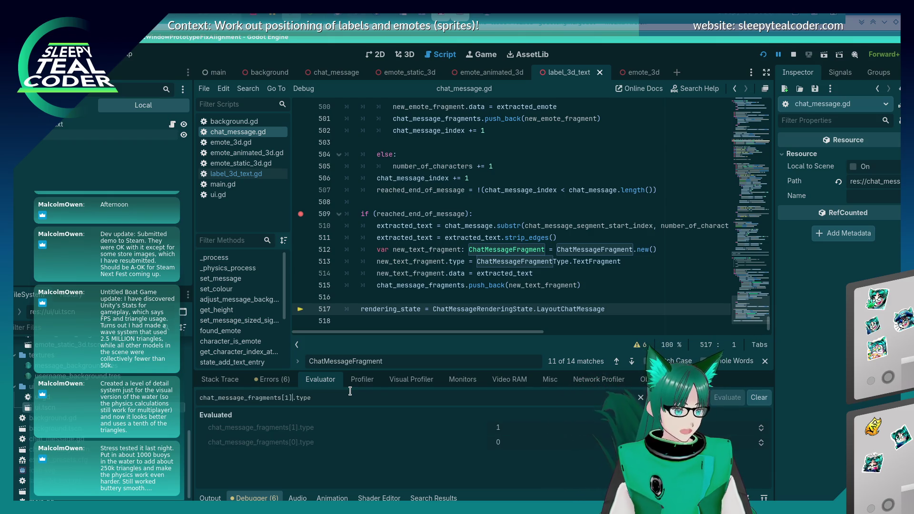
key("BackSpace")
type("2")
key("Return")
key("Up")
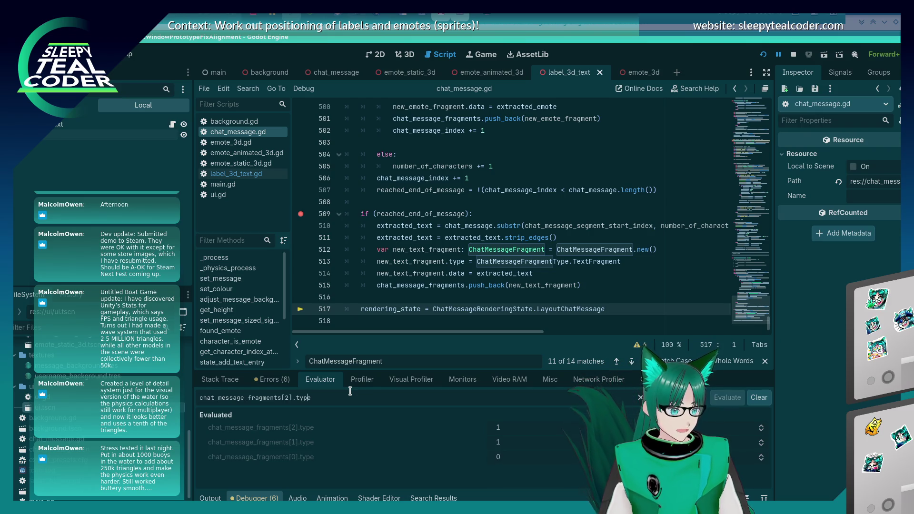
key("BackSpace")
type("3")
key("Return")
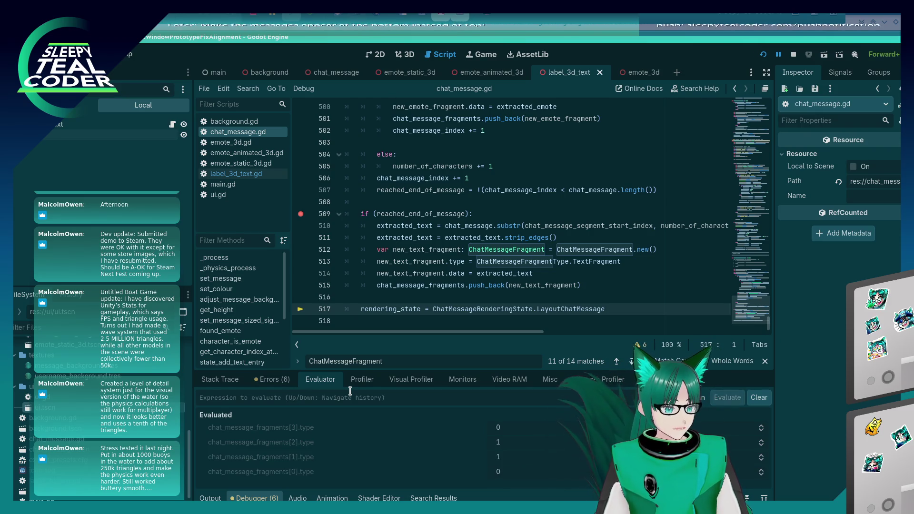
Evaluate .data for fragments 0 through 3, from 'Test test' to the emote-prefixed 'Yarrrr'.
key("Up")
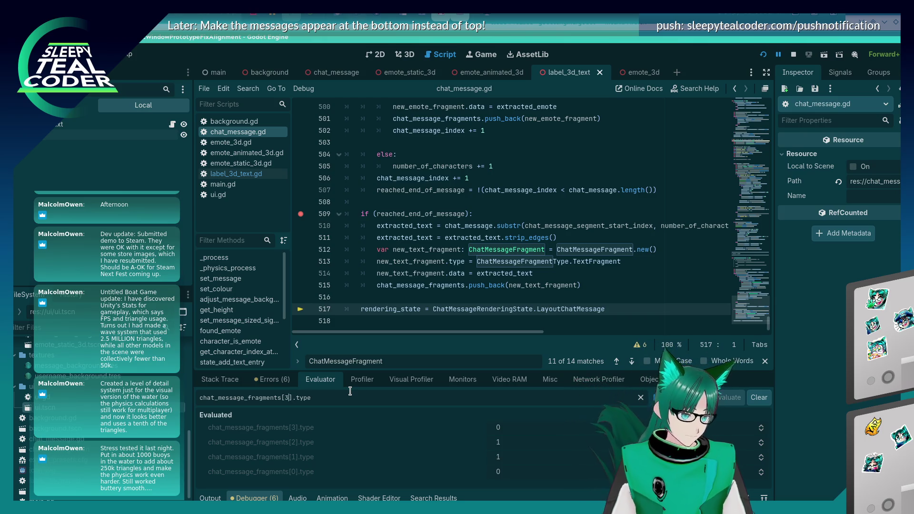
key("BackSpace")
type("0].data")
key("Return")
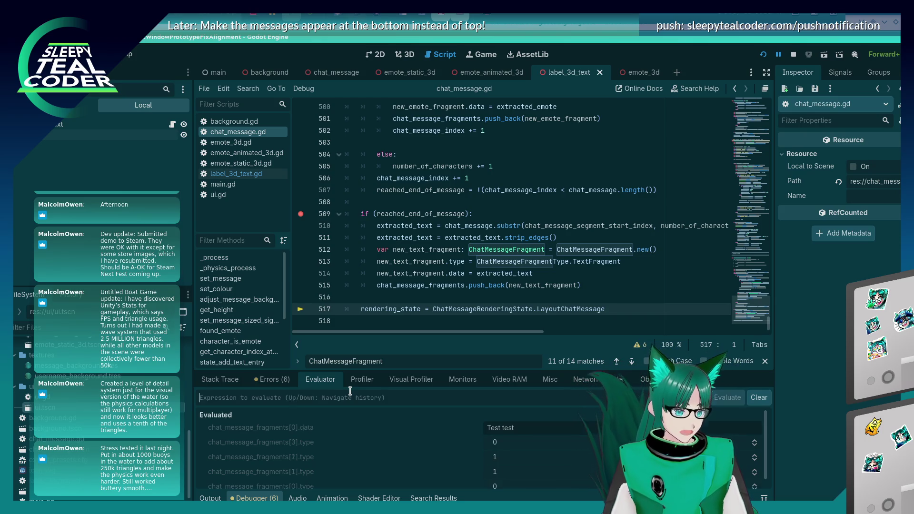
key("Up")
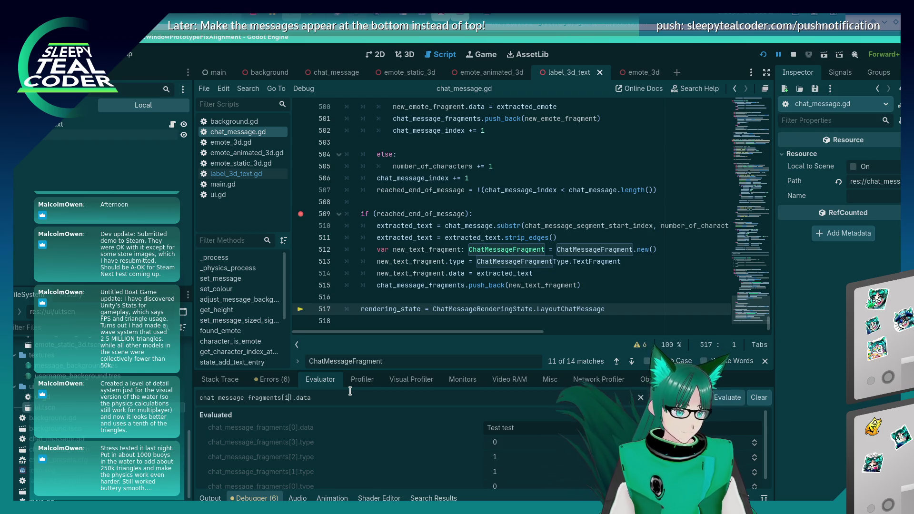
key("Return")
key("Left")
key("Left")
key("BackSpace")
type("2")
key("Return")
key("Up")
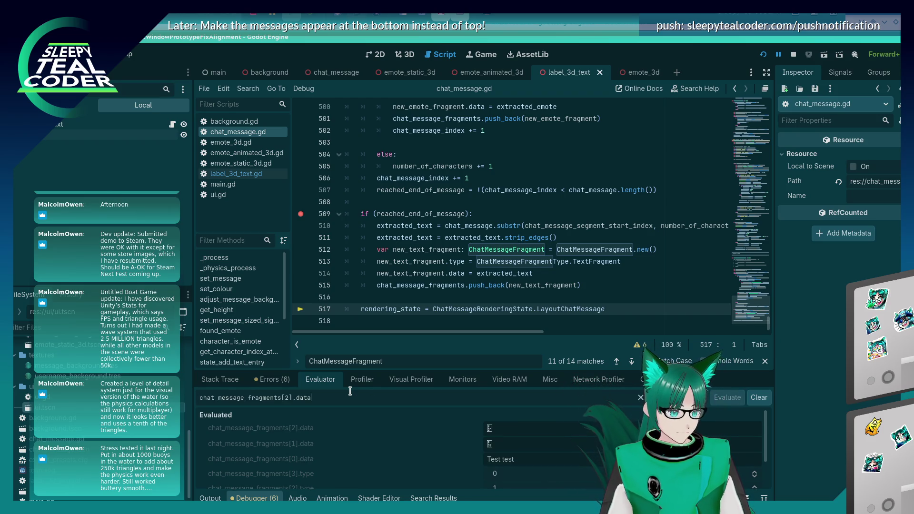
key("BackSpace")
type("3")
key("Return")
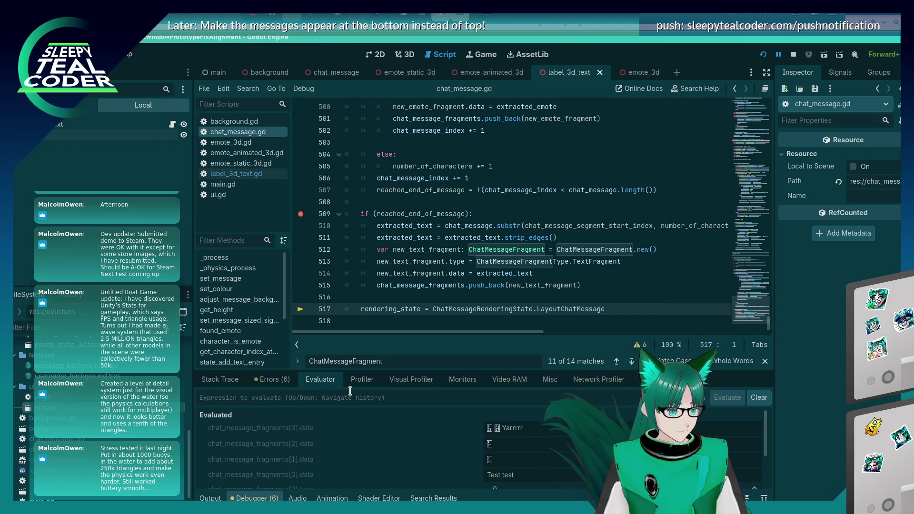
left_click(484, 217)
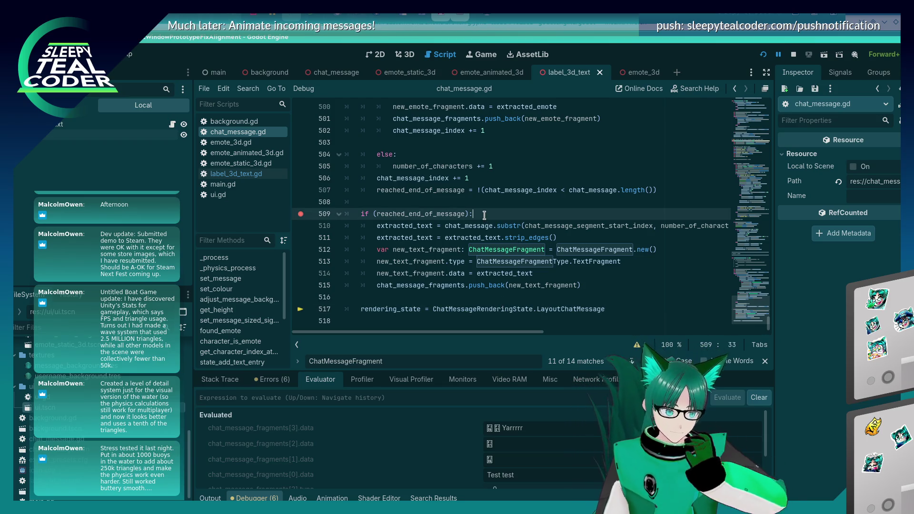
Add a 'chat_message_segment_start_index += 1' line after the emote is stored.
scroll(483, 215, "up", 4)
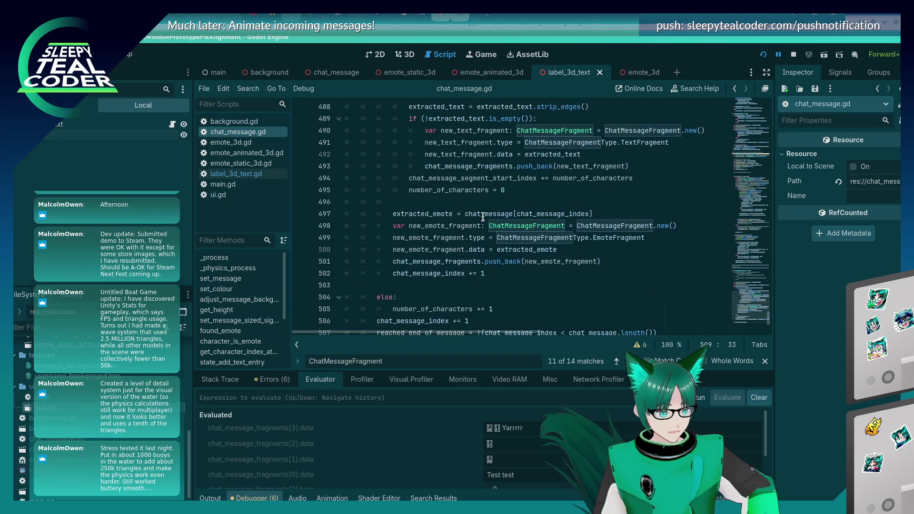
left_click(508, 189)
scroll(518, 229, "down", 1)
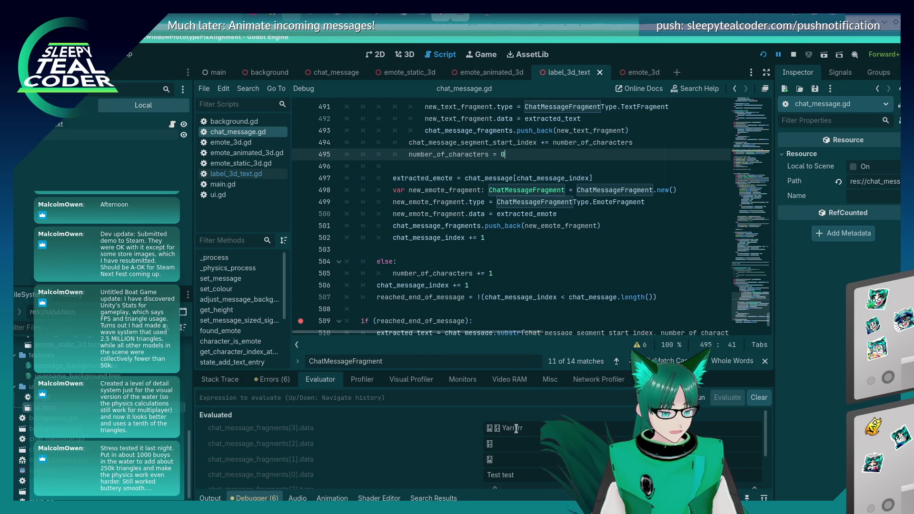
scroll(564, 231, "down", 2)
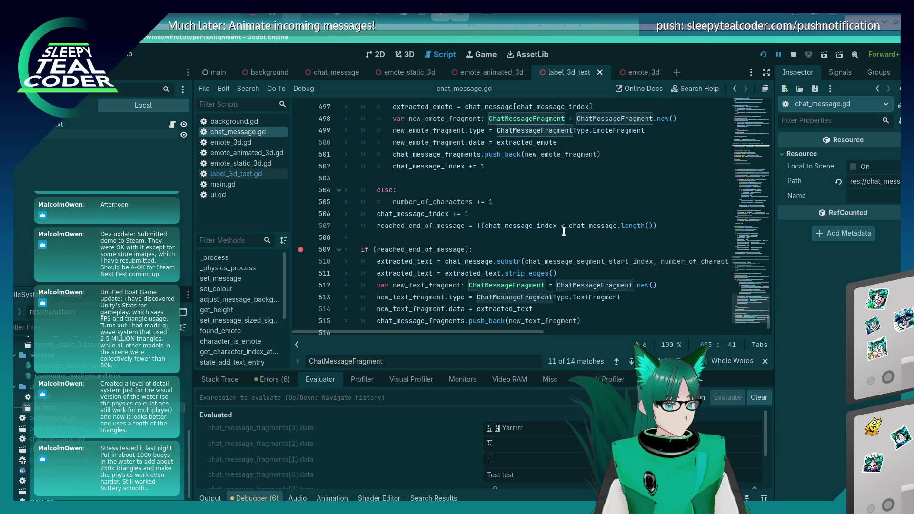
scroll(564, 231, "up", 3)
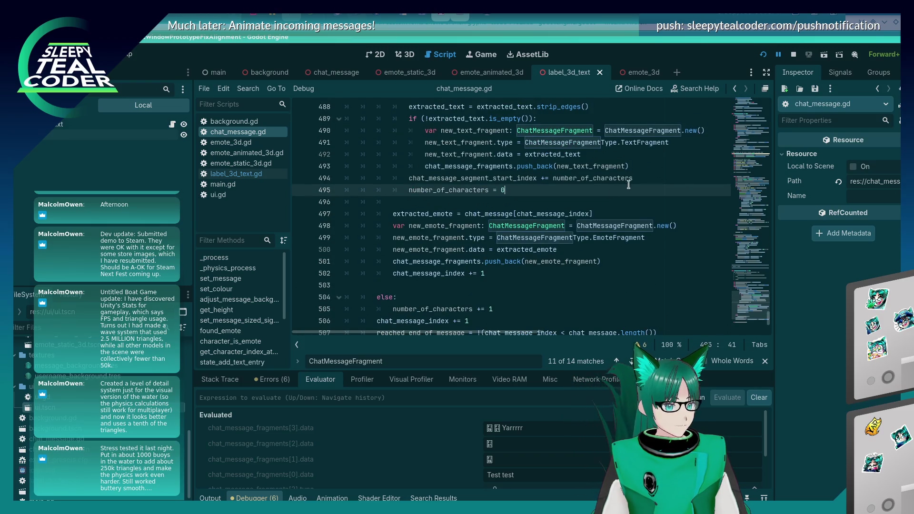
left_click(550, 178)
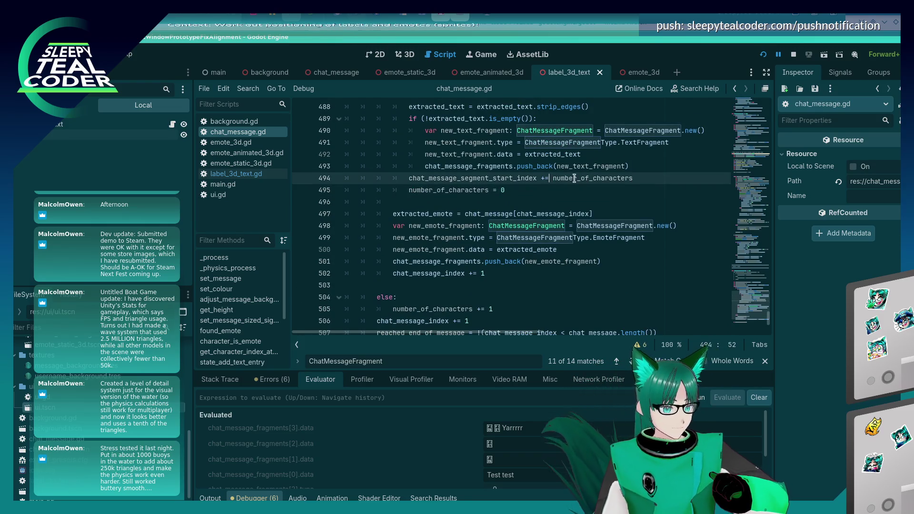
key("shift+Home")
key("ctrl+c")
key("Down")
key("Down")
key("Down")
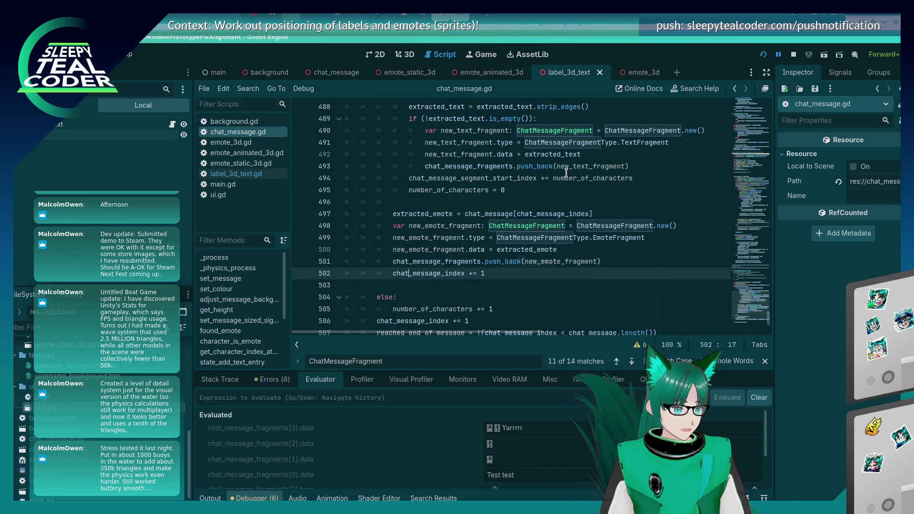
key("Return")
key("ctrl+v")
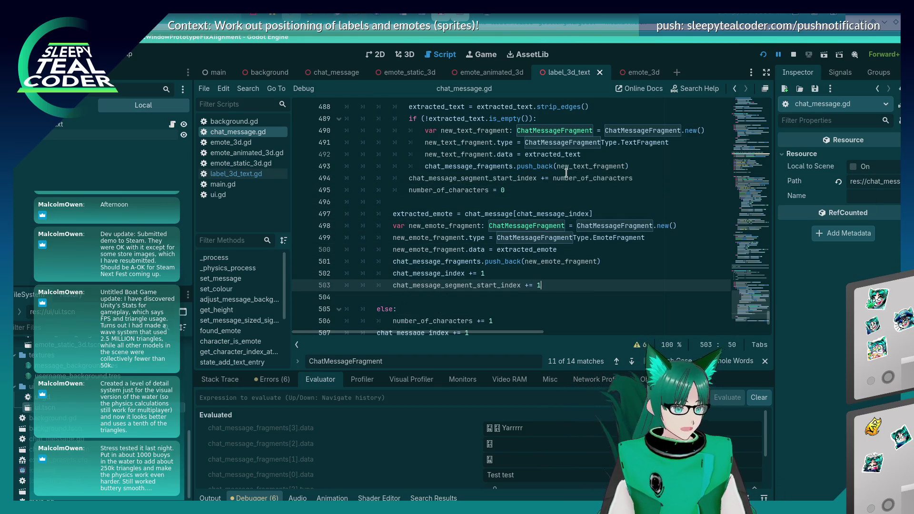
Move it above 'chat_message_index += 1', delete the leftover blank lines, and save.
key("alt+Up")
key("Home")
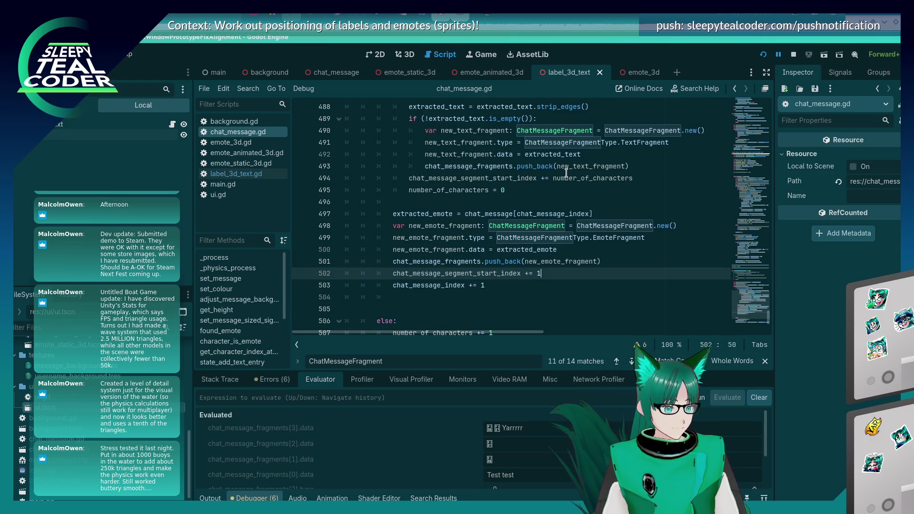
key("Return")
key("Down")
key("Down")
key("shift+Home")
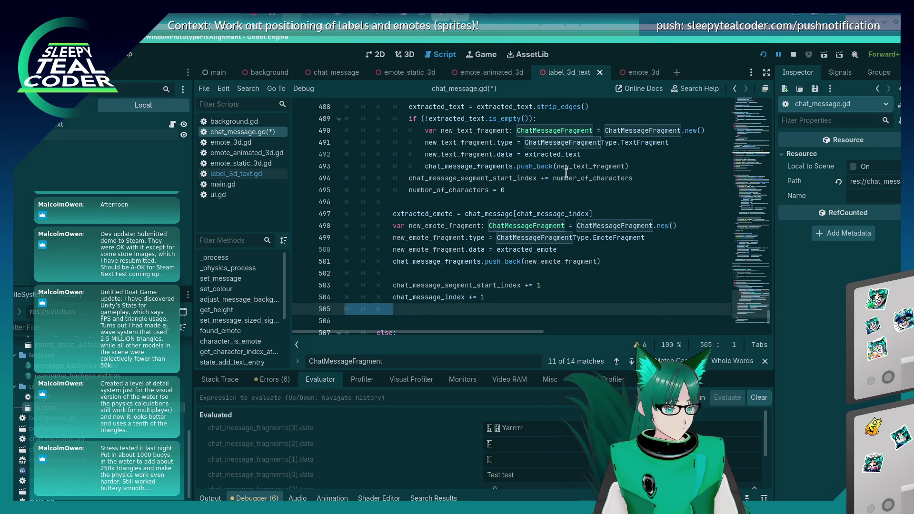
key("BackSpace")
key("BackSpace")
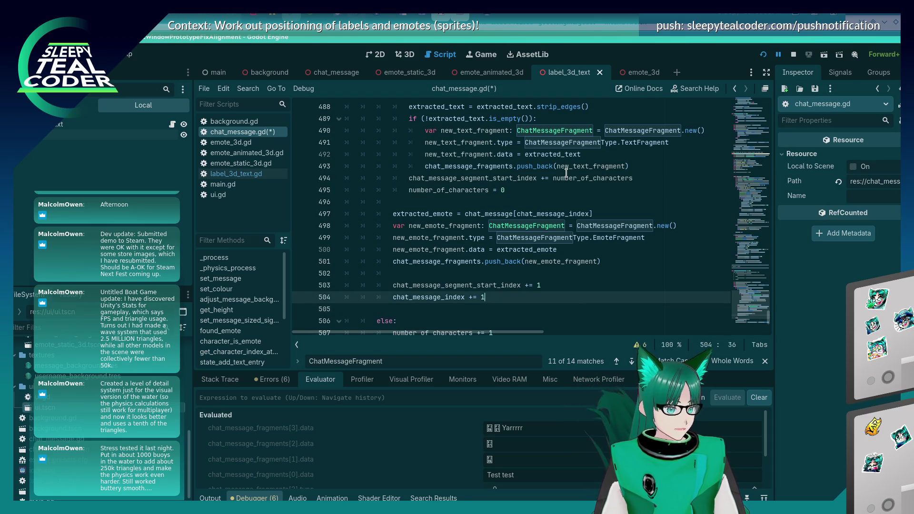
key("Up")
key("Up")
key("ctrl+s")
key("BackSpace")
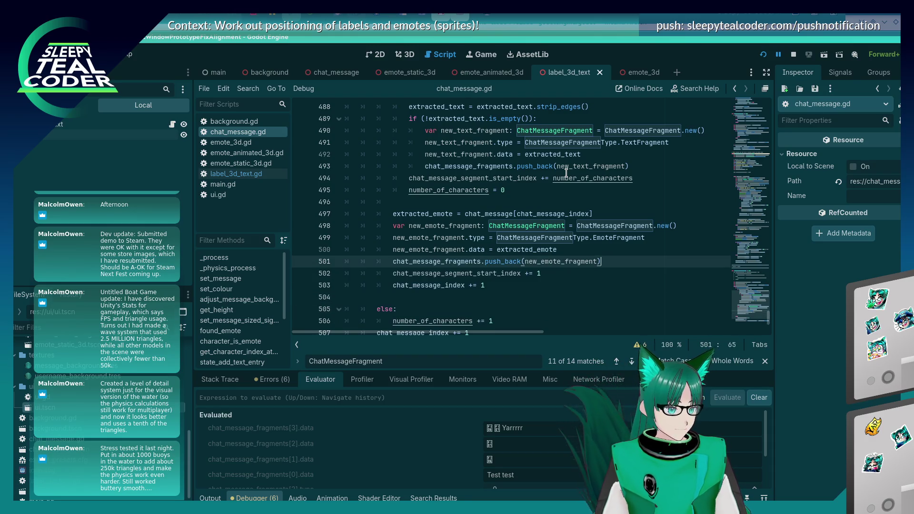
key("ctrl+s")
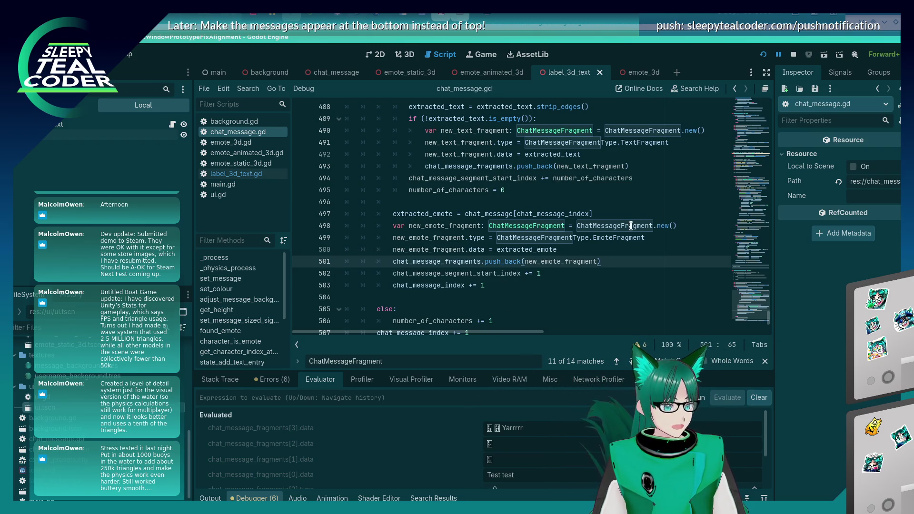
key("alt+Tab")
key("alt+shift+Tab")
key("alt+Tab")
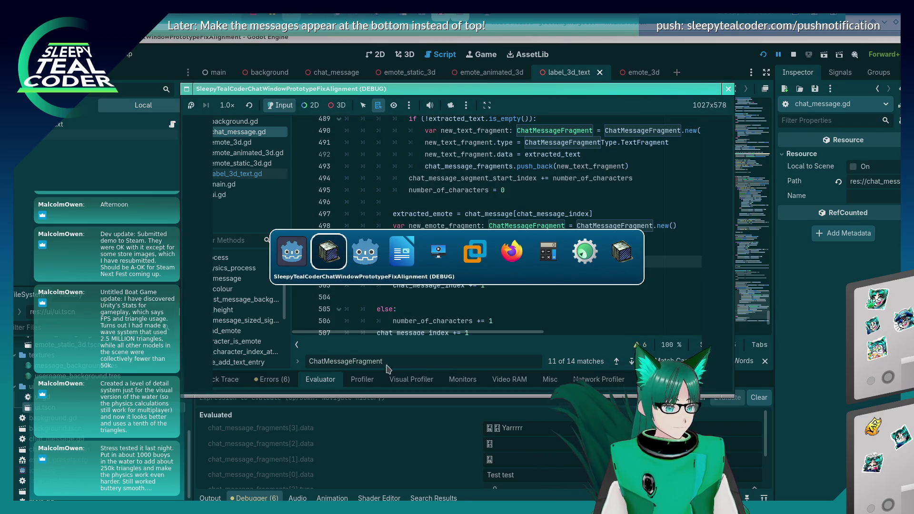
Resume the game, send the test message, and remove the breakpoints at lines 485 and 486.
left_click(210, 498)
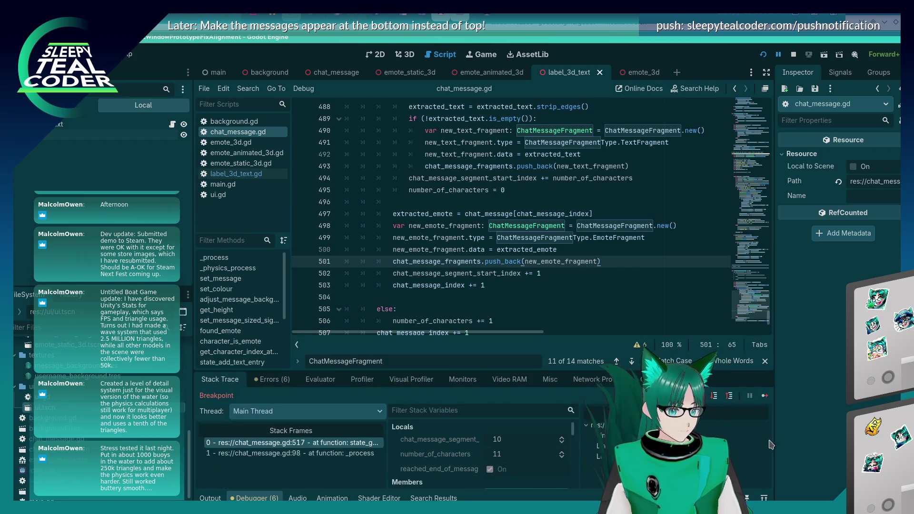
left_click(765, 396)
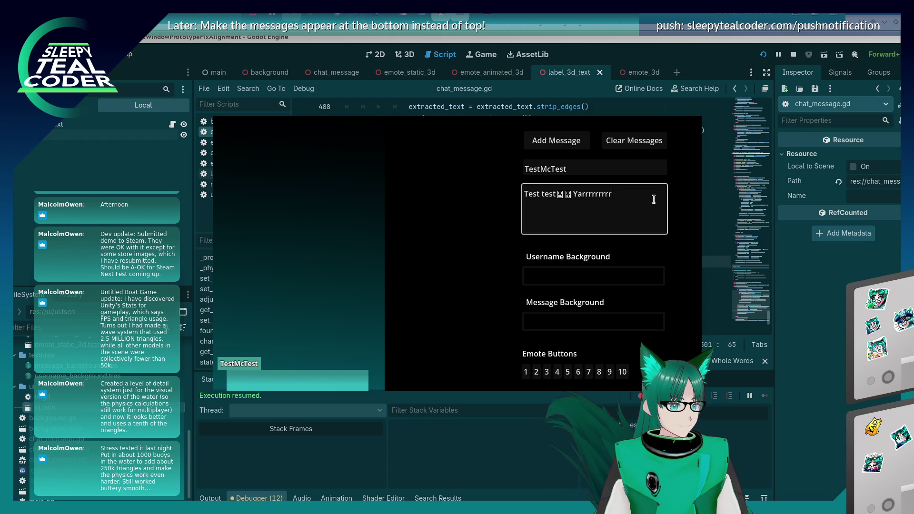
left_click(557, 143)
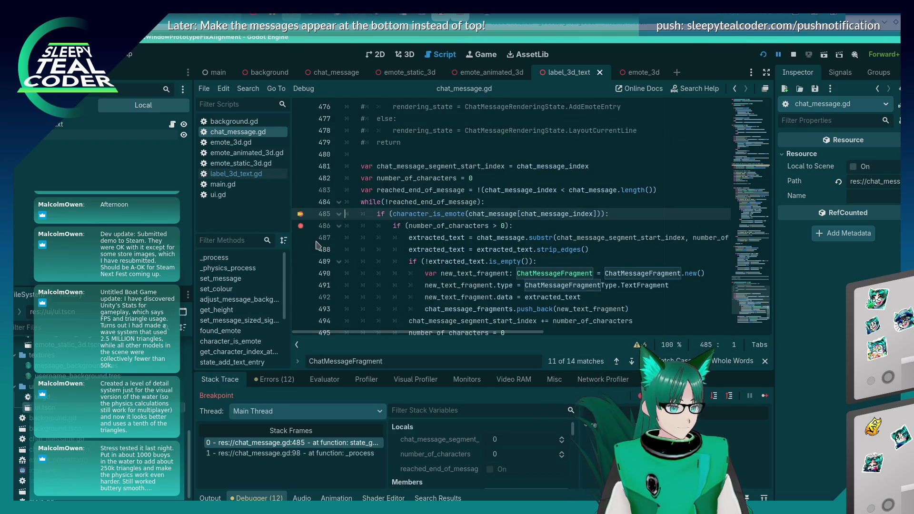
left_click(300, 225)
left_click(301, 213)
left_click(764, 396)
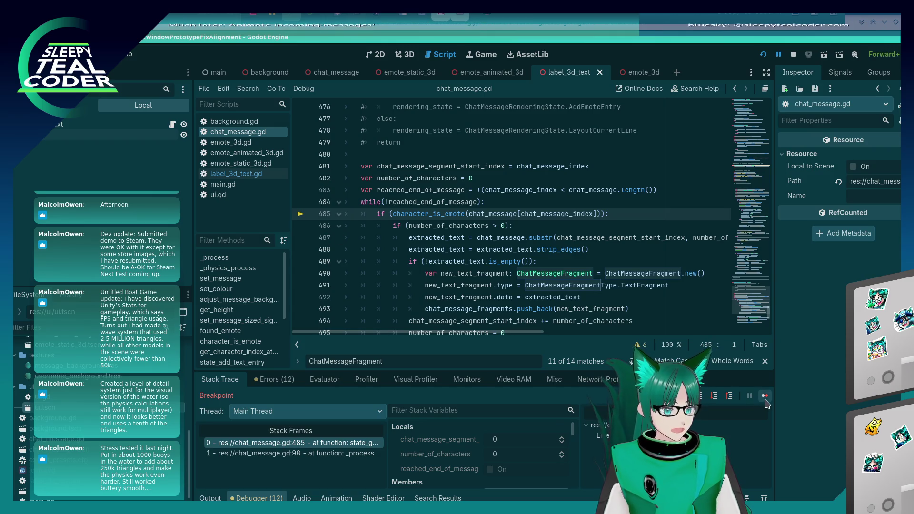
Step over the remaining lines until execution pauses at line 518.
scroll(439, 217, "up", 2)
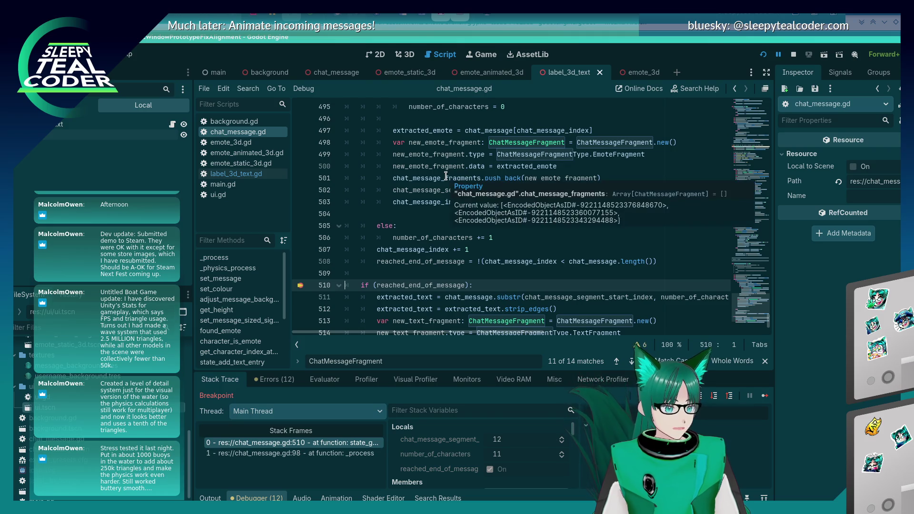
scroll(446, 175, "down", 2)
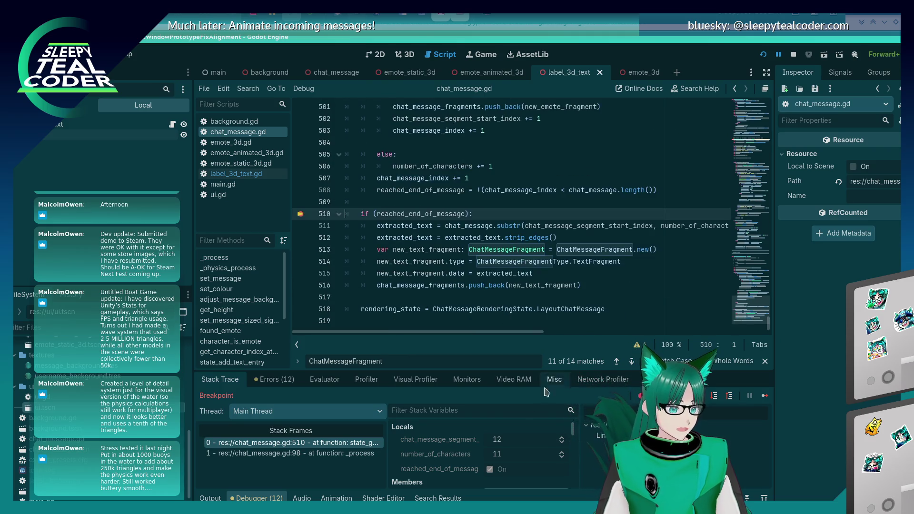
left_click(710, 399)
left_click(710, 399)
left_click(710, 399)
left_click(710, 399)
left_click(710, 399)
left_click(710, 399)
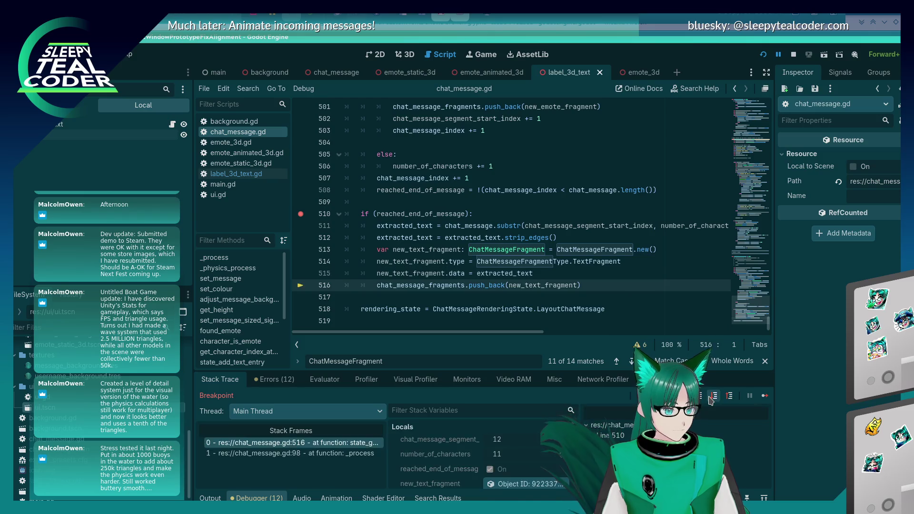
left_click(710, 399)
left_click(325, 379)
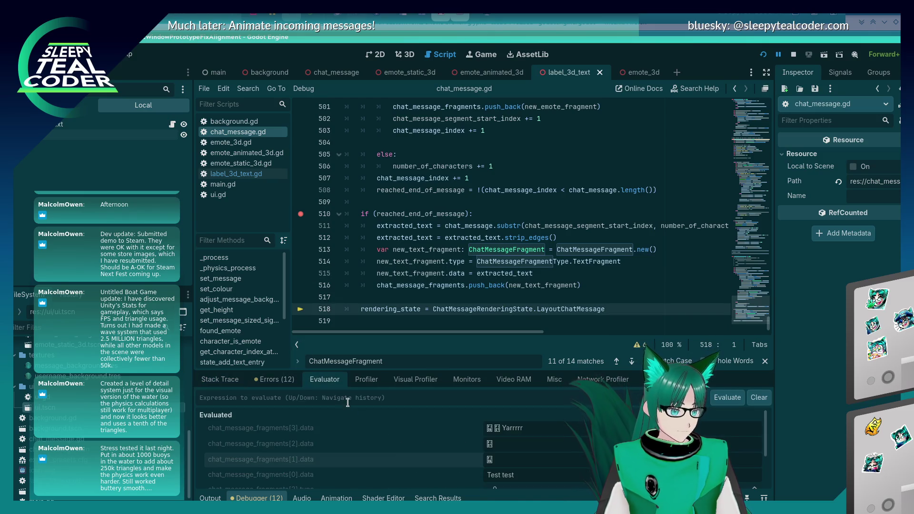
Re-evaluate chat_message_fragments[0] through [3].data; fragment 3 still shows an emote glyph before 'Yarrrrr'.
left_click(393, 403)
key("Up")
key("BackSpace")
type("0")
key("Return")
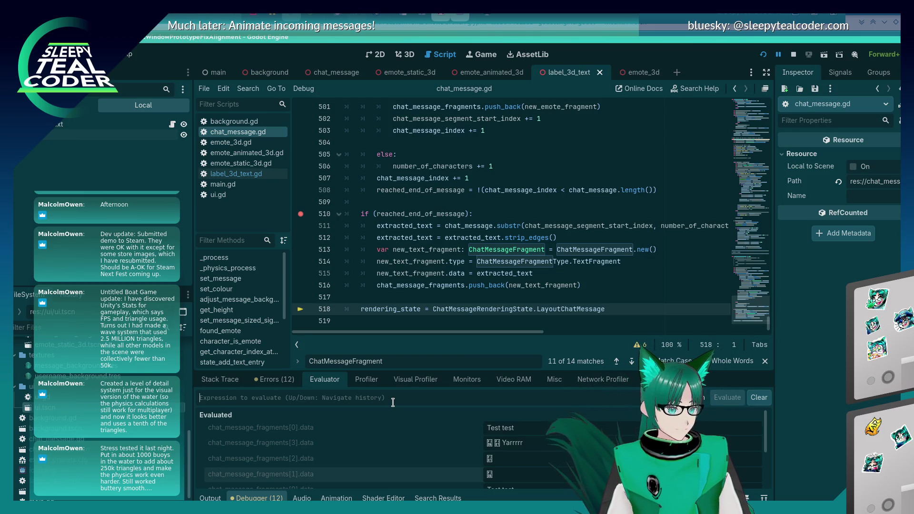
key("Up")
key("BackSpace")
type("1")
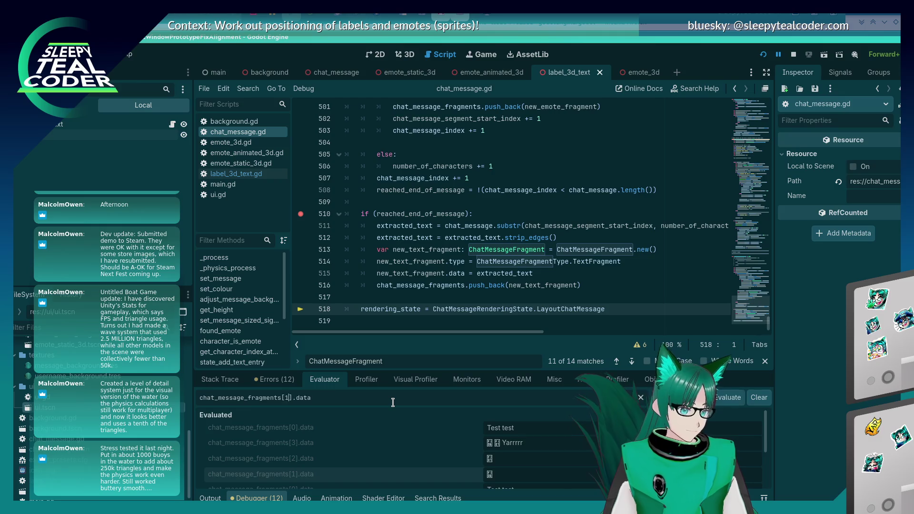
key("Return")
key("Up")
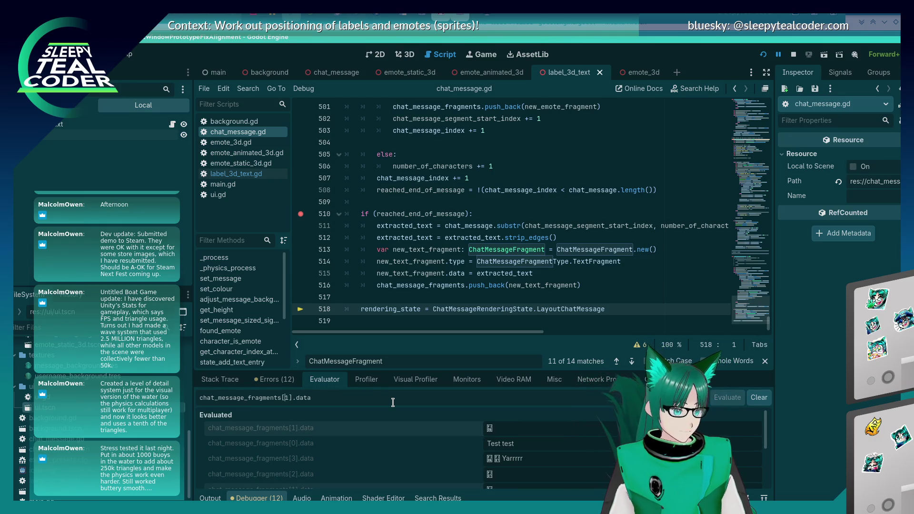
key("Return")
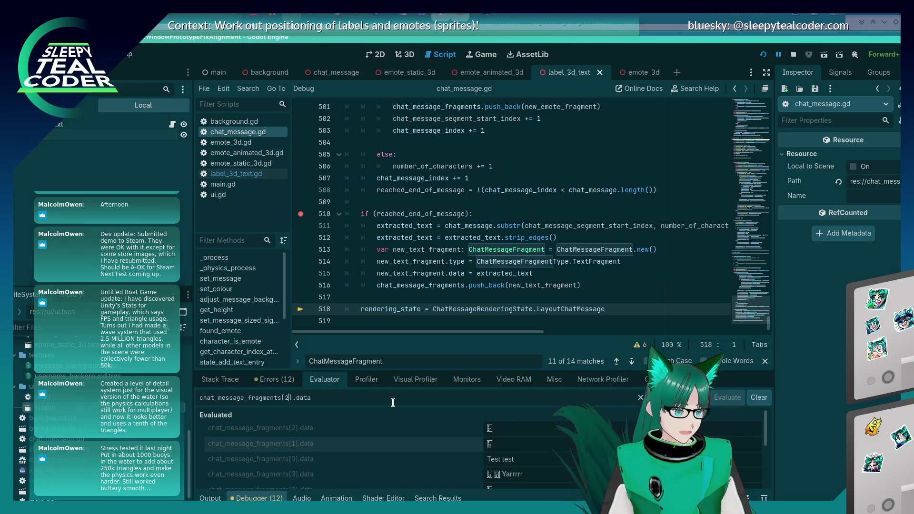
key("Return")
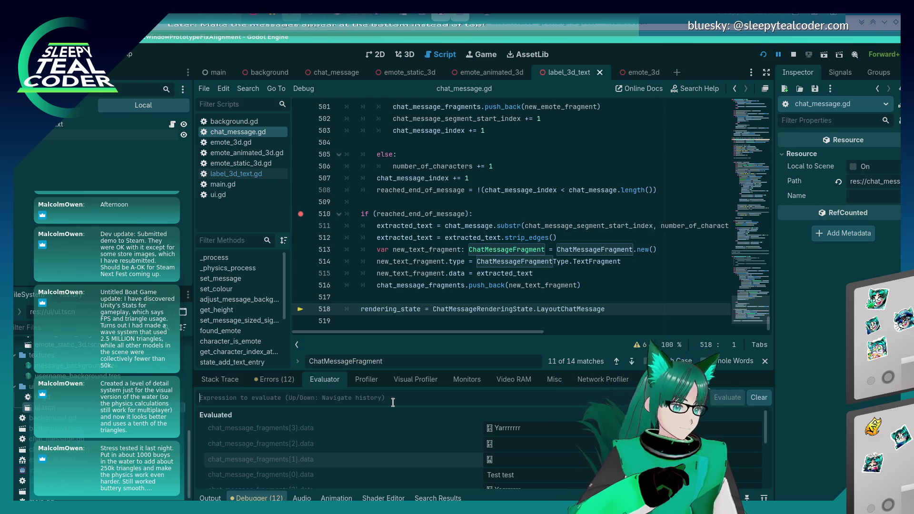
scroll(485, 185, "up", 2)
scroll(485, 185, "up", 1)
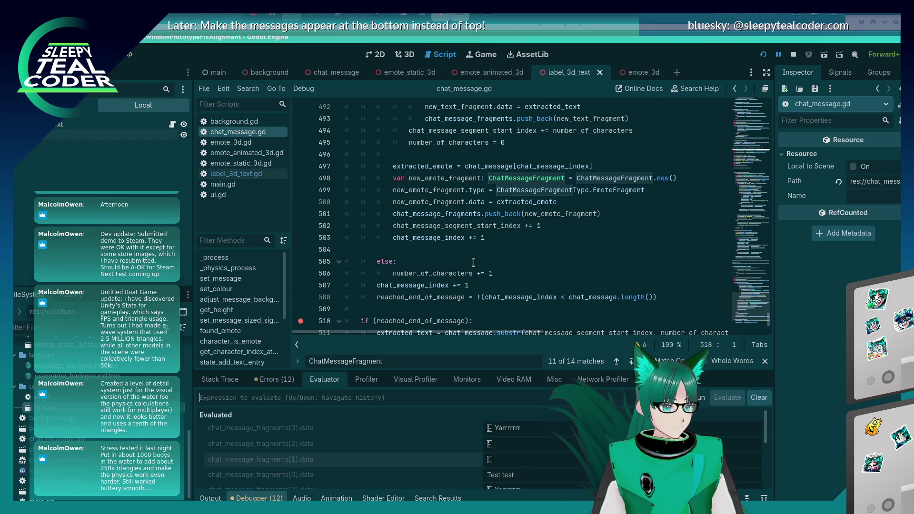
Paste 'number_of_characters = 0' above the emote branch's segment start index increment and save the script.
scroll(473, 263, "up", 2)
scroll(476, 256, "down", 2)
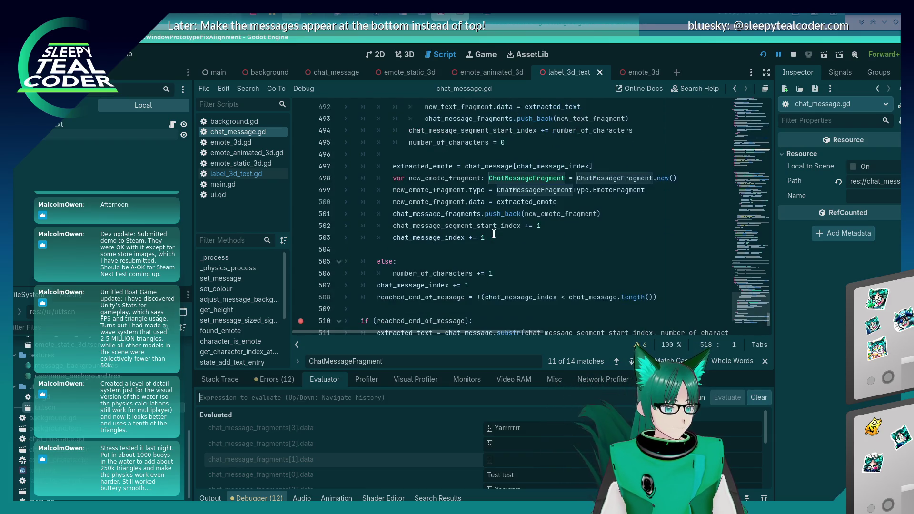
scroll(474, 257, "up", 1)
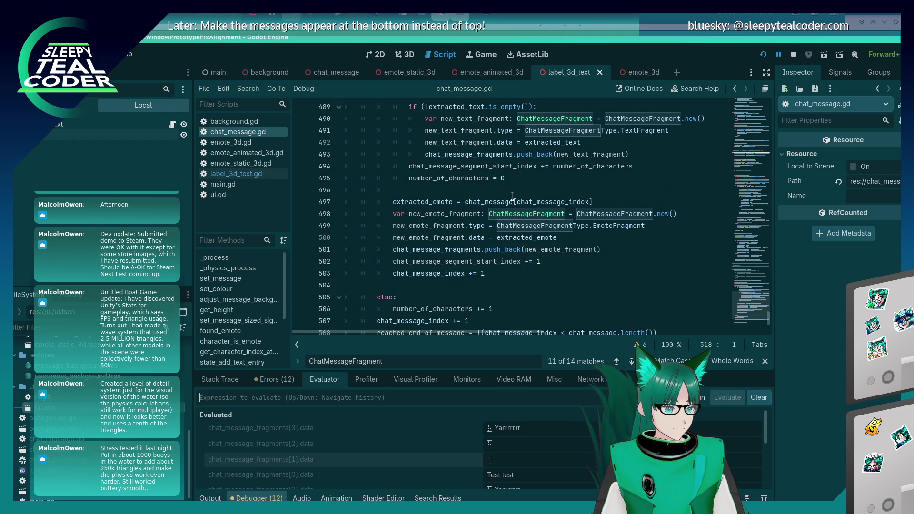
left_click(523, 177)
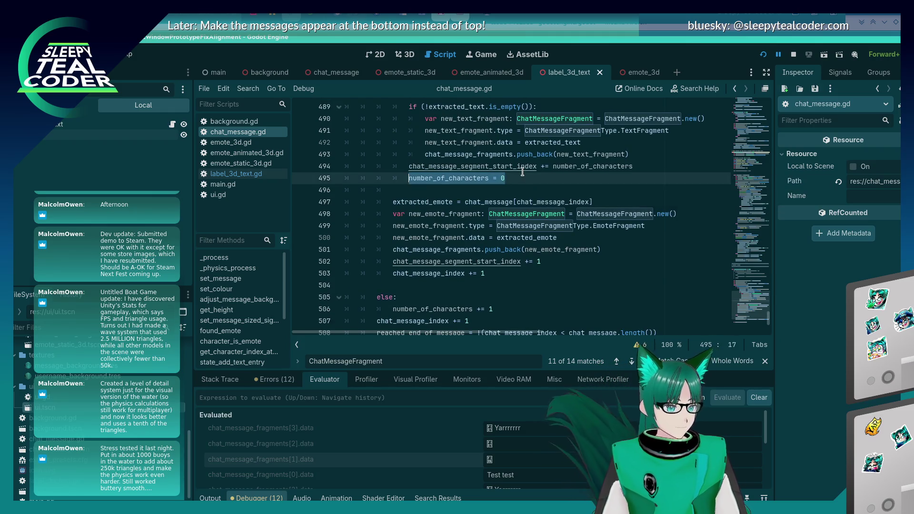
key("Down")
key("Down")
key("Down")
key("Up")
key("End")
key("Return")
key("Return")
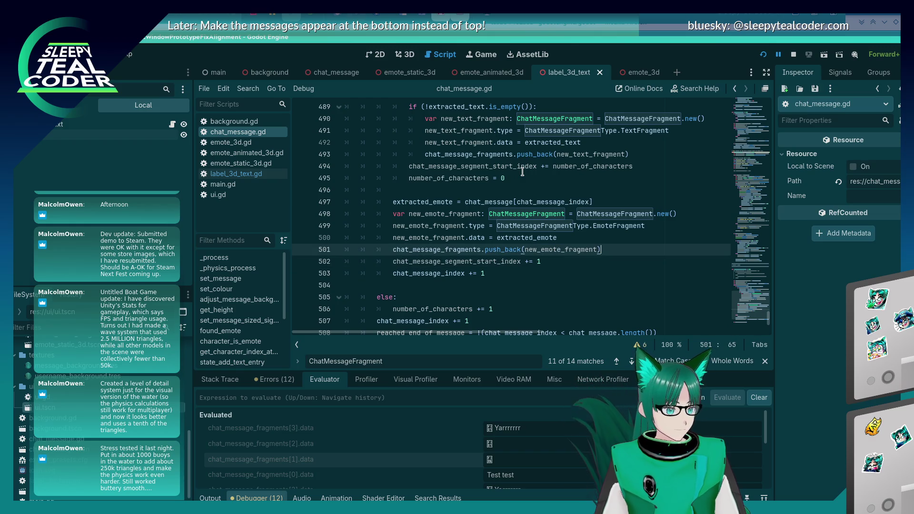
type("number_of_characters = 0")
key("ctrl+s")
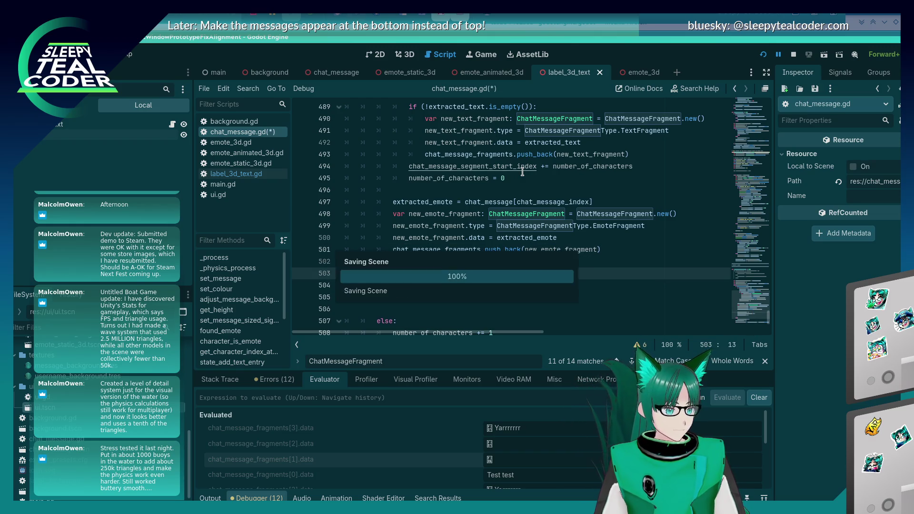
key("alt+Tab")
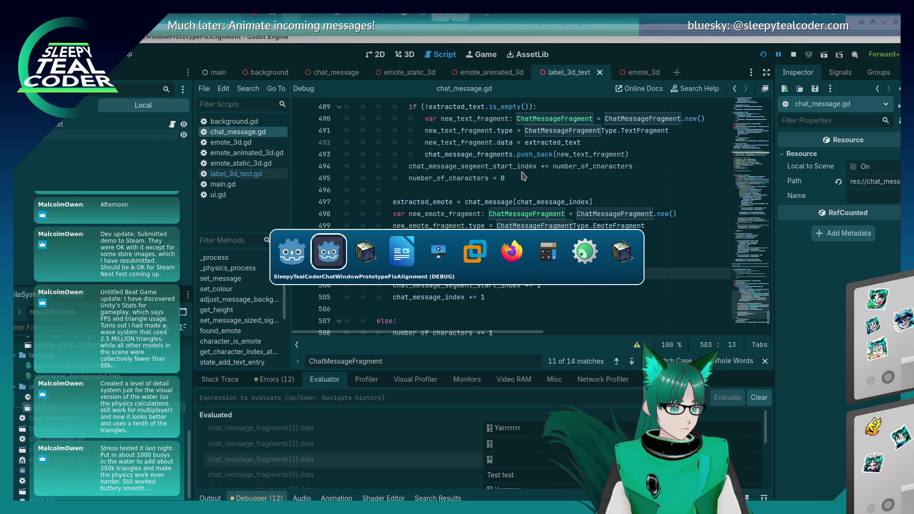
Back in the Godot editor, resume the game until the line 512 breakpoint hits.
key("alt+shift+Tab")
key("alt+shift+Tab")
key("alt+Tab")
key("alt+Tab")
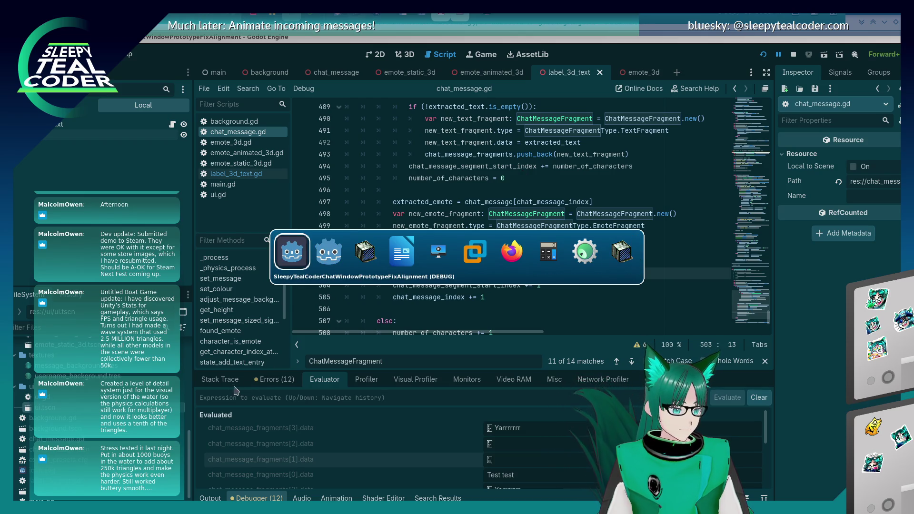
left_click(219, 381)
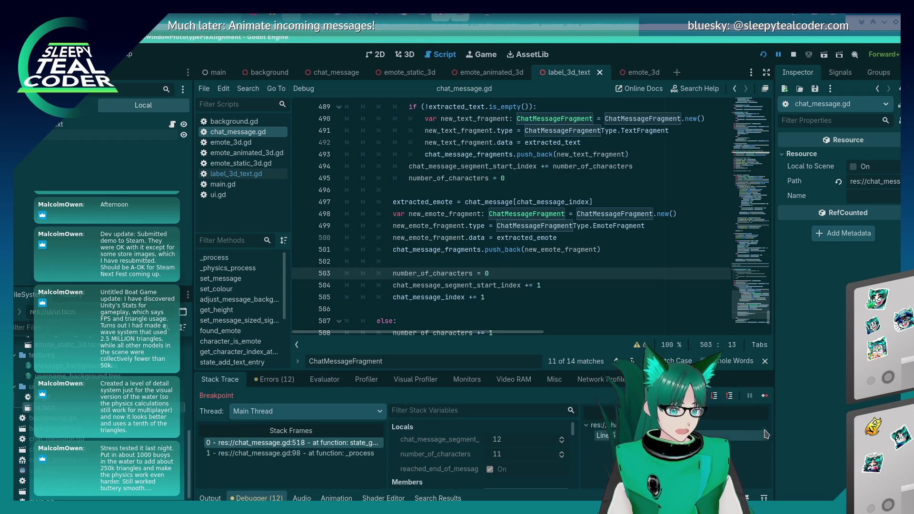
left_click(764, 396)
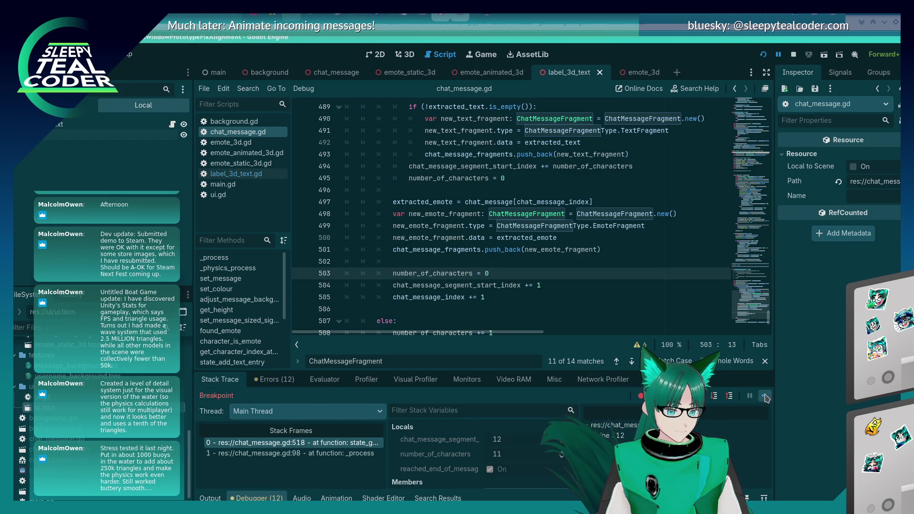
left_click(566, 151)
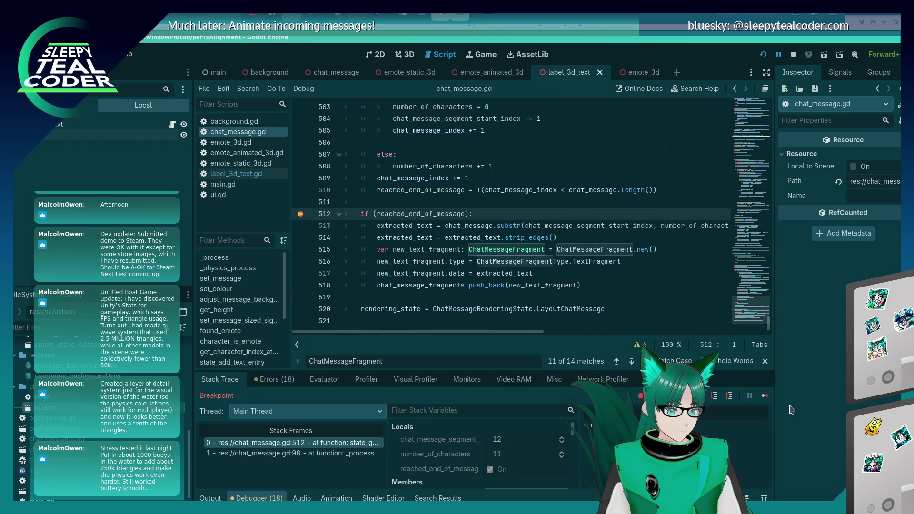
Step over twice to line 514 and confirm extracted_text reads Yarrrrrrr.
left_click(715, 396)
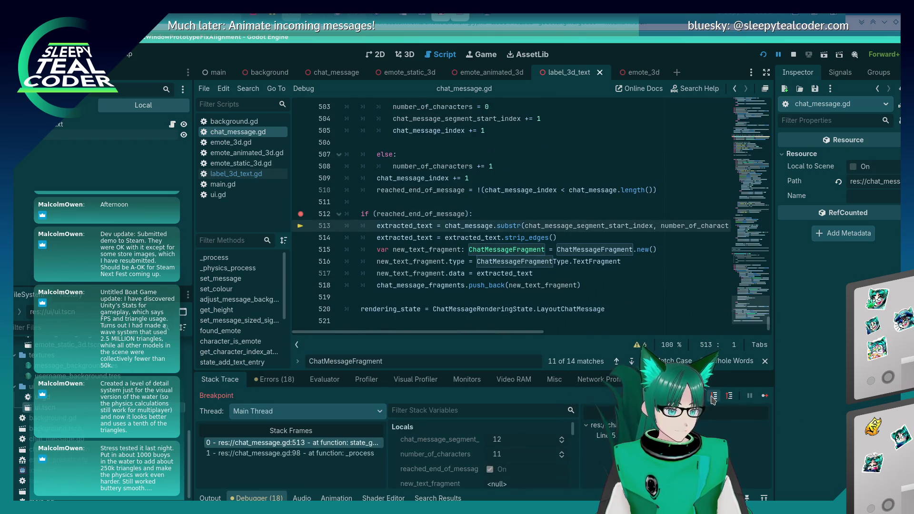
left_click(714, 396)
scroll(471, 210, "up", 2)
scroll(471, 210, "up", 1)
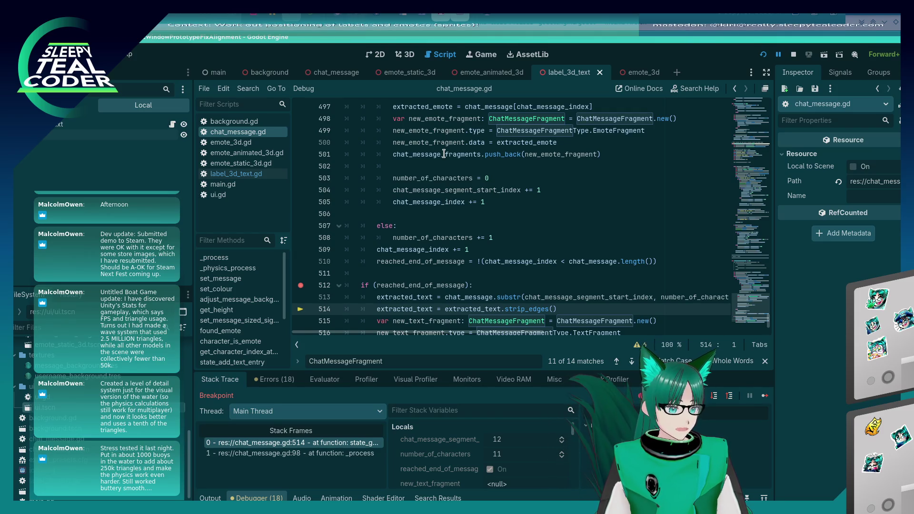
scroll(489, 250, "down", 2)
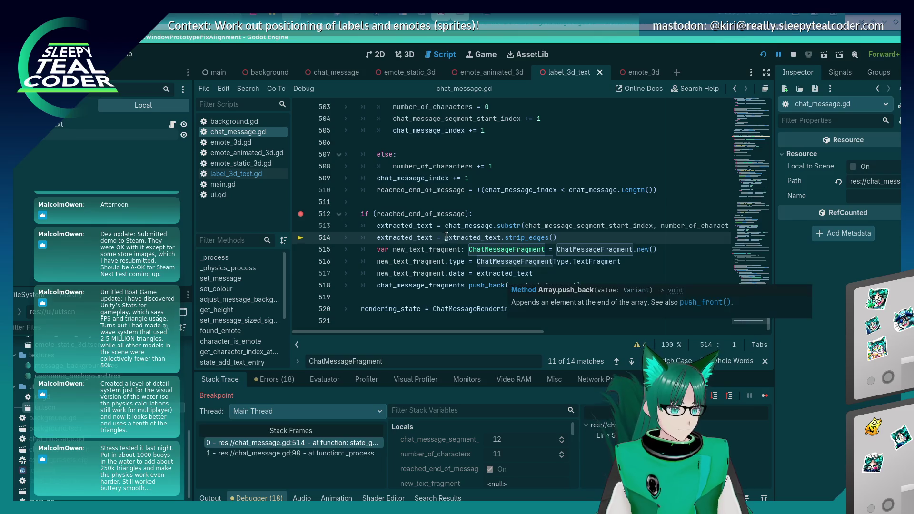
mouse_move(402, 225)
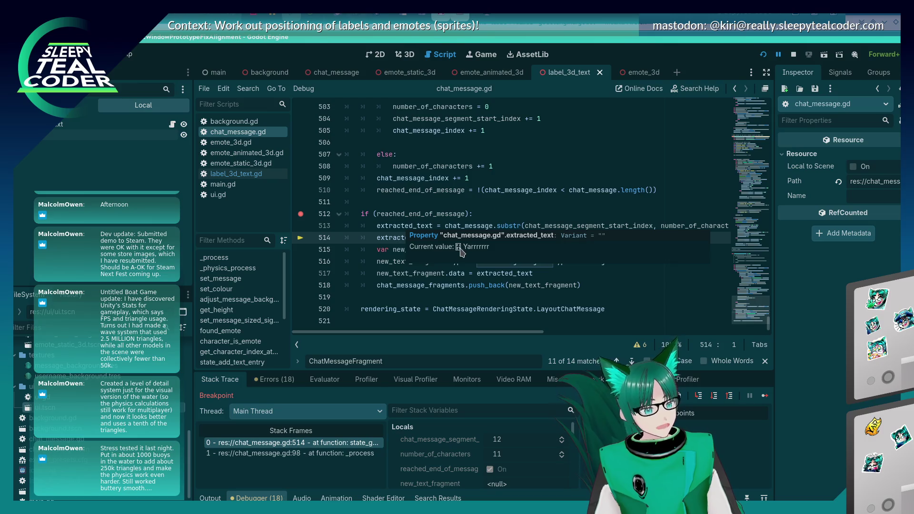
scroll(517, 280, "up", 2)
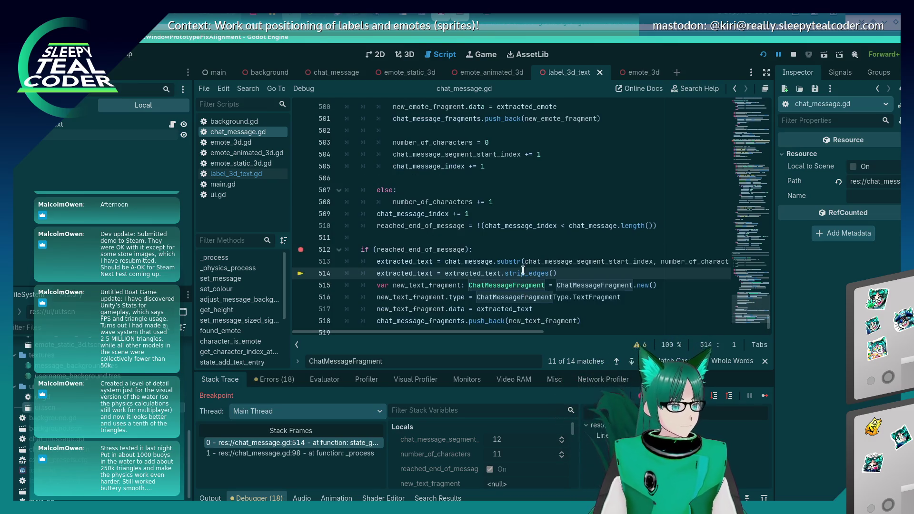
scroll(517, 279, "up", 2)
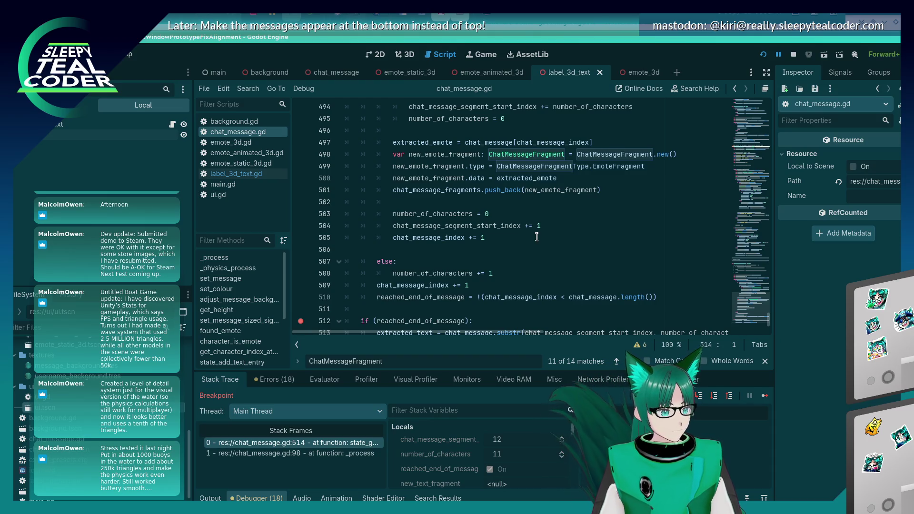
scroll(537, 236, "up", 3)
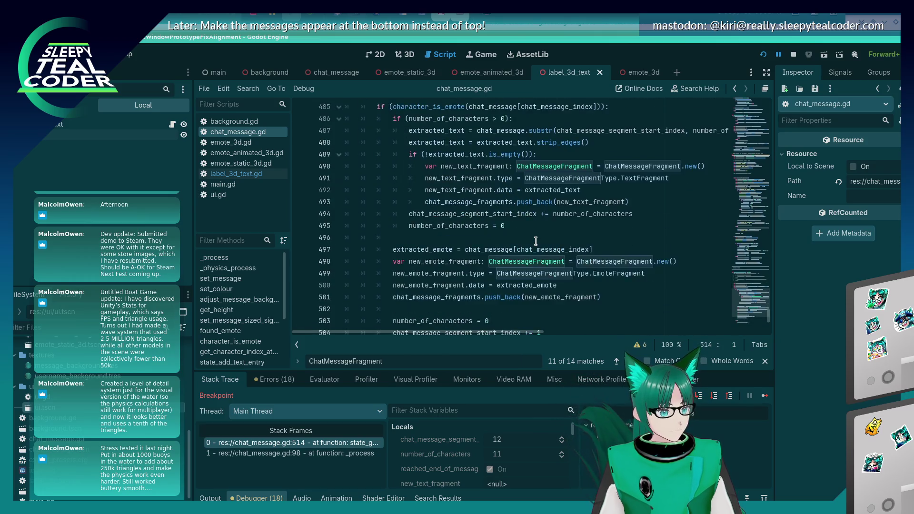
scroll(536, 241, "down", 4)
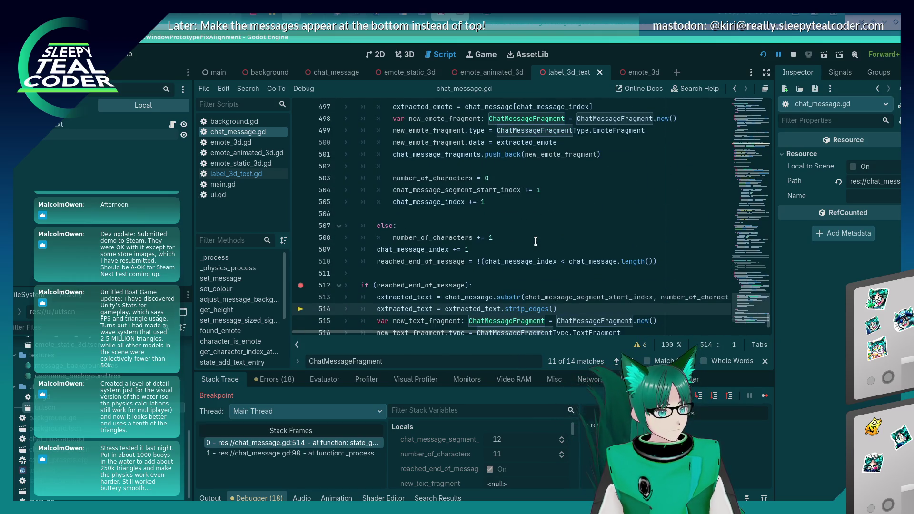
left_click(480, 235)
left_click(468, 228)
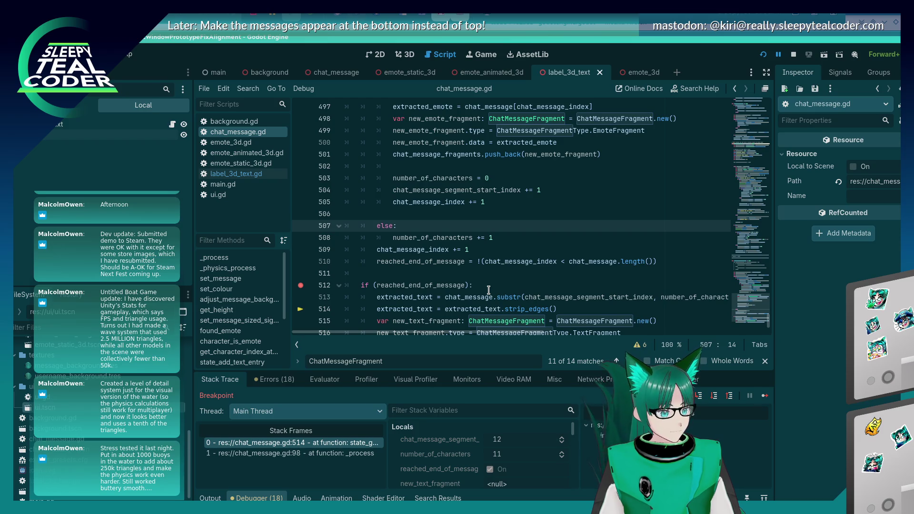
key("Return")
type("if (")
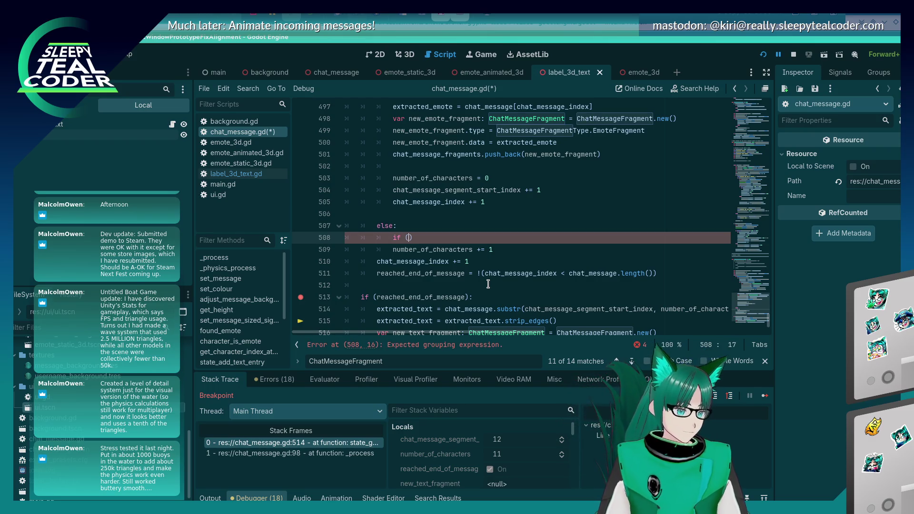
scroll(488, 285, "up", 3)
scroll(487, 281, "up", 3)
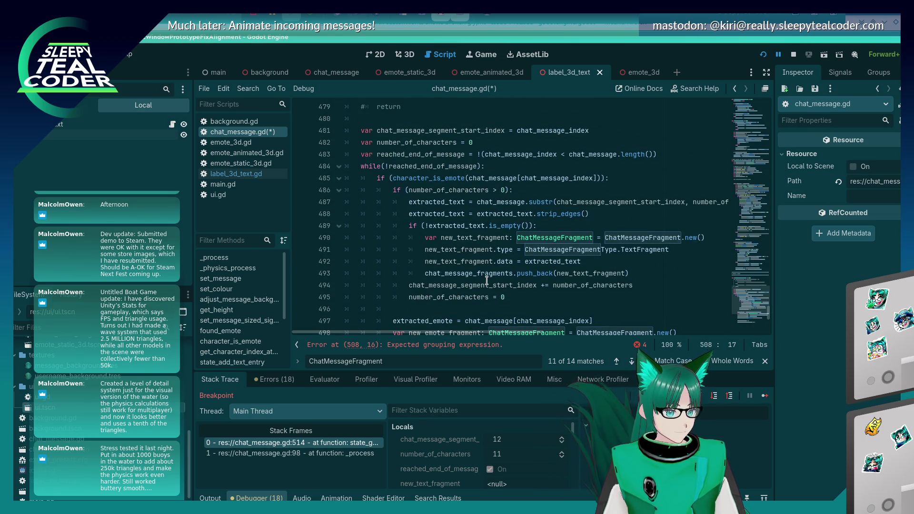
scroll(487, 281, "down", 2)
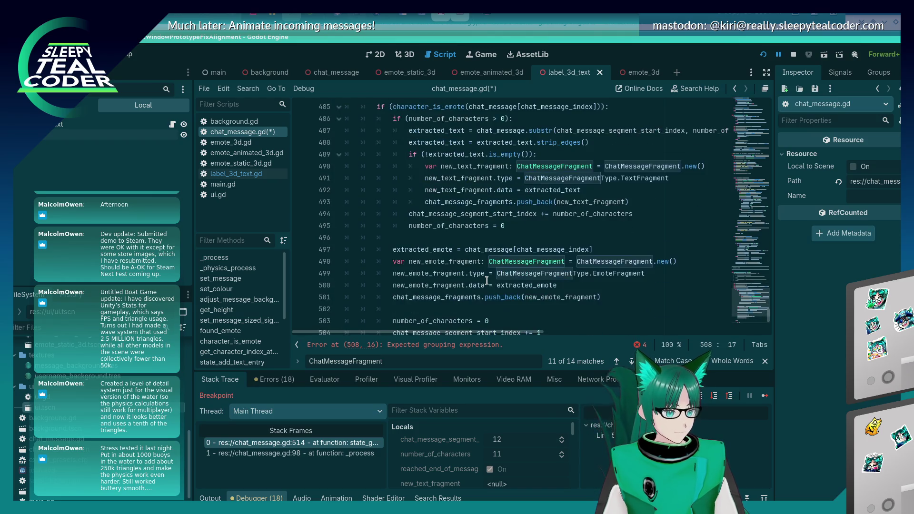
scroll(487, 281, "down", 4)
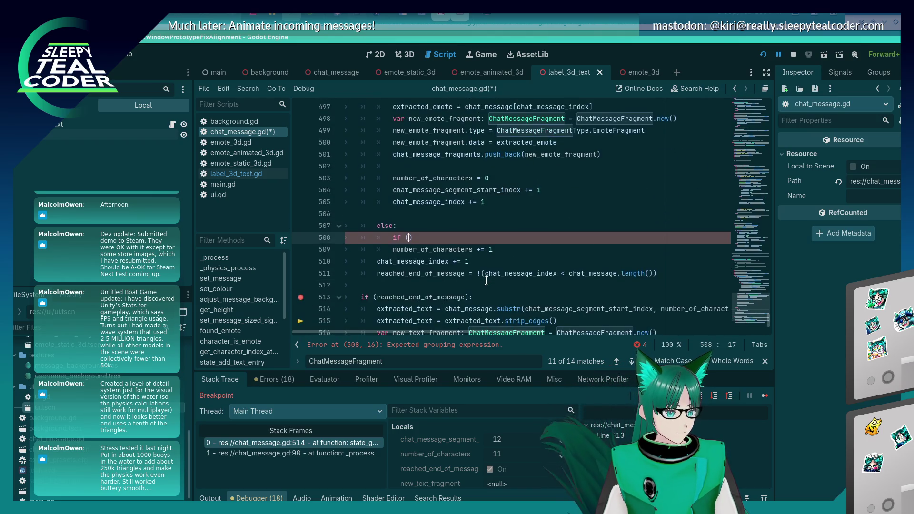
key("Up")
key("ctrl+s")
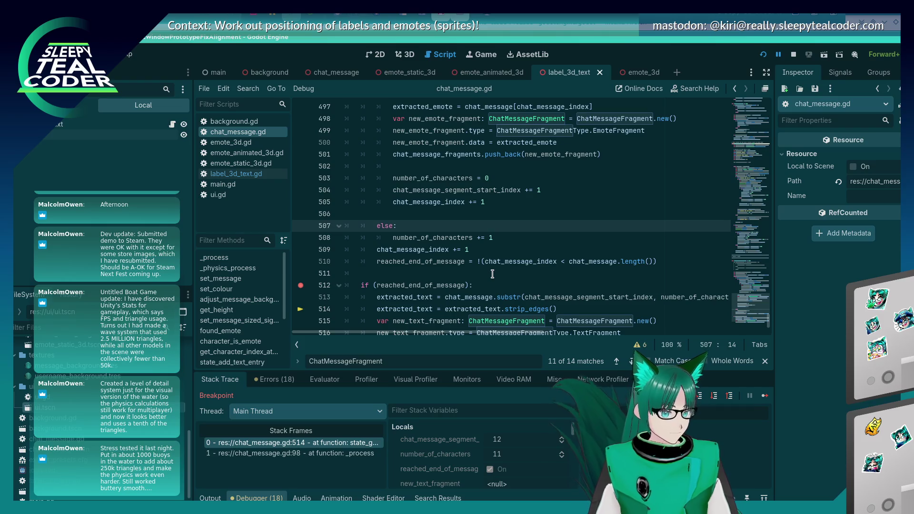
Highlight chat_message_index and chat_message_segment_start_index in the emote branch to review their uses.
scroll(519, 255, "up", 5)
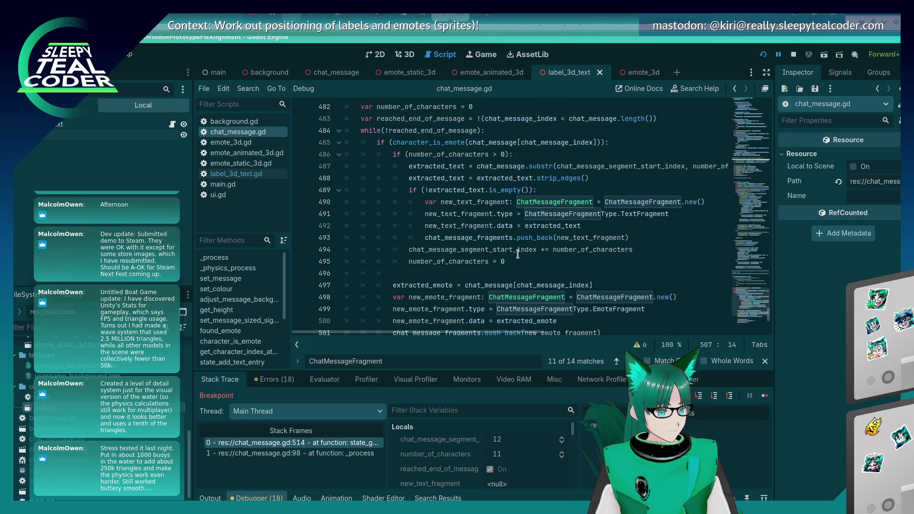
mouse_move(518, 254)
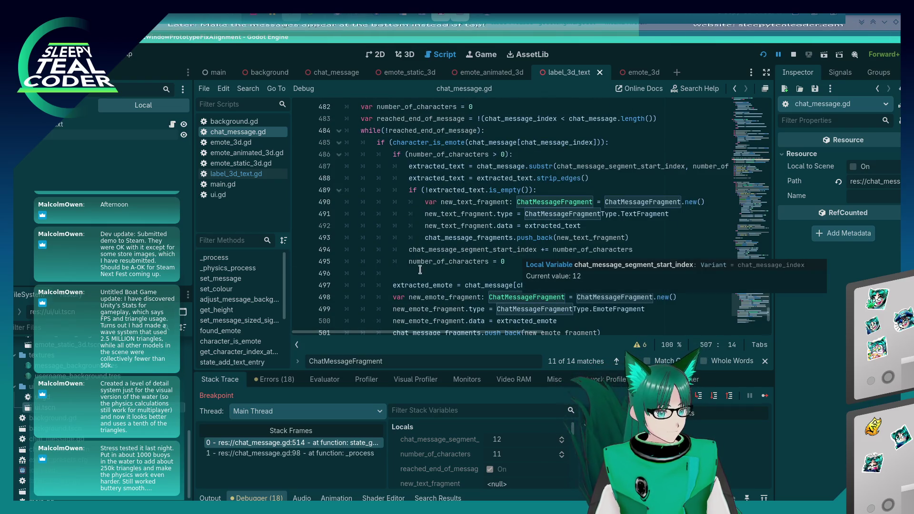
scroll(412, 272, "down", 1)
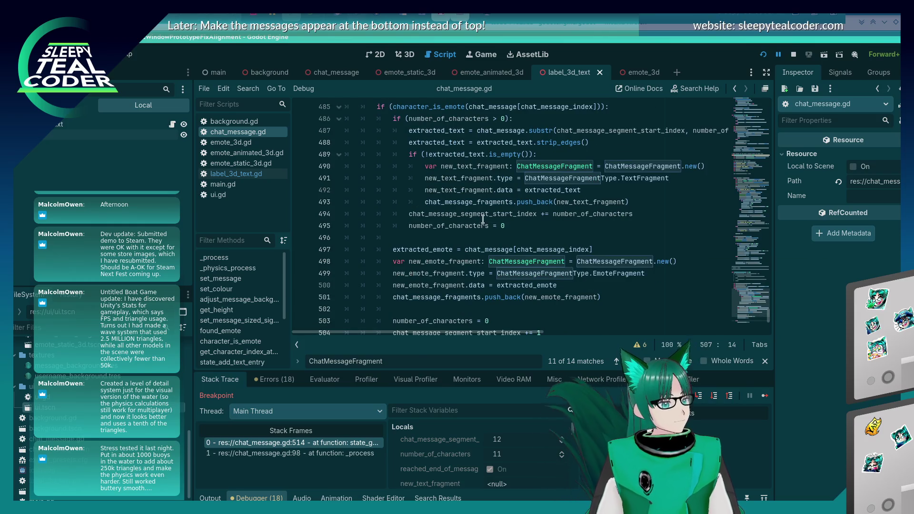
scroll(481, 234, "down", 3)
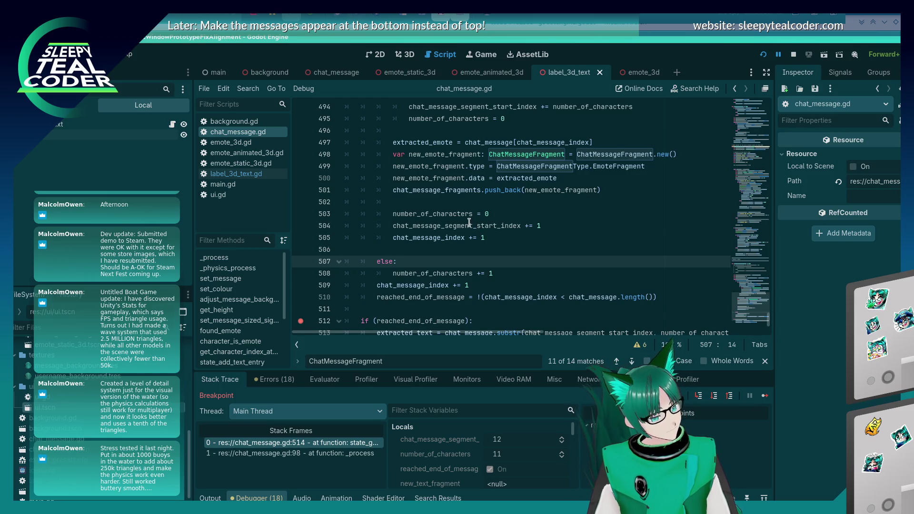
double_click(460, 234)
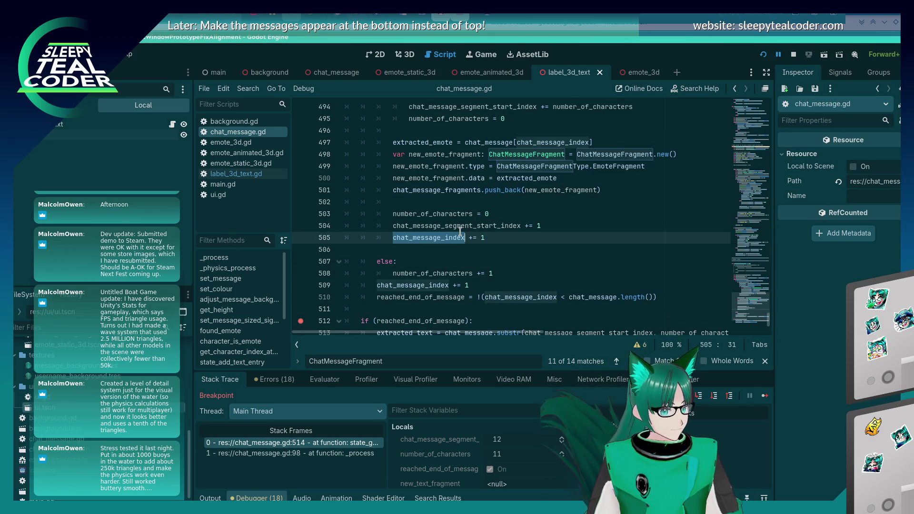
double_click(460, 228)
scroll(457, 279, "up", 2)
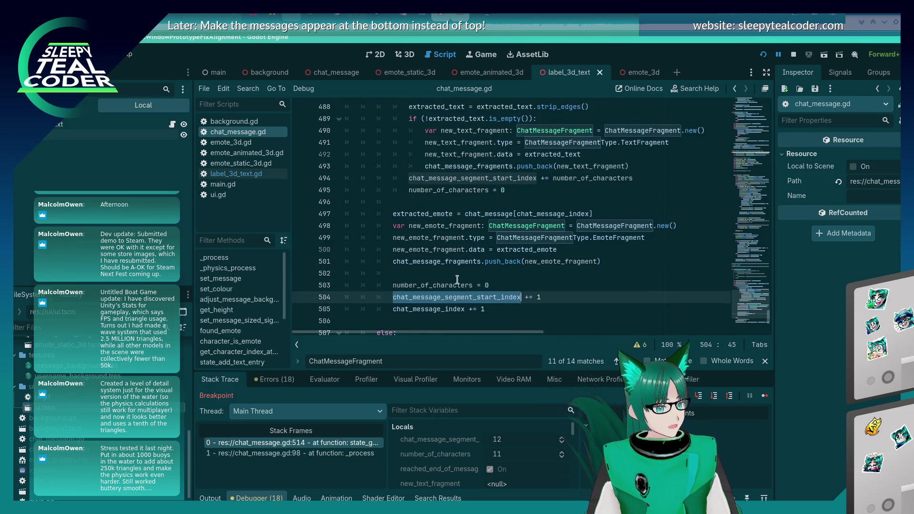
scroll(458, 279, "down", 1)
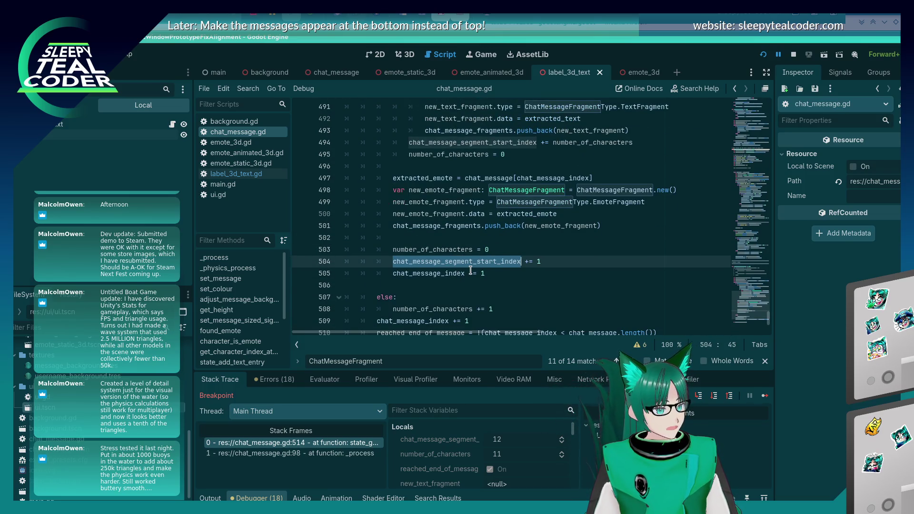
left_click(497, 250)
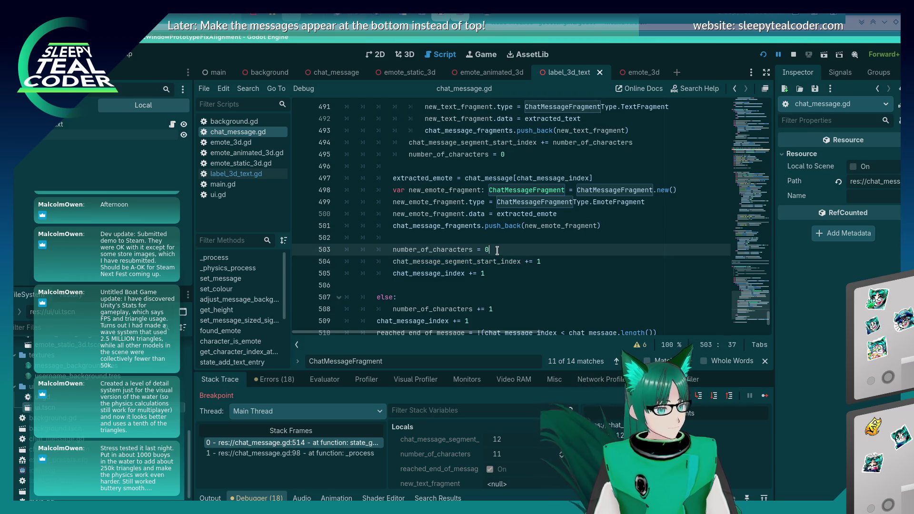
scroll(502, 276, "up", 5)
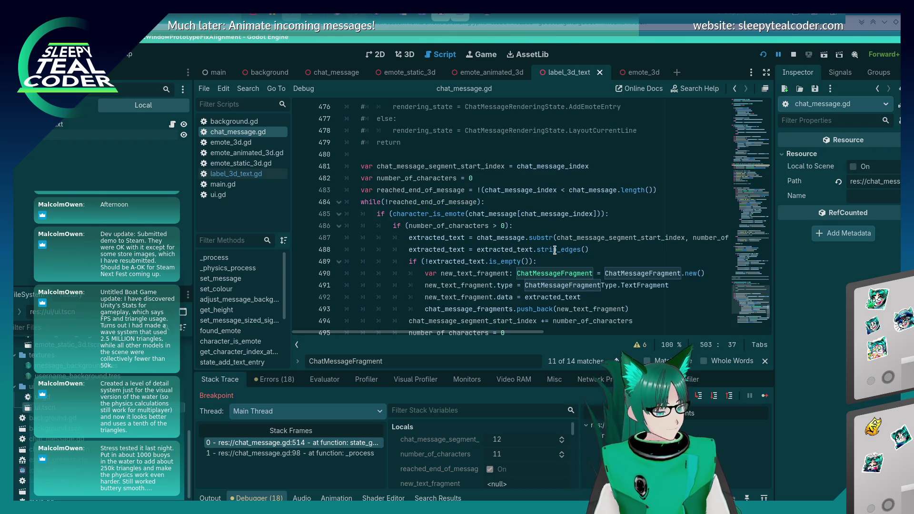
mouse_move(555, 250)
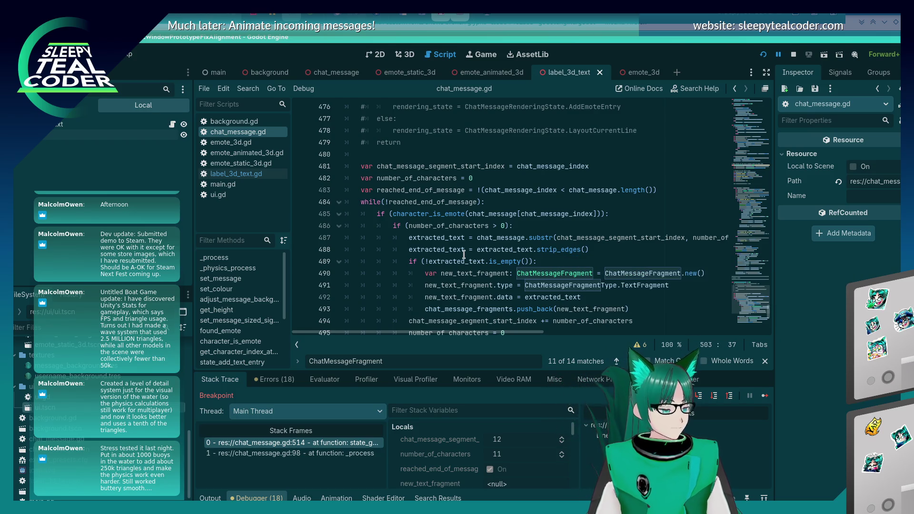
mouse_move(464, 255)
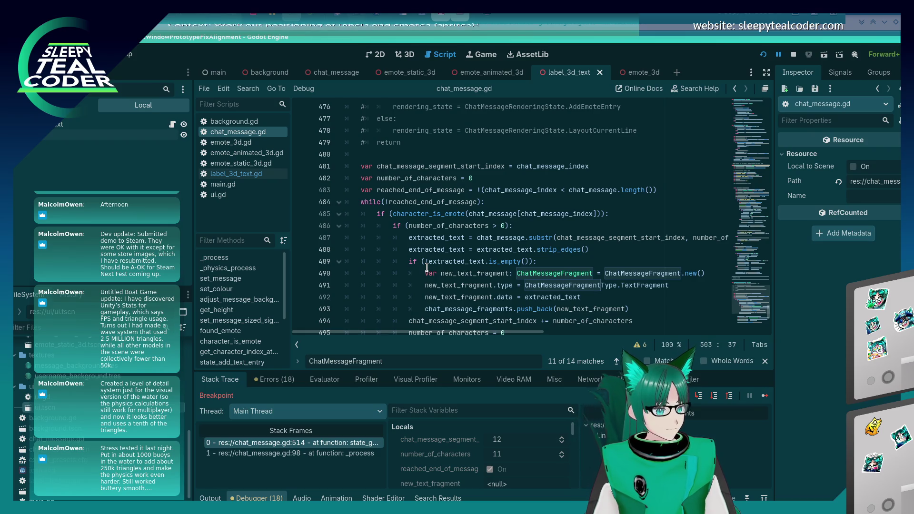
scroll(427, 267, "down", 4)
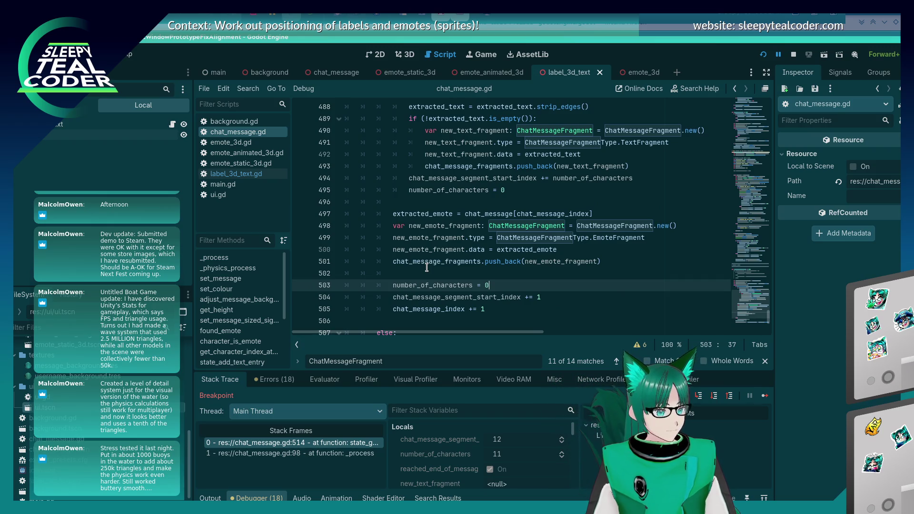
scroll(426, 267, "down", 1)
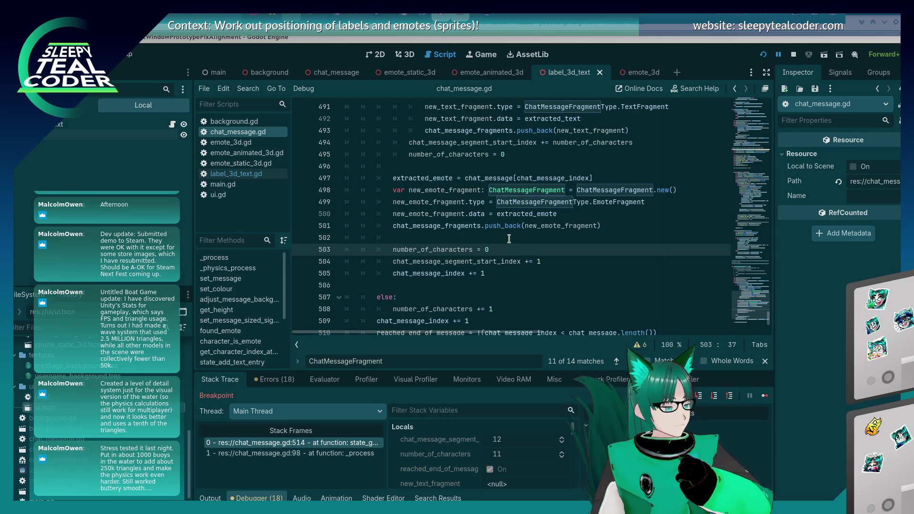
scroll(505, 245, "down", 2)
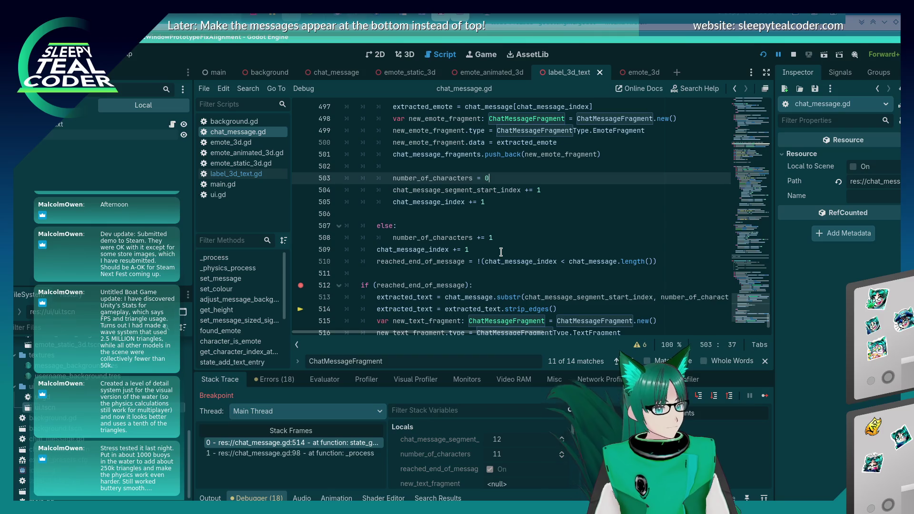
Change line 504 to 'chat_message_segment_start_index += 2'.
left_click(560, 186)
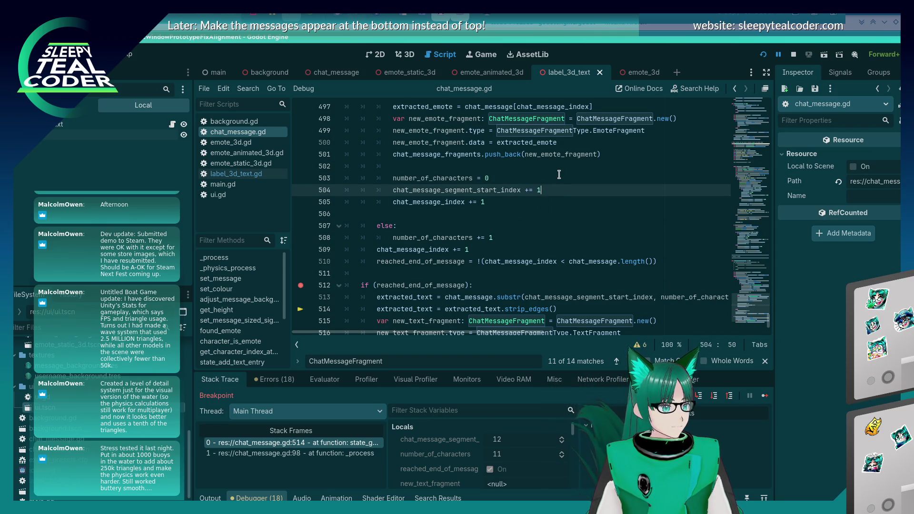
key("shift+Home")
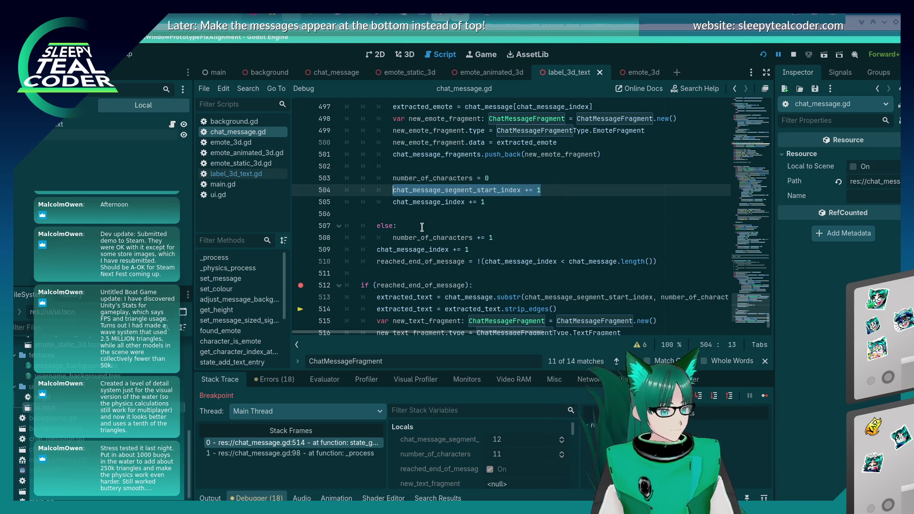
scroll(422, 228, "up", 1)
left_click(583, 225)
type("2")
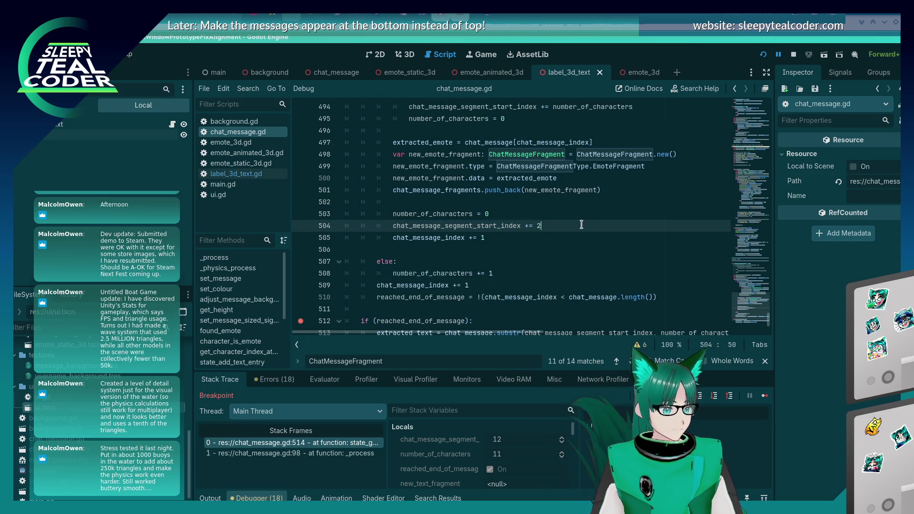
key("alt+Tab")
key("alt+Tab")
key("alt+shift+Tab")
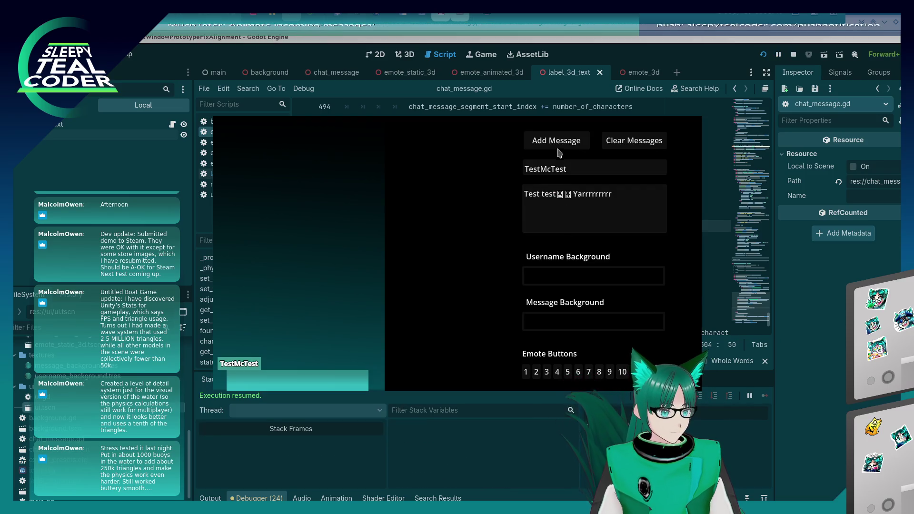
Send the test chat message again from the game window.
left_click(556, 143)
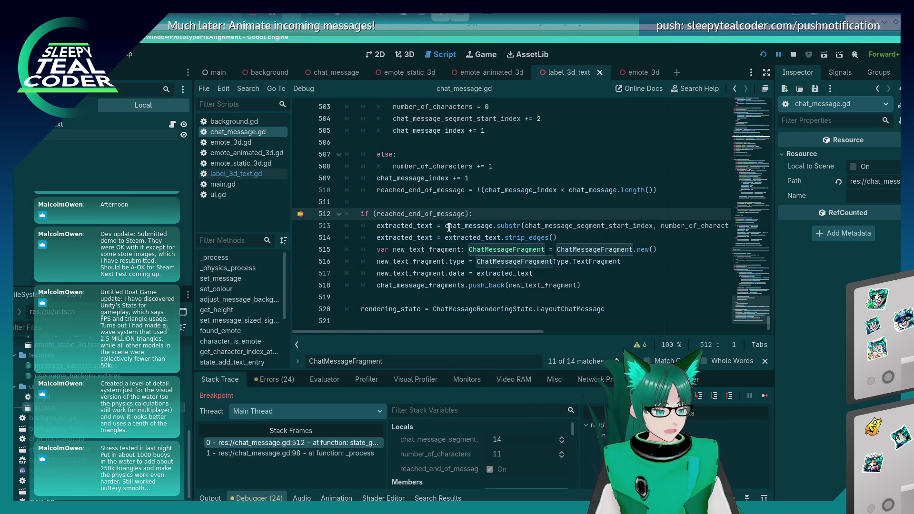
scroll(458, 235, "up", 3)
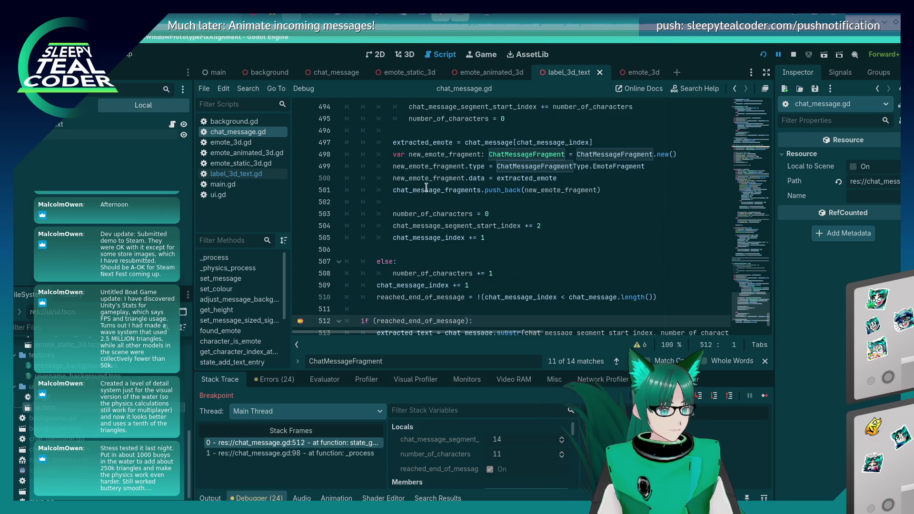
mouse_move(426, 187)
scroll(426, 191, "down", 3)
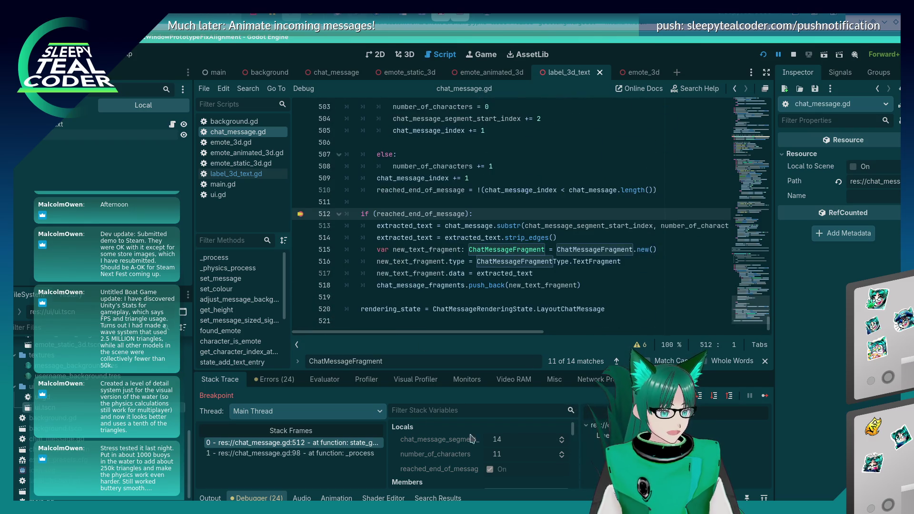
Step over from the line 512 breakpoint past adding the final text fragment, then open the Evaluator.
left_click(715, 399)
left_click(715, 399)
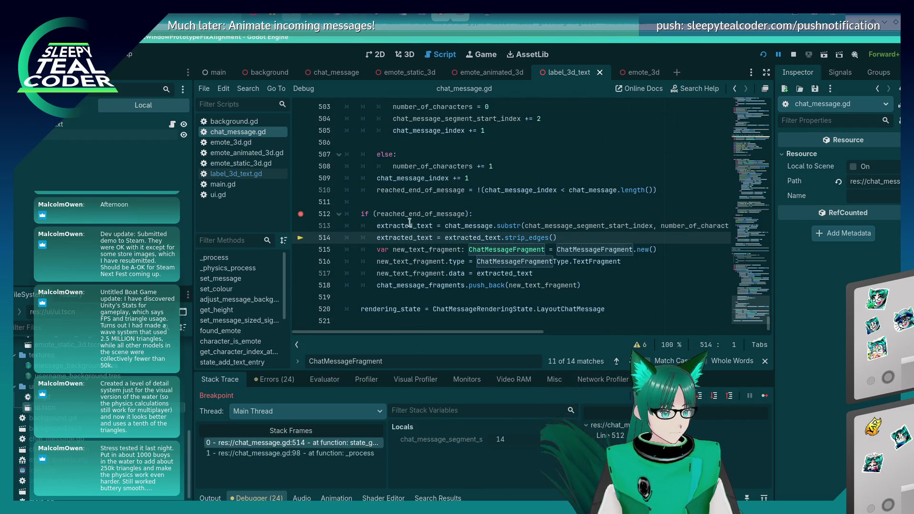
mouse_move(407, 225)
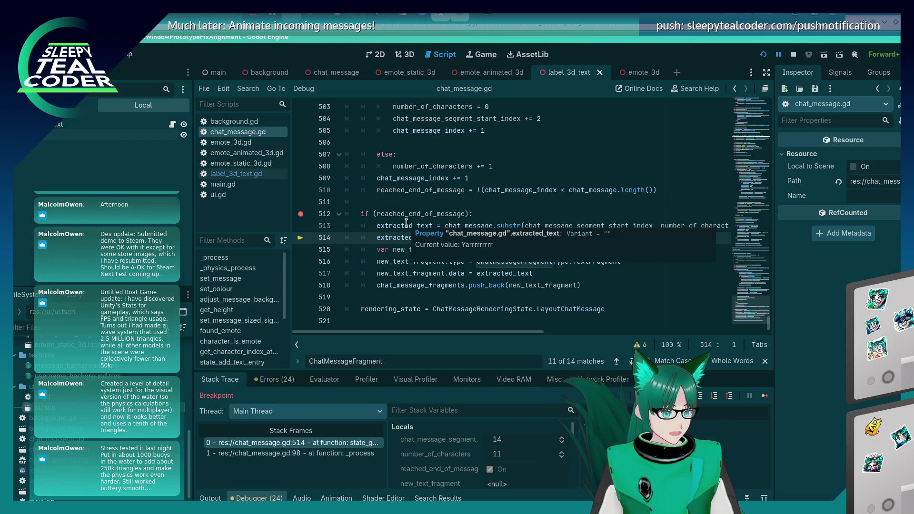
left_click(715, 396)
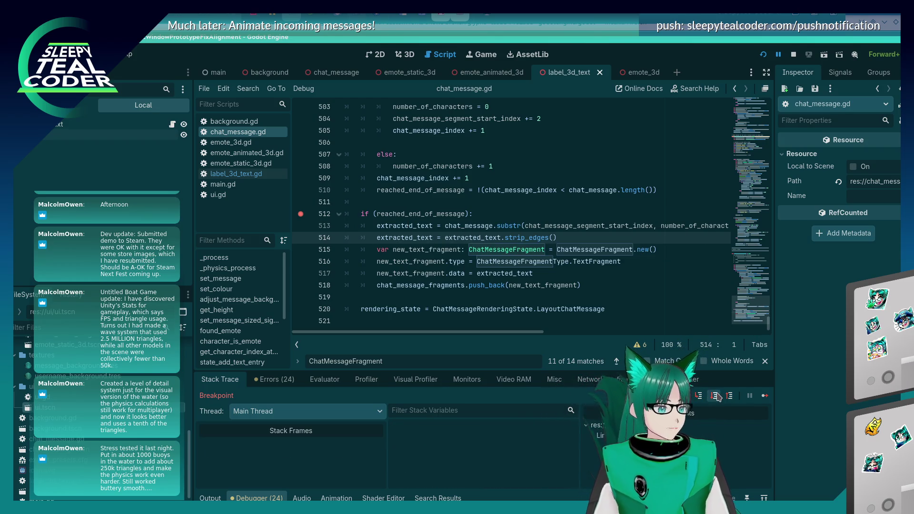
left_click(715, 397)
left_click(715, 396)
left_click(715, 396)
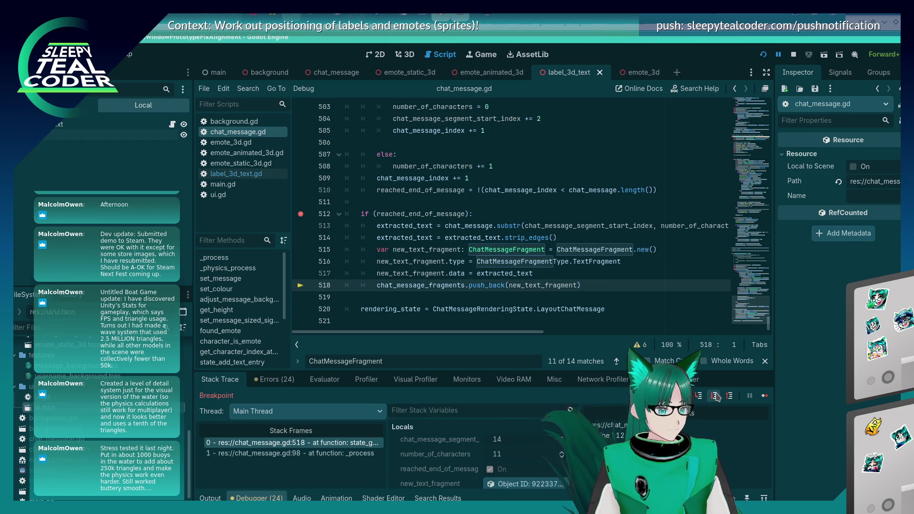
left_click(715, 396)
left_click(325, 379)
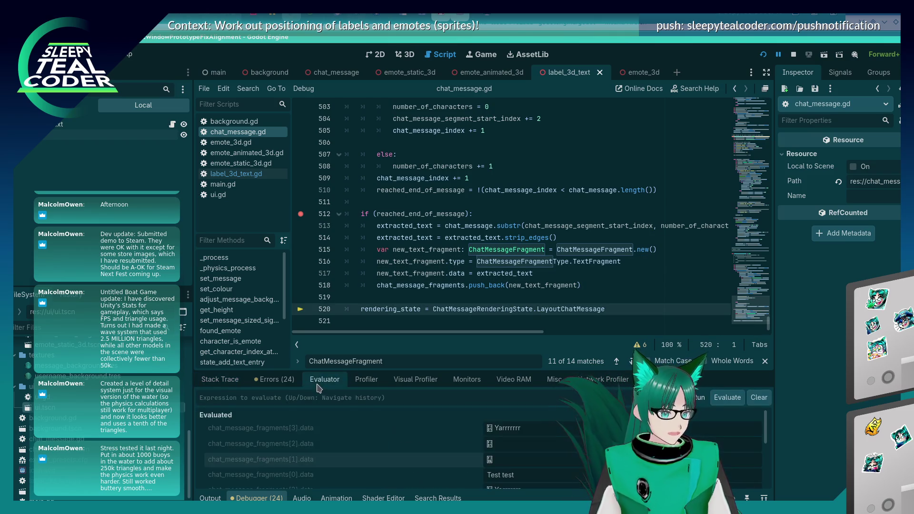
Evaluate chat_message_fragments[0] through [3].data in the Evaluator.
left_click(410, 404)
key("Up")
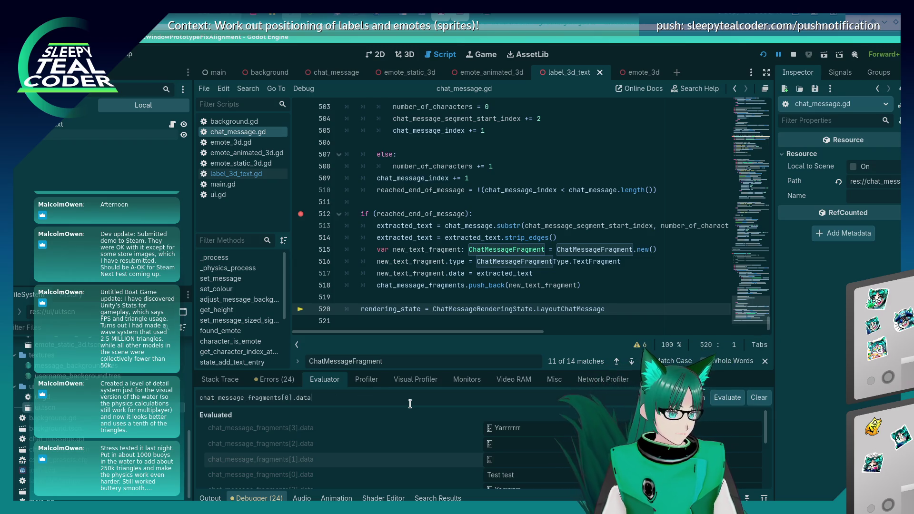
key("Return")
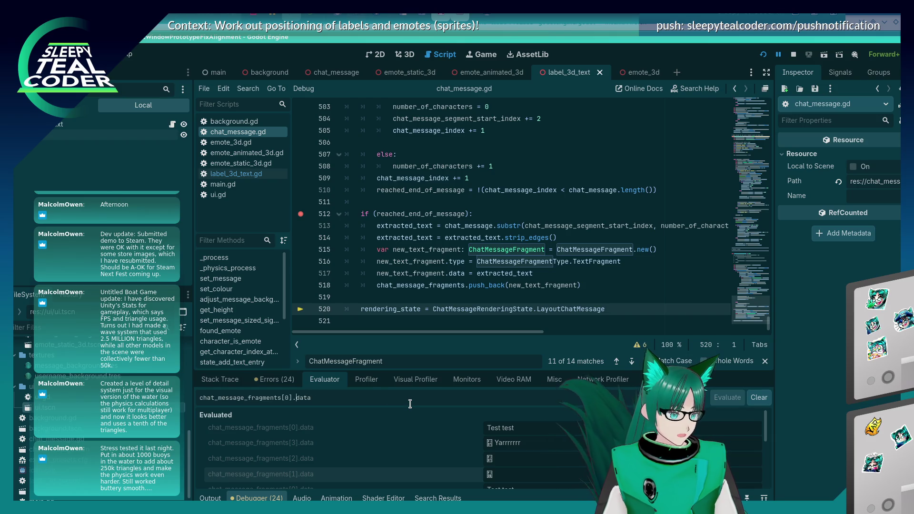
key("Return")
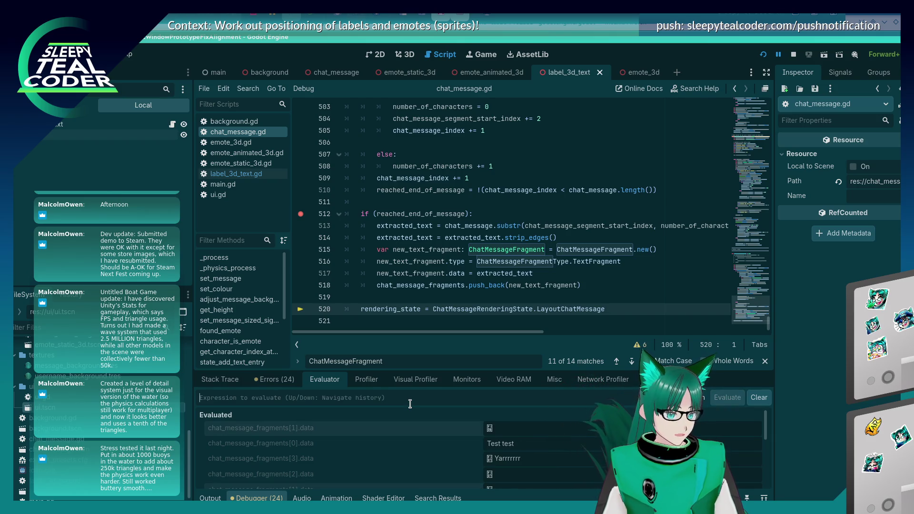
key("Return")
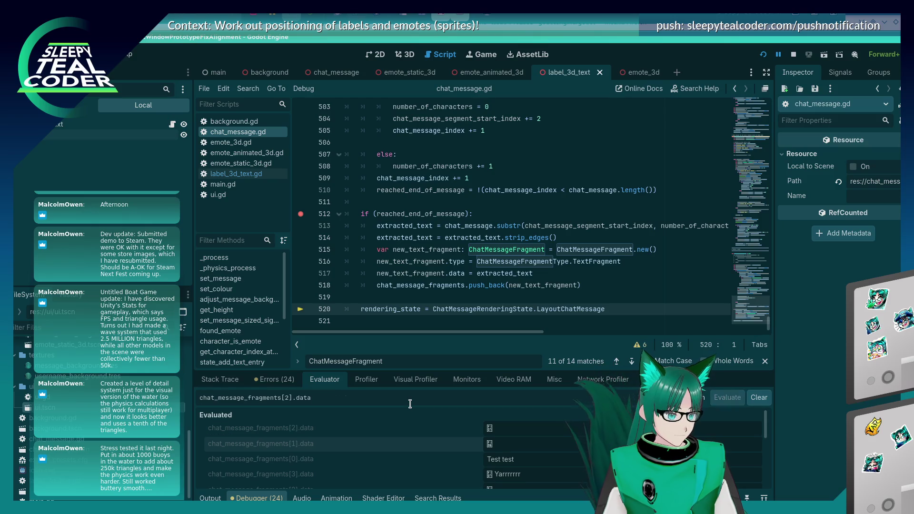
key("BackSpace")
type("3")
key("Return")
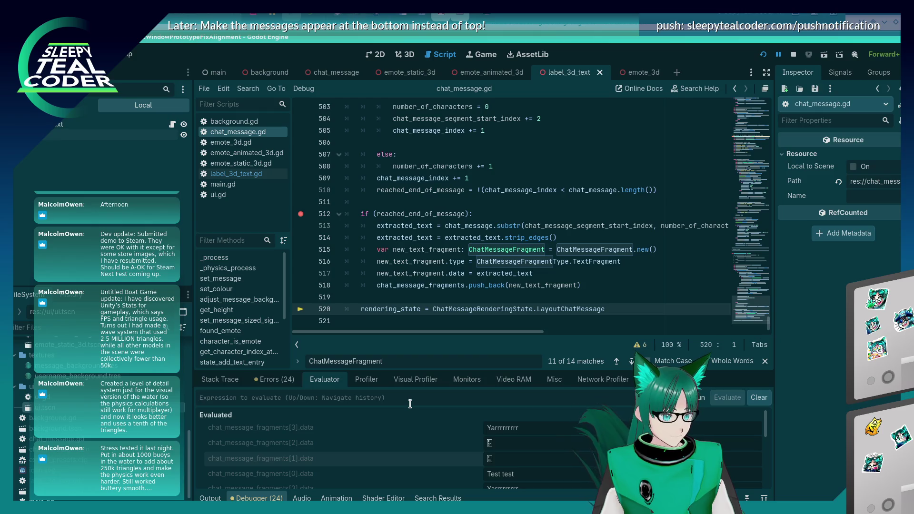
Evaluate an array of all four fragments' data and expand the result.
key("Up")
type("Array")
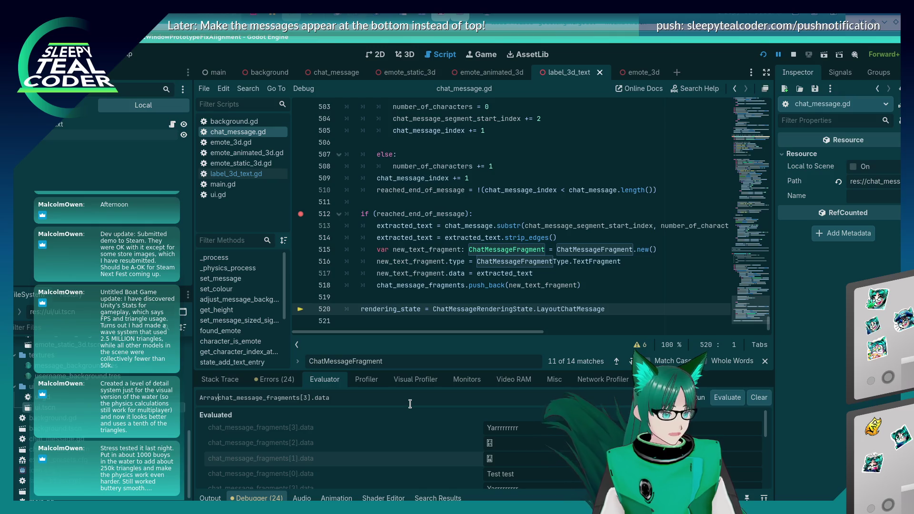
key("BackSpace")
key("BackSpace")
key("BackSpace")
type("[")
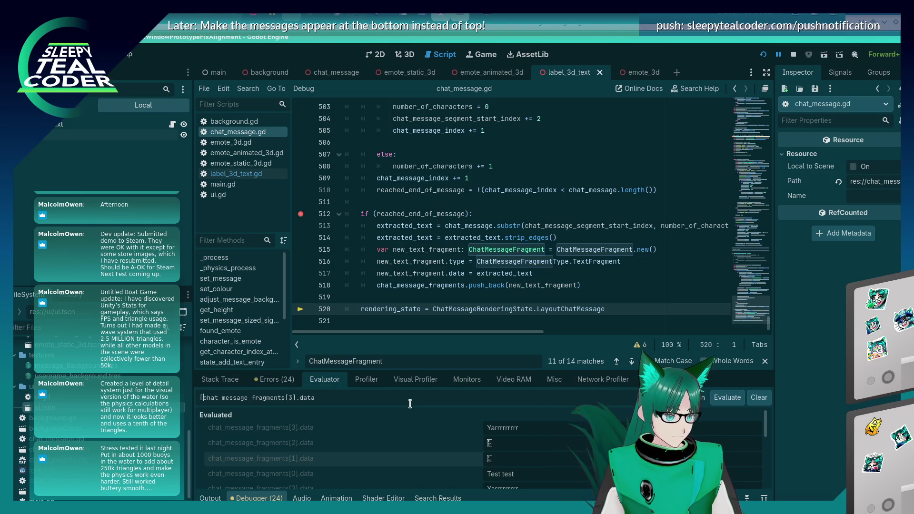
key("BackSpace")
key("BackSpace")
type("0]")
key("End")
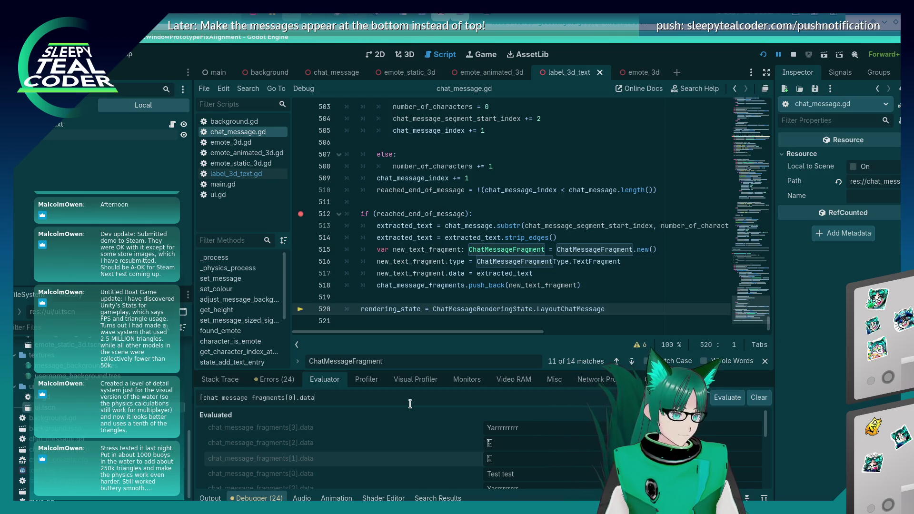
key("ctrl+a")
key("ctrl+c")
key("End")
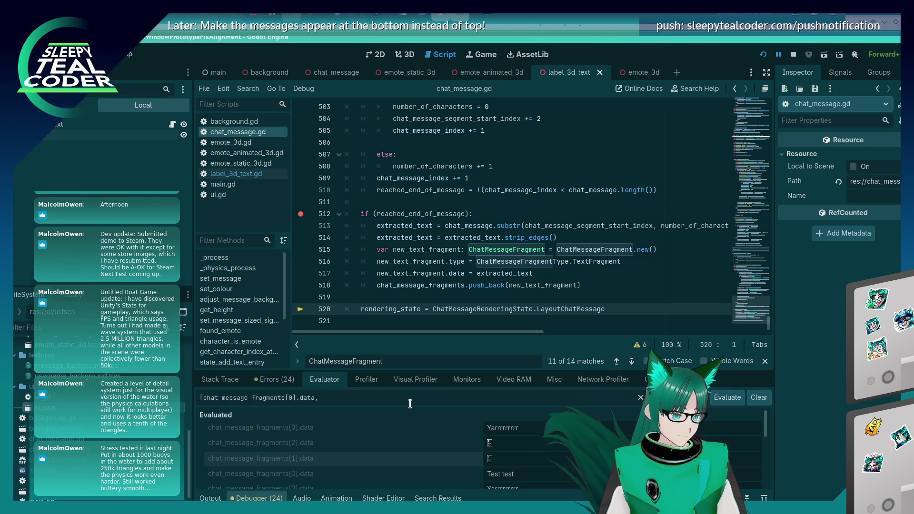
key("ctrl+v")
type(",")
key("ctrl+v")
key("BackSpace")
key("BackSpace")
key("BackSpace")
type("2].data")
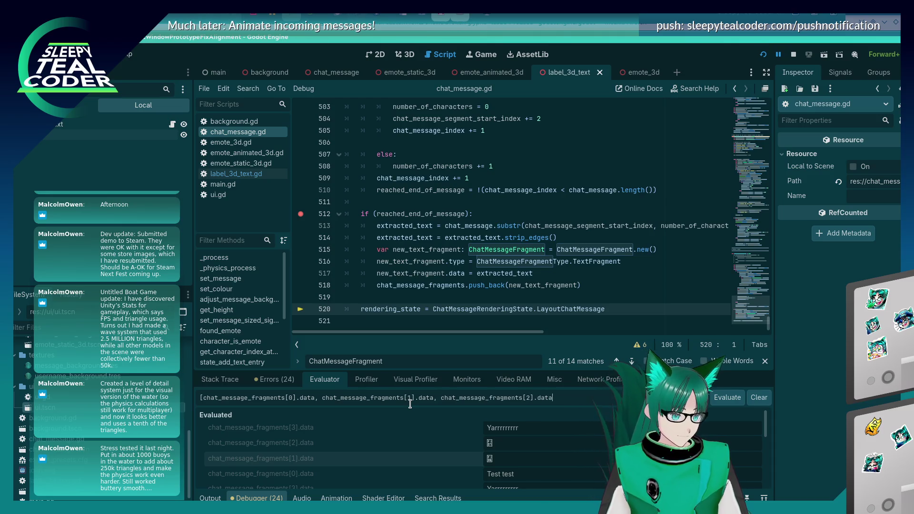
key("ctrl+v")
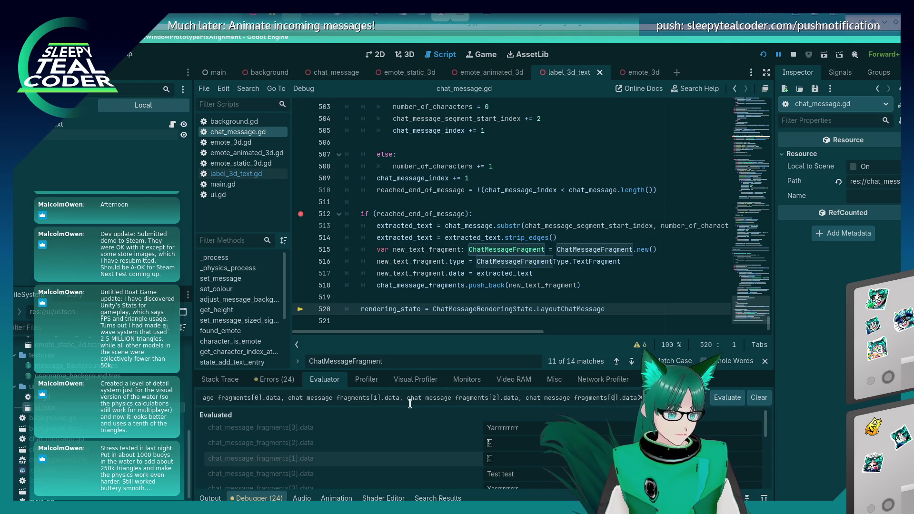
key("ctrl+BackSpace")
key("ctrl+BackSpace")
key("ctrl+BackSpace")
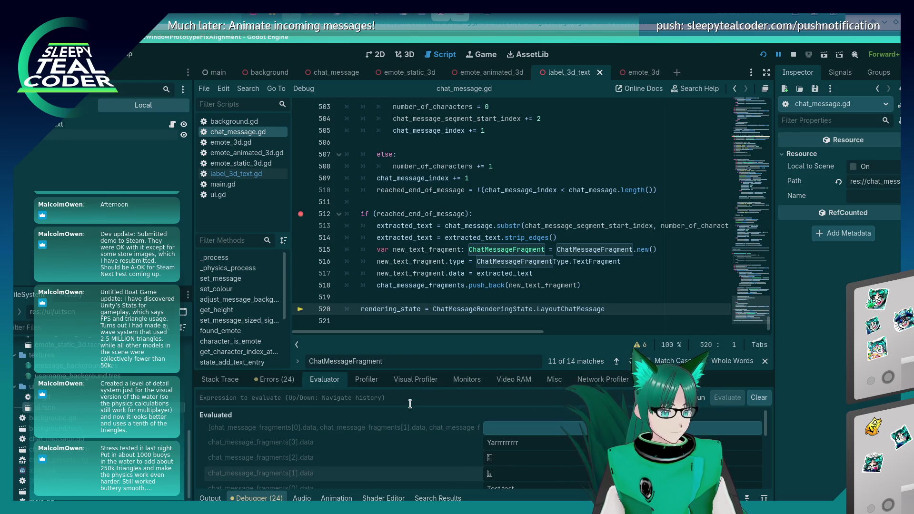
left_click(520, 428)
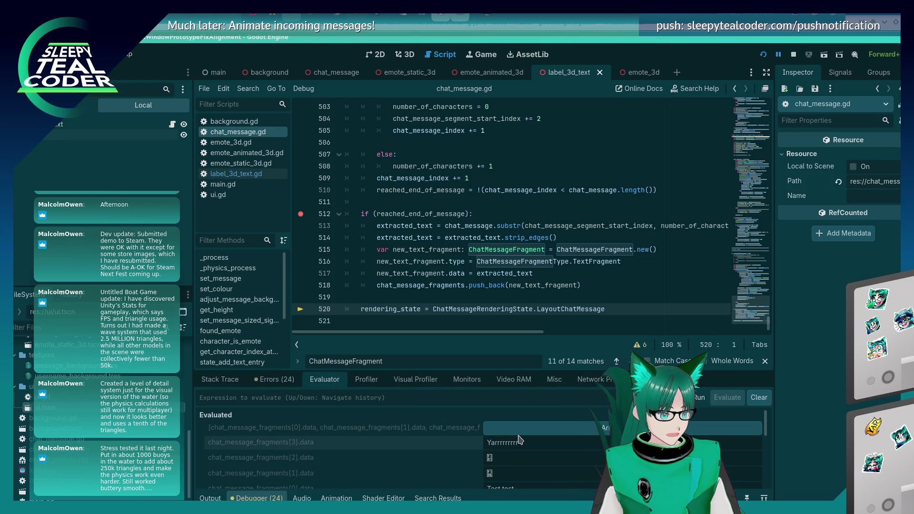
scroll(459, 450, "down", 3)
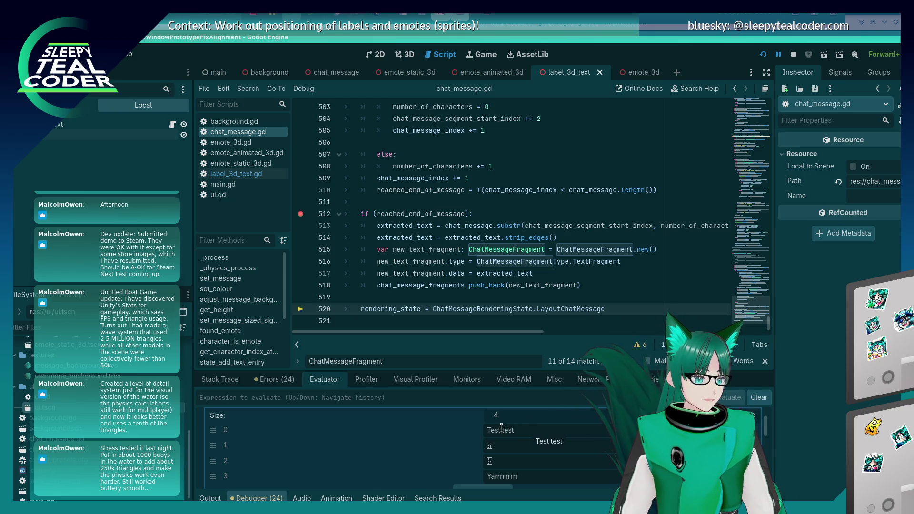
Resume the paused game with Continue.
key("alt+Tab")
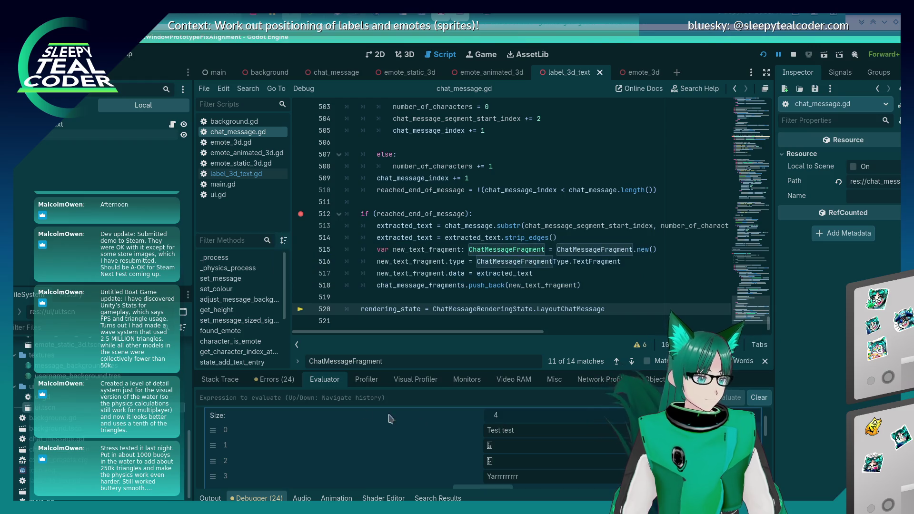
left_click(269, 380)
left_click(215, 498)
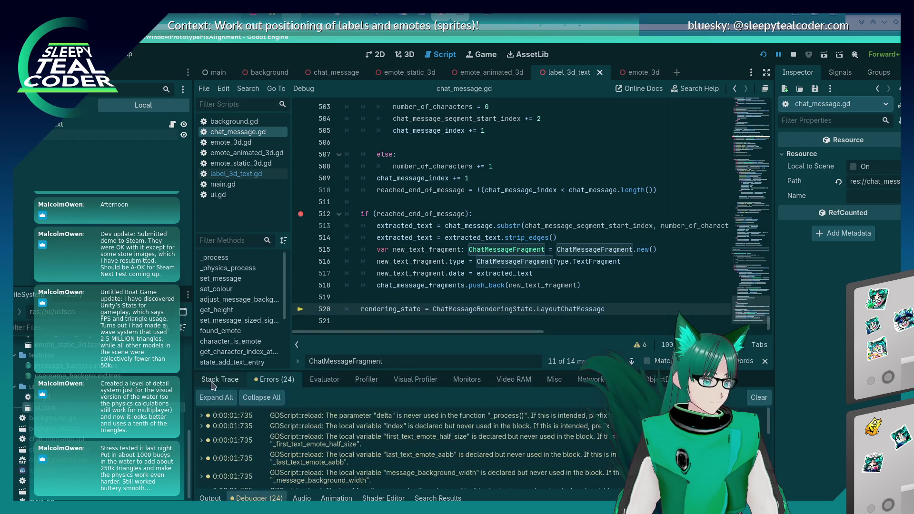
left_click(765, 396)
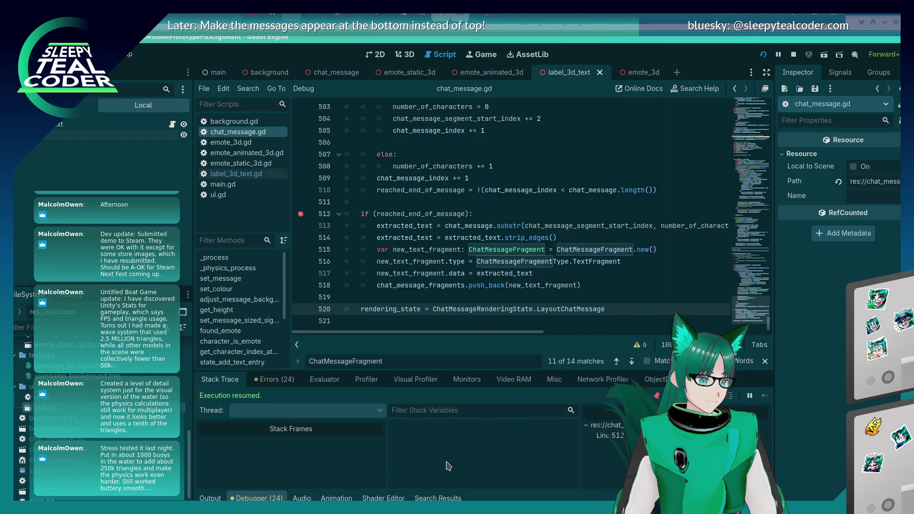
left_click(334, 381)
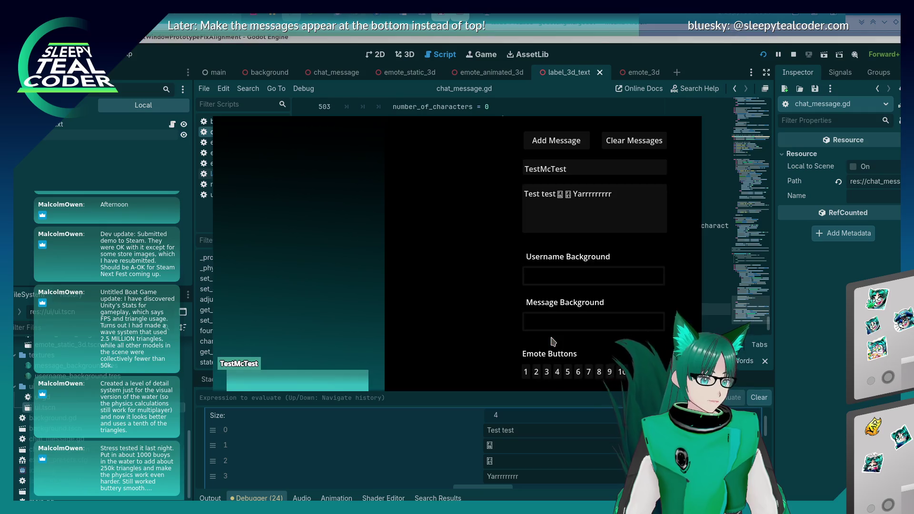
Move the game window and select the 'Test test' text in the chat message.
left_click_drag(467, 331, 451, 303)
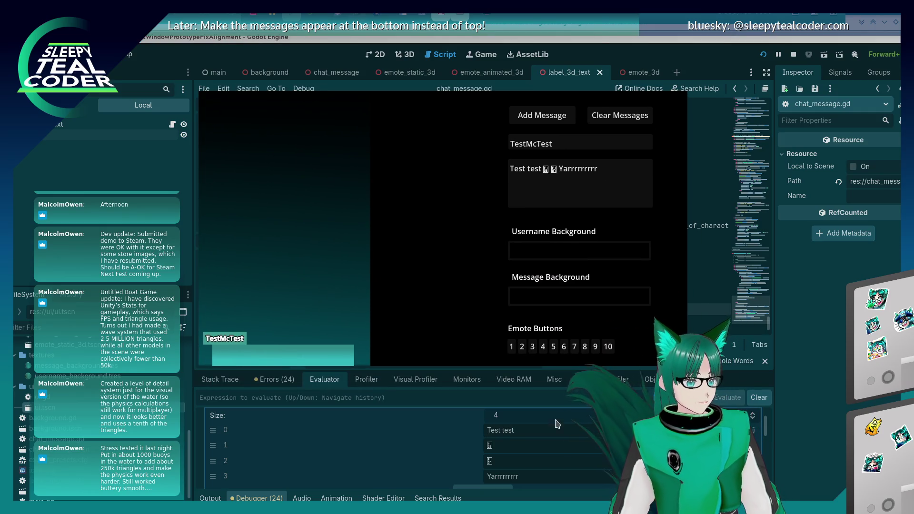
left_click(511, 186)
key("shift+Right")
key("shift+Right")
key("shift+Right")
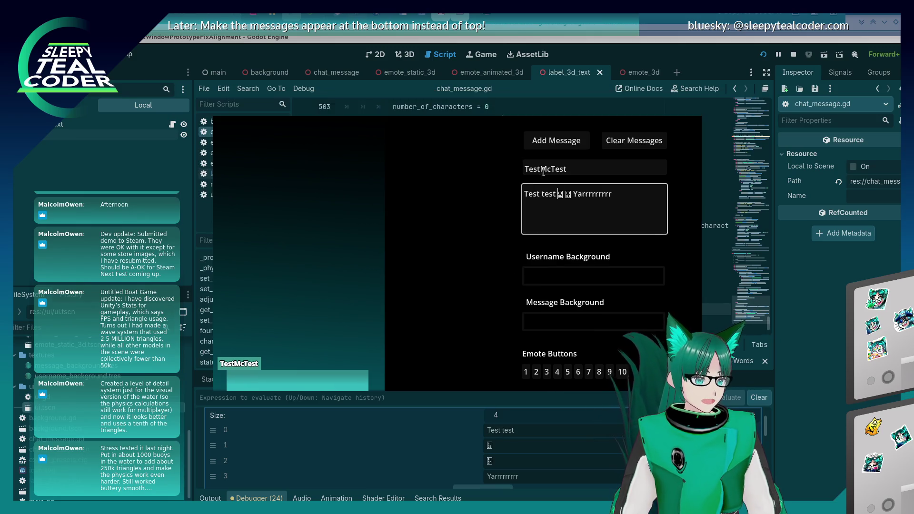
key("Right")
key("shift+Left")
key("shift+Left")
key("shift+Left")
Select the second emote glyph and letters of Yarrrrrrrrr, then return to the script.
left_click(560, 195)
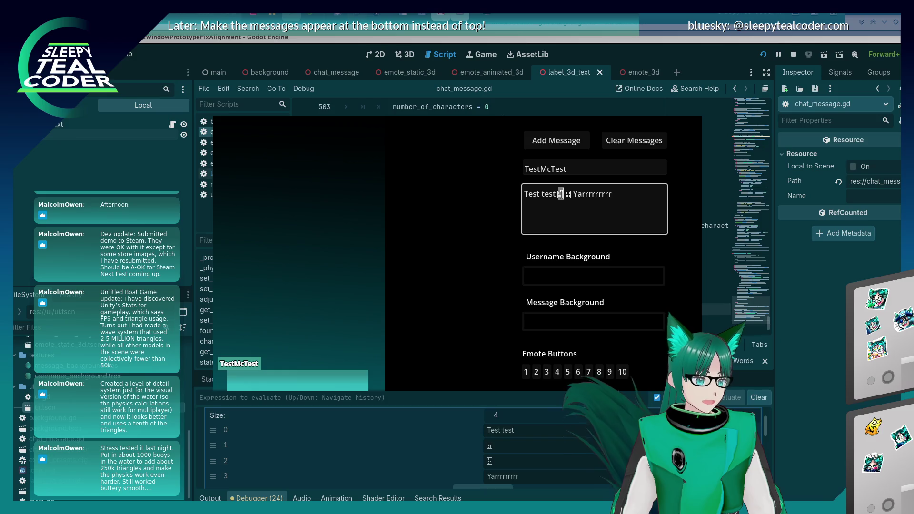
left_click_drag(566, 196, 573, 195)
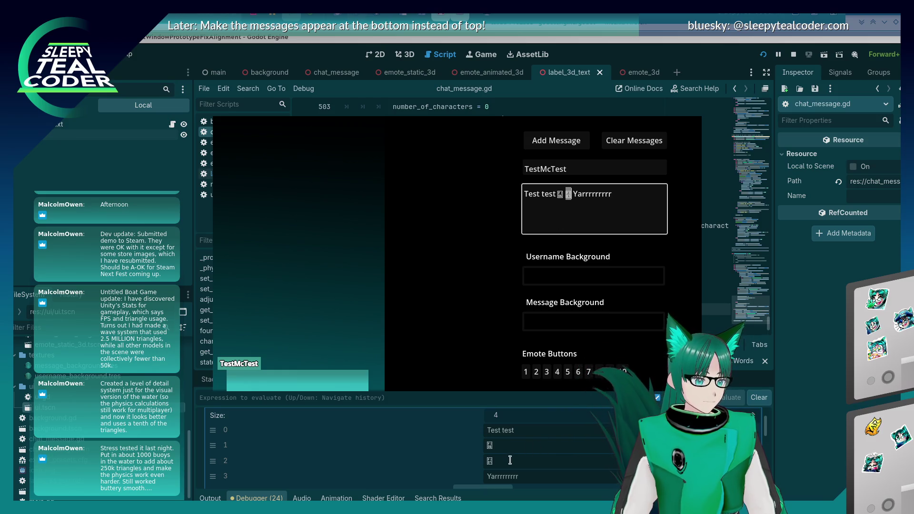
double_click(579, 194)
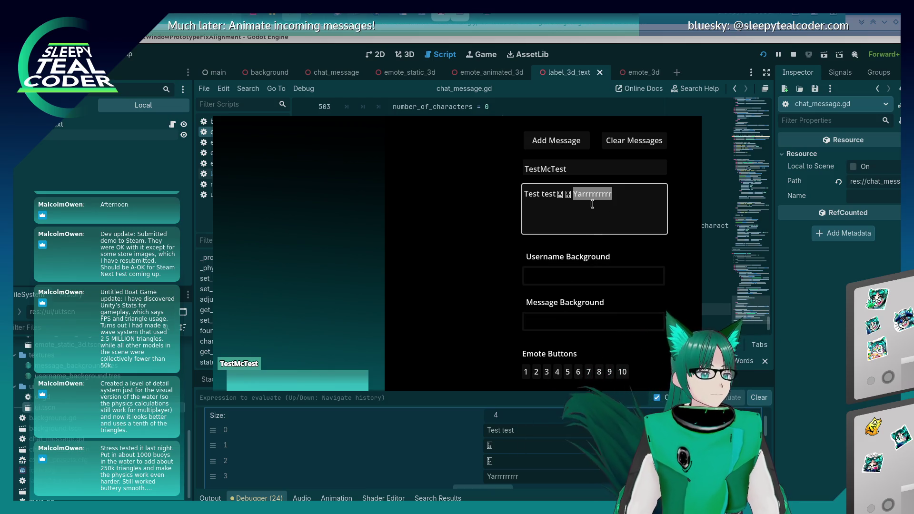
left_click(579, 194)
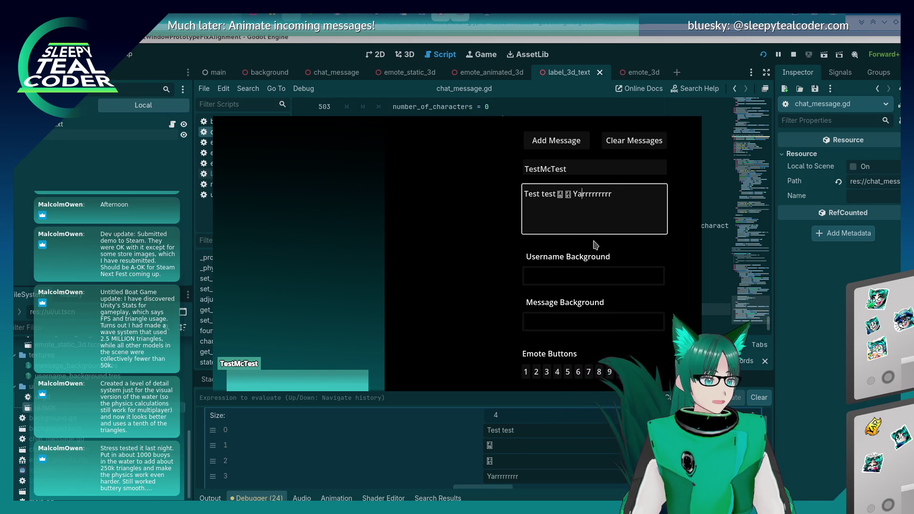
key("shift+Right")
key("shift+Right")
key("shift+Right")
key("shift+Right")
key("shift+Right")
key("shift+Right")
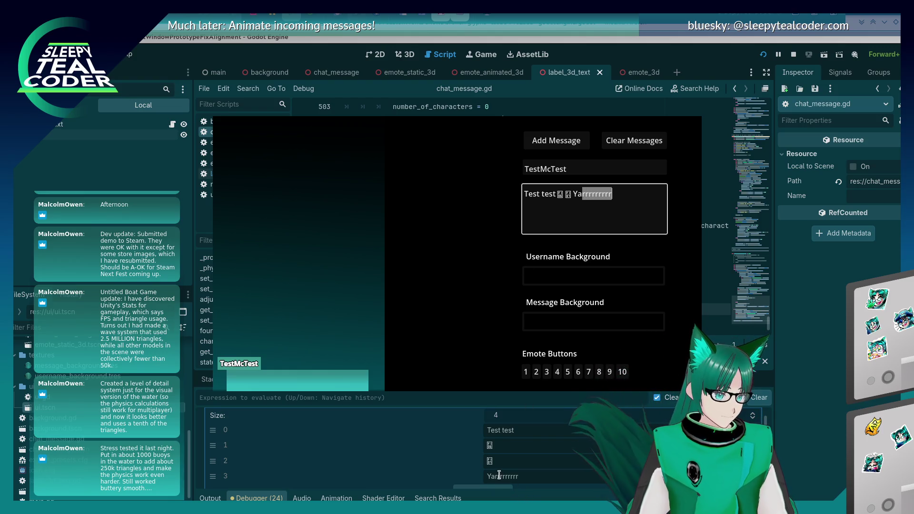
left_click(496, 476)
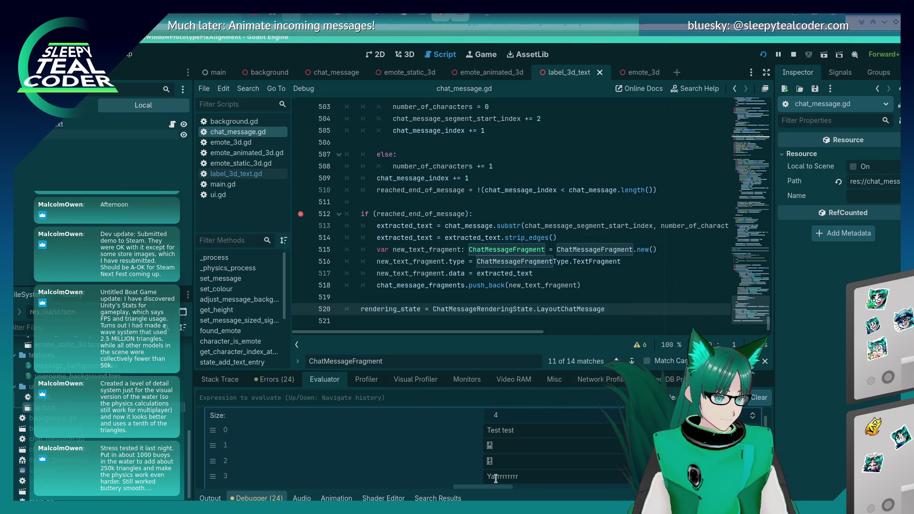
left_click_drag(496, 478, 504, 479)
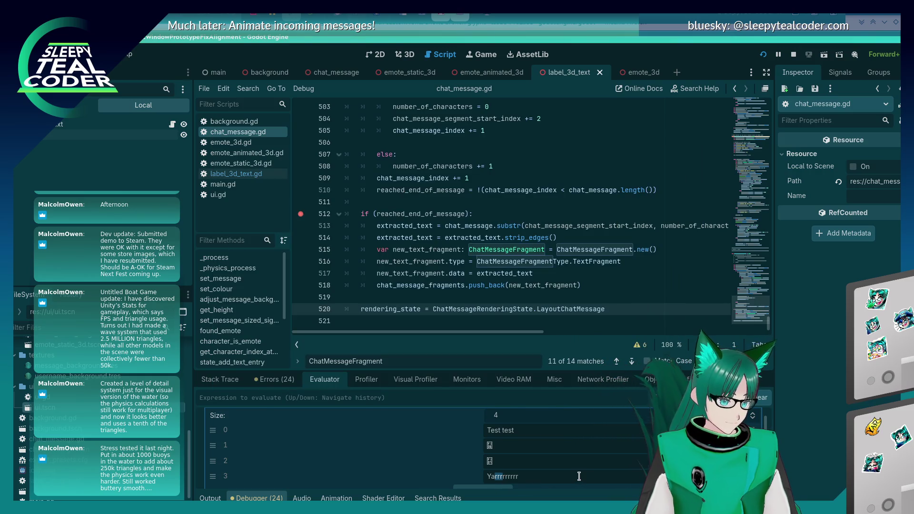
left_click(494, 476)
left_click_drag(494, 478, 518, 481)
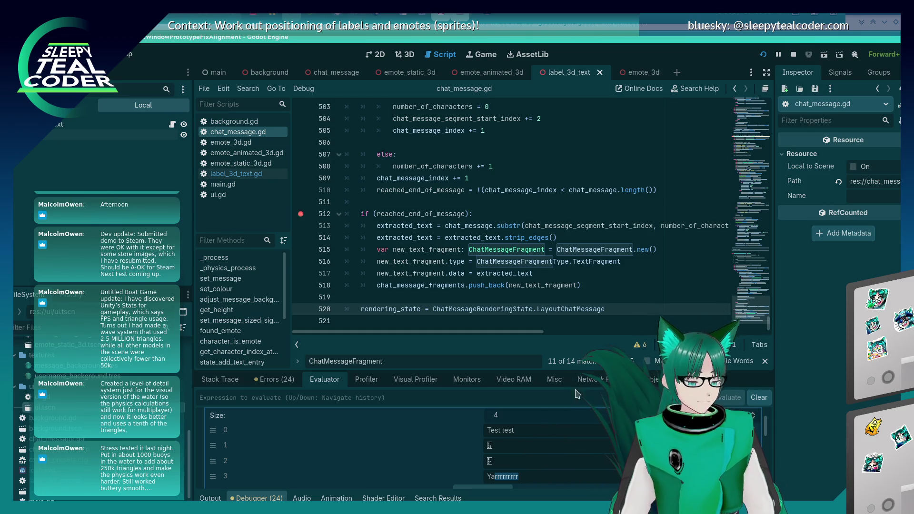
left_click(446, 273)
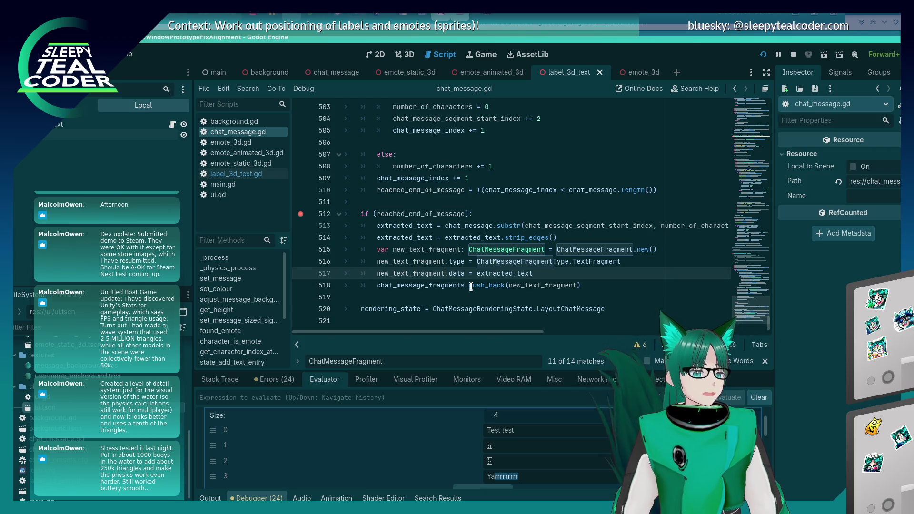
scroll(474, 281, "up", 3)
scroll(476, 278, "down", 3)
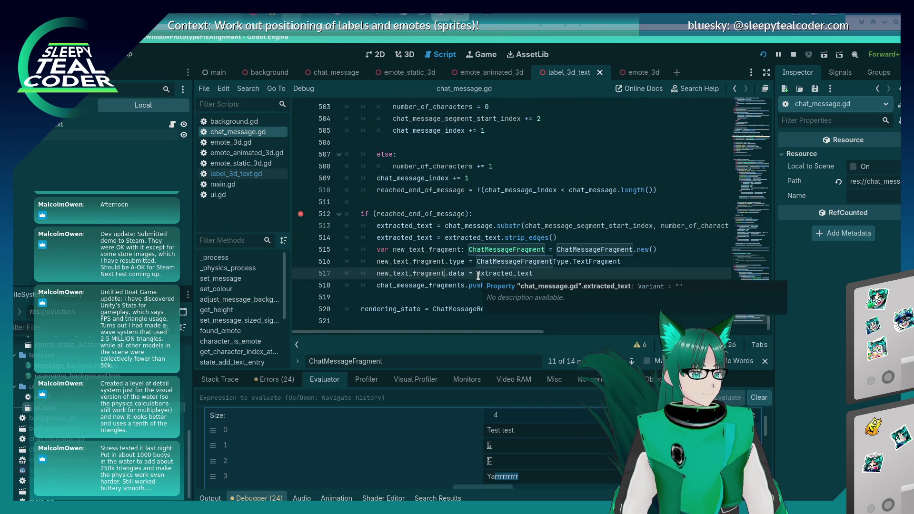
left_click(429, 309)
scroll(430, 308, "up", 5)
scroll(430, 308, "up", 5)
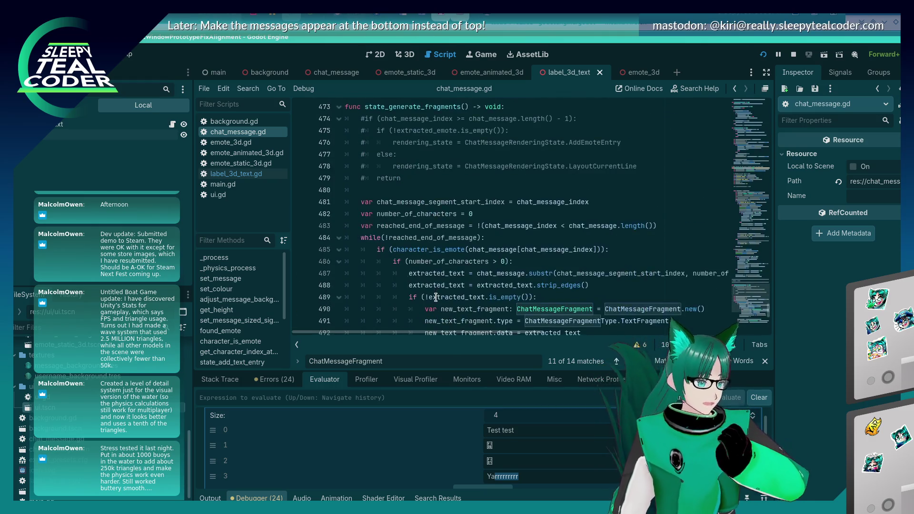
Delete the commented-out lines 474–480 at the start of state_generate_fragments.
scroll(436, 297, "up", 3)
mouse_move(424, 296)
left_mouse_down()
mouse_move(379, 278)
mouse_move(372, 218)
left_mouse_up()
key("BackSpace")
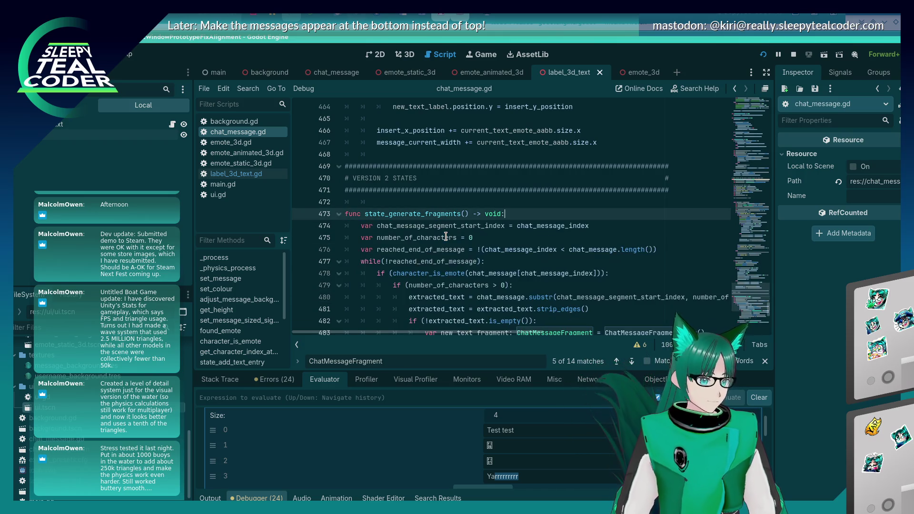
Review the surrounding code, then jump via the minimap to the _process function.
scroll(451, 224, "down", 2)
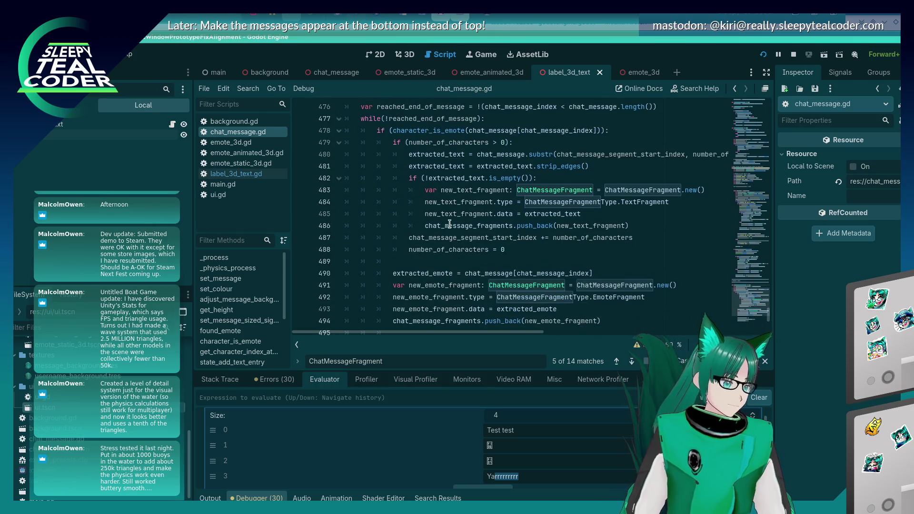
scroll(449, 222, "down", 2)
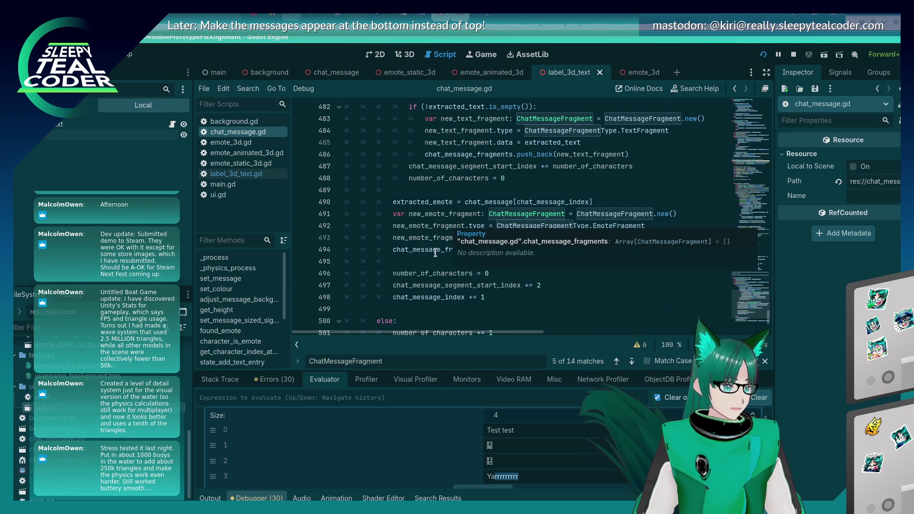
scroll(435, 253, "down", 1)
scroll(436, 253, "down", 3)
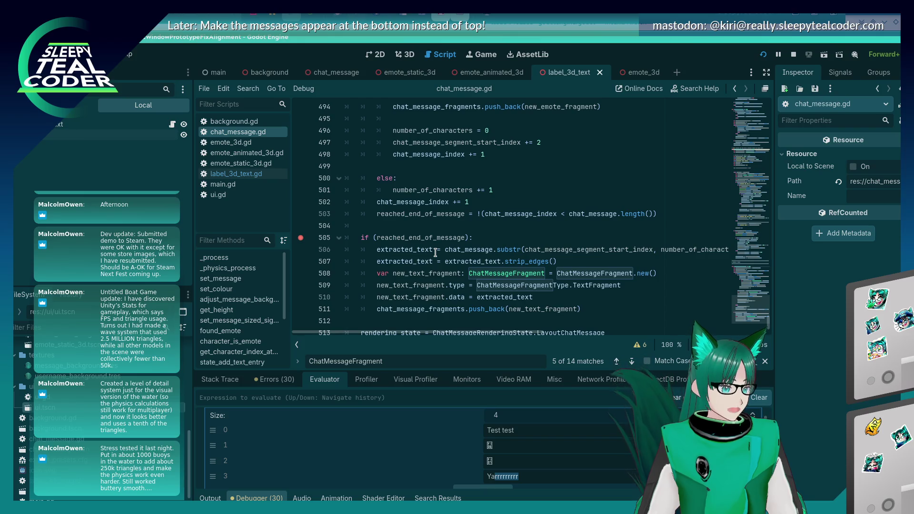
scroll(435, 253, "down", 1)
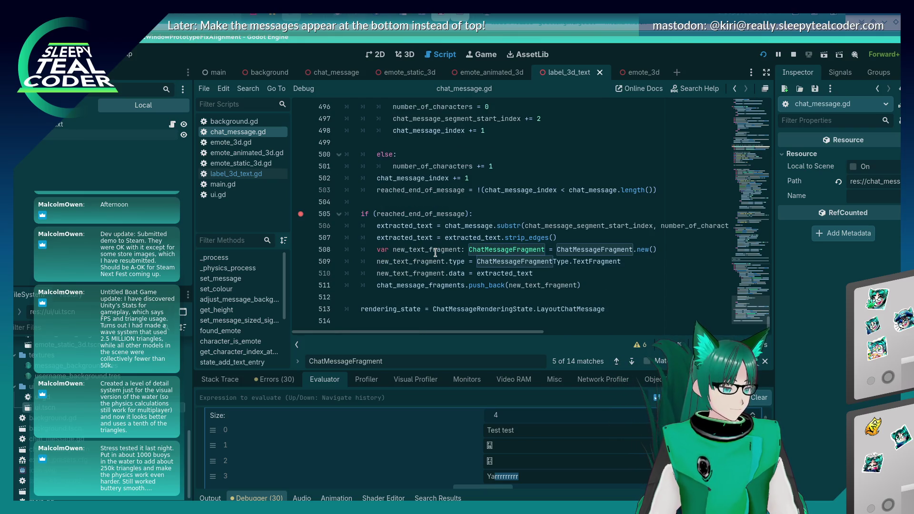
scroll(435, 253, "up", 7)
scroll(435, 253, "down", 6)
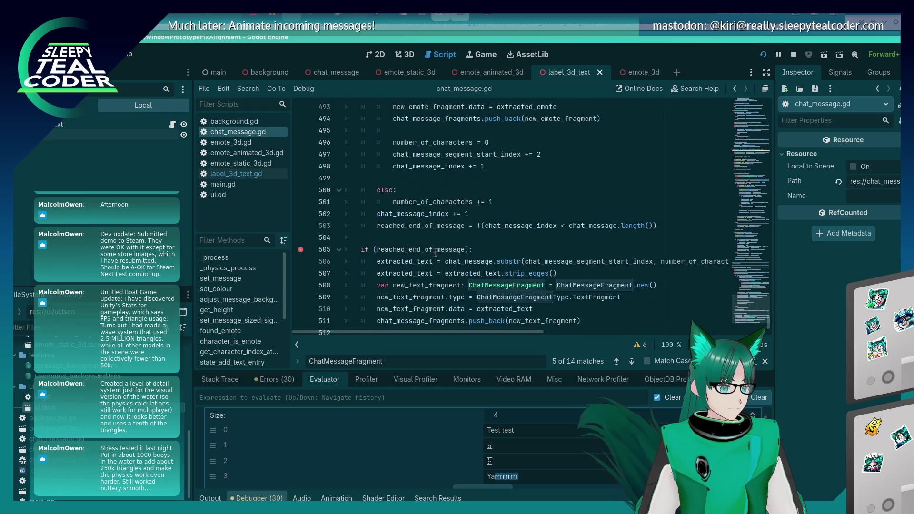
scroll(435, 253, "down", 1)
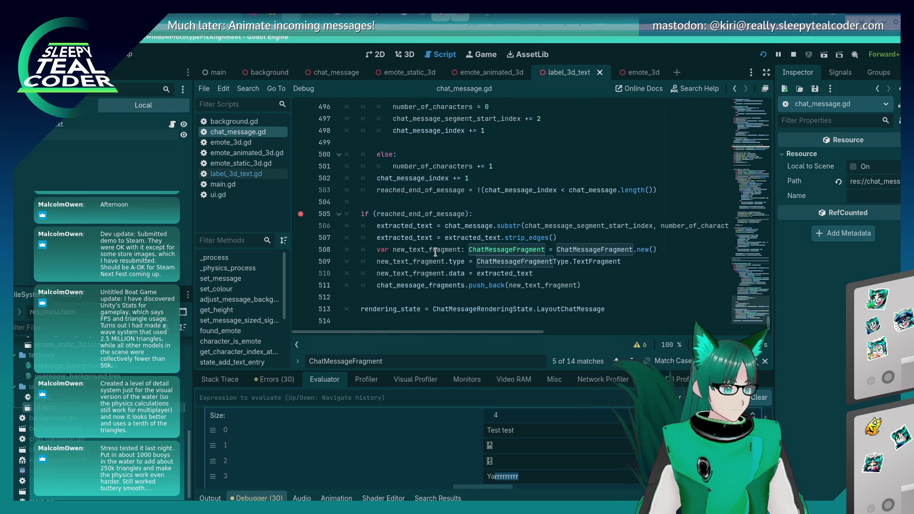
mouse_move(427, 262)
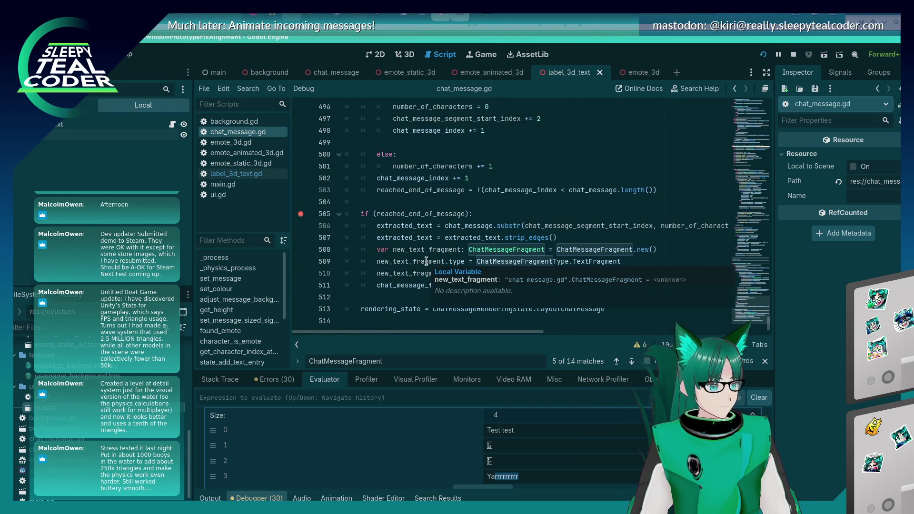
scroll(426, 261, "up", 2)
scroll(427, 262, "up", 3)
scroll(427, 262, "down", 5)
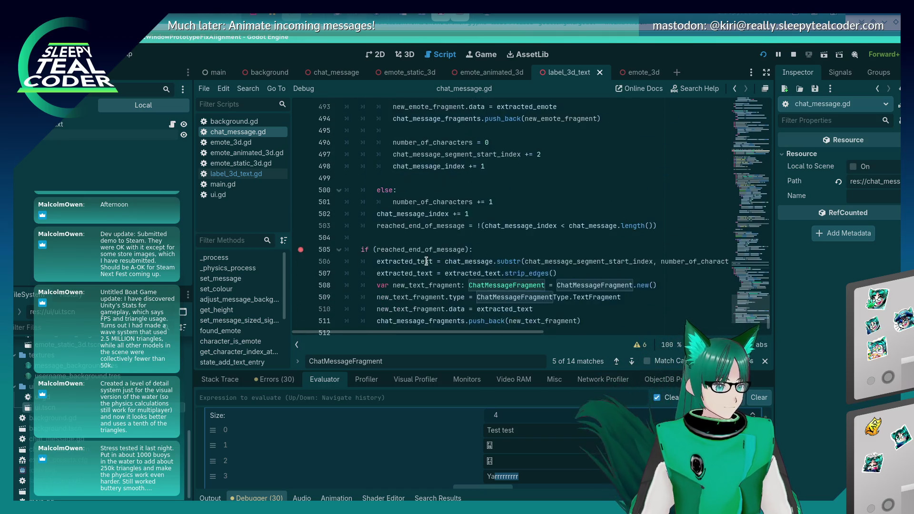
scroll(426, 256, "up", 5)
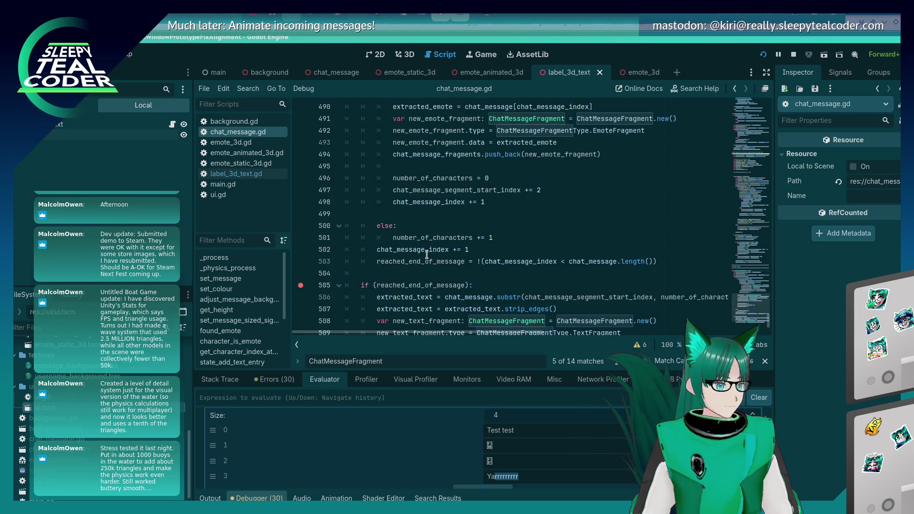
scroll(427, 256, "down", 5)
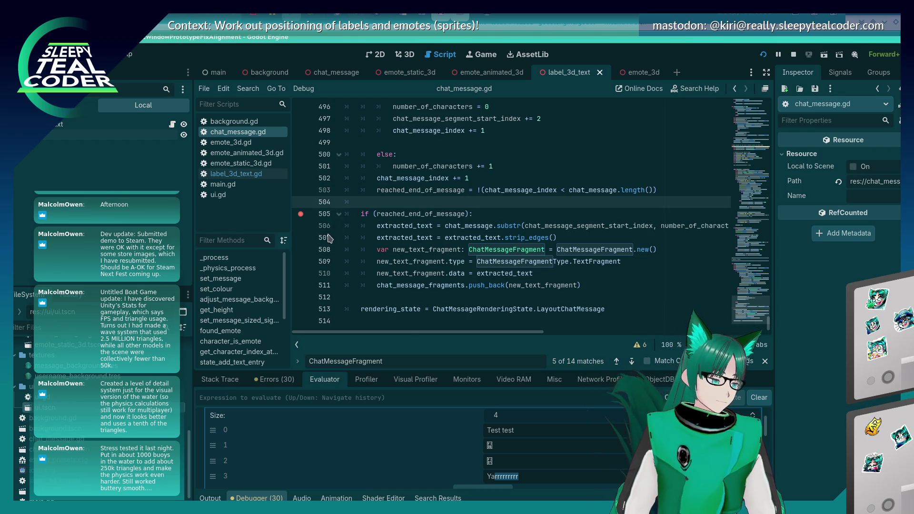
scroll(774, 298, "up", 13)
left_click_drag(767, 295, 753, 145)
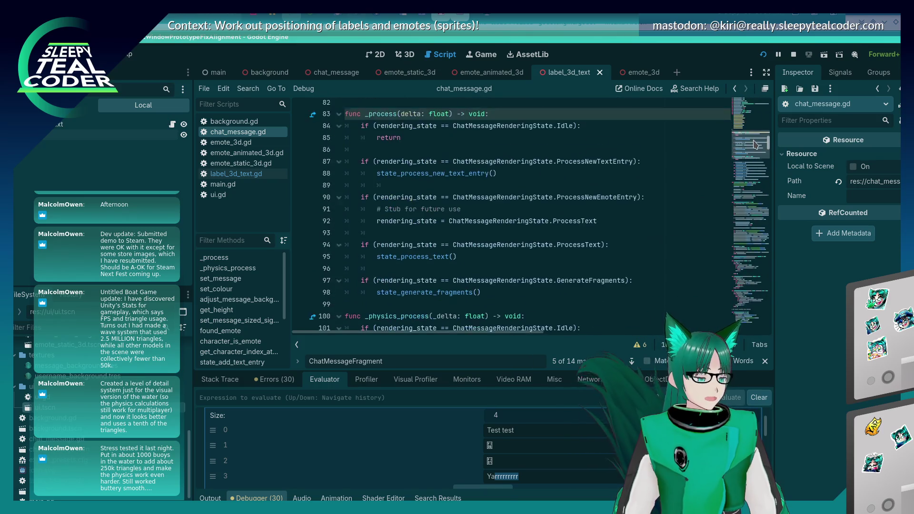
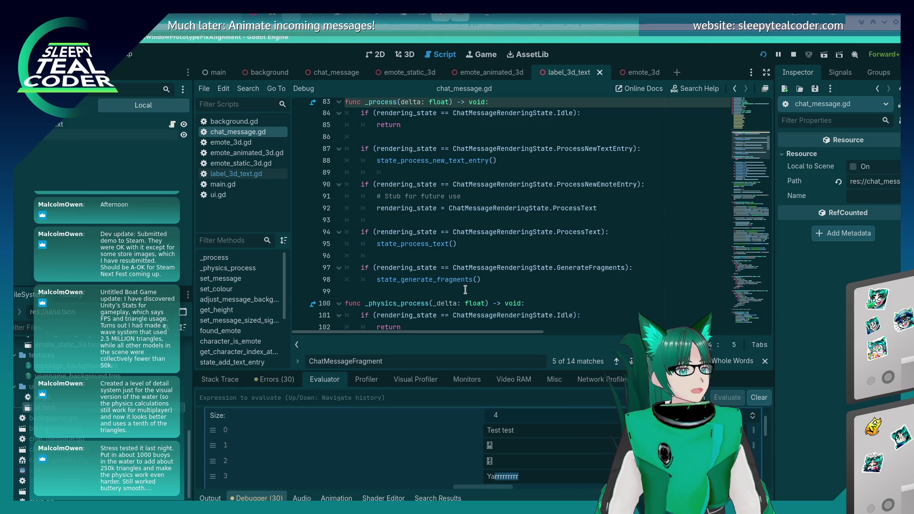
Search chat_message.gd for uses of emote_filenames.
scroll(465, 290, "down", 8)
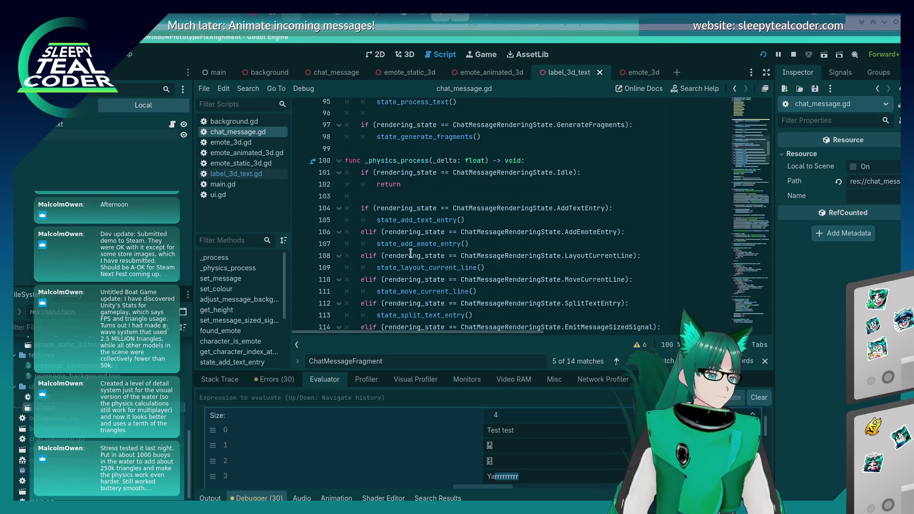
scroll(408, 251, "up", 4)
scroll(408, 243, "up", 1)
scroll(408, 235, "down", 1)
scroll(407, 222, "up", 4)
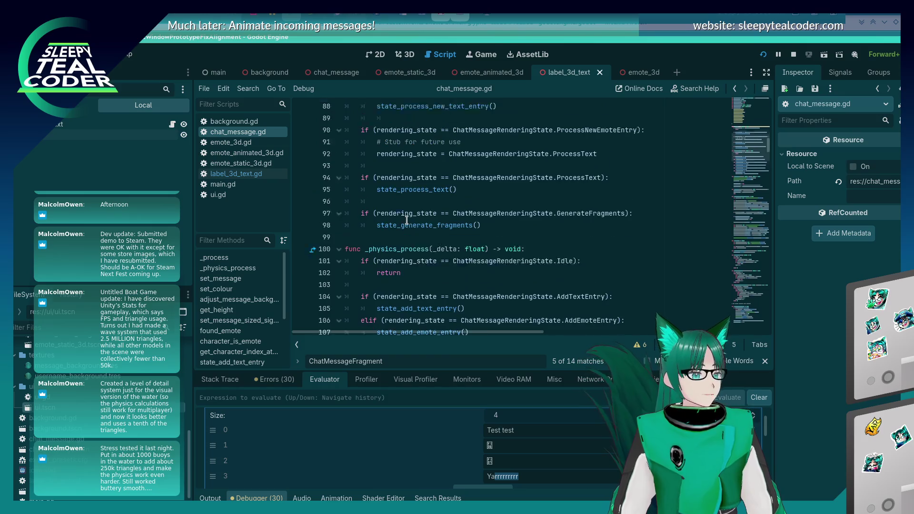
scroll(403, 229, "up", 1)
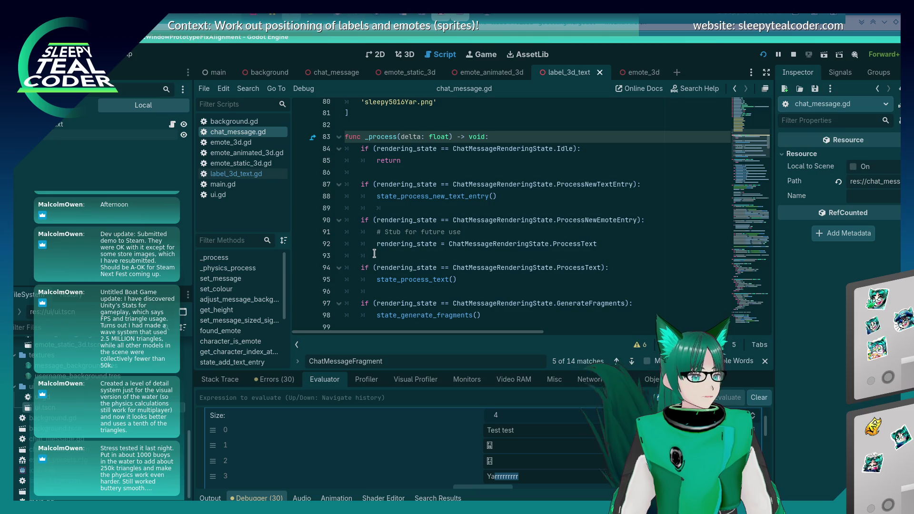
scroll(375, 248, "up", 2)
scroll(376, 229, "down", 3)
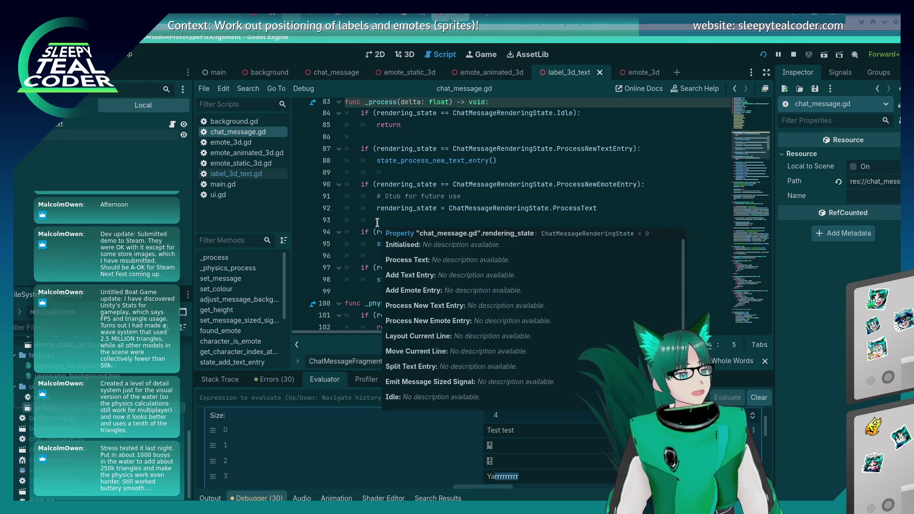
scroll(377, 222, "up", 6)
double_click(390, 162)
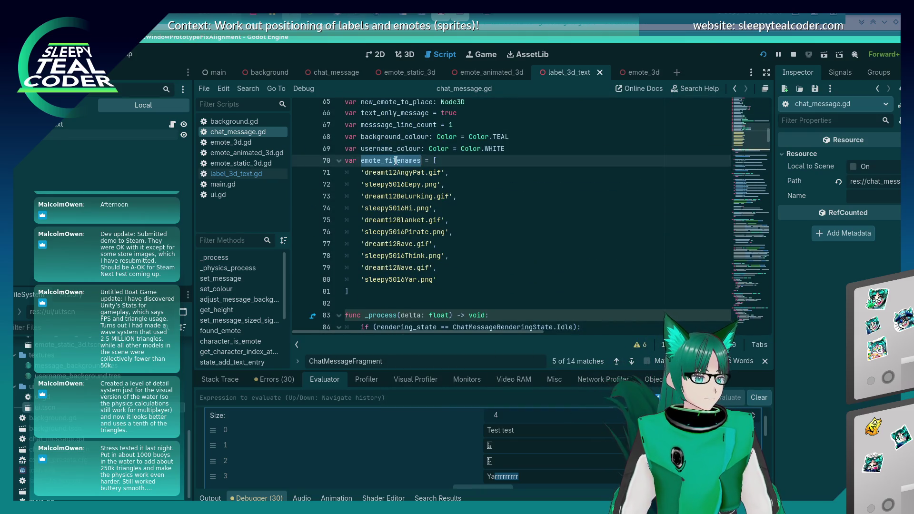
key("ctrl+f")
key("Return")
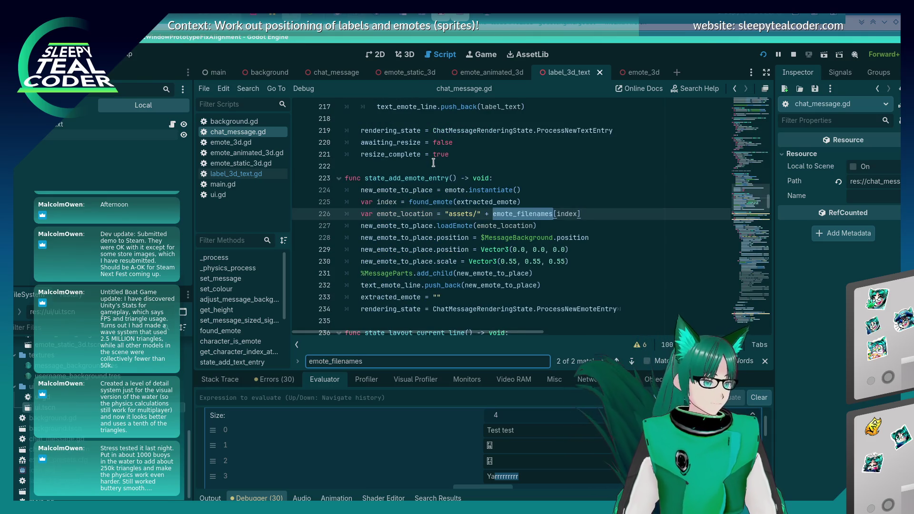
Search again for emote_filename and jump to its second use in state_add_emote_entry.
type("[")
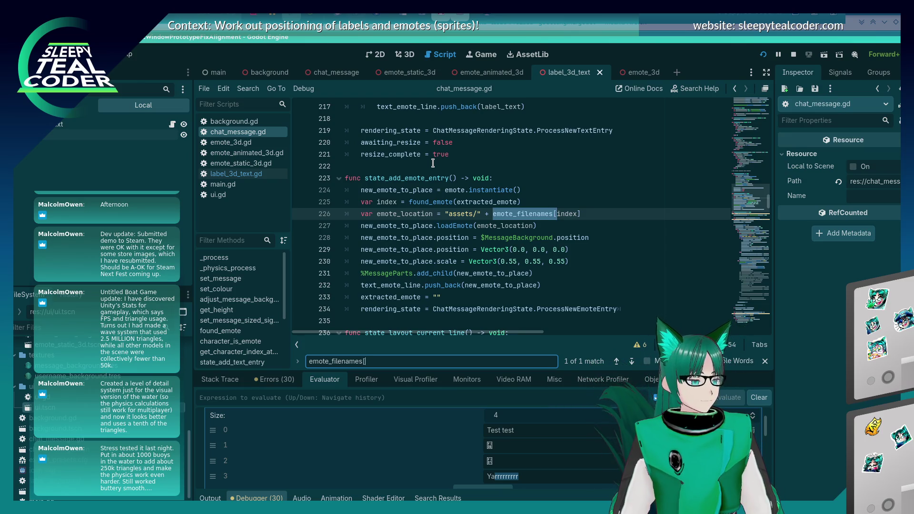
scroll(451, 169, "down", 4)
scroll(755, 291, "down", 8)
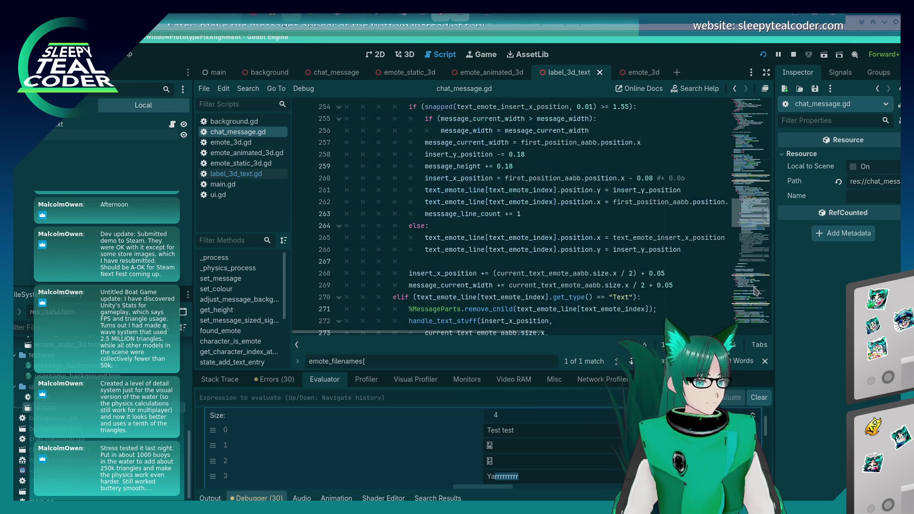
scroll(756, 291, "down", 15)
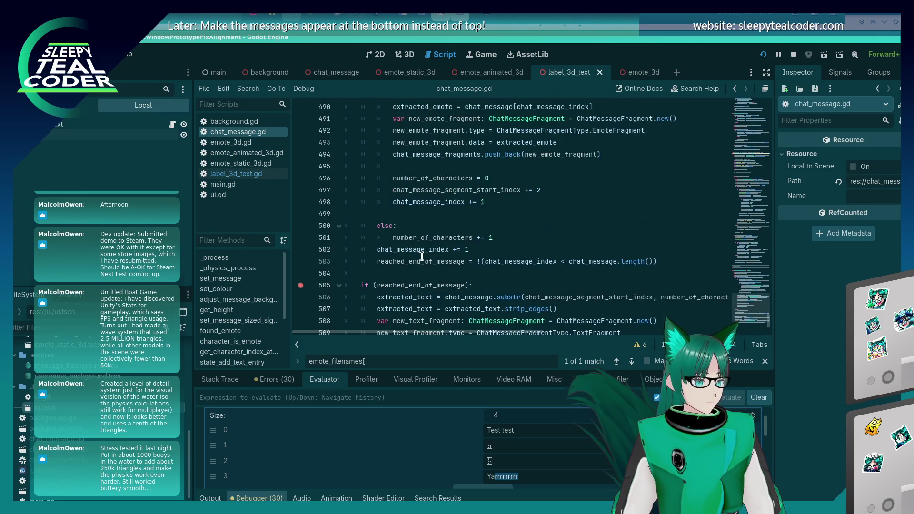
scroll(422, 257, "up", 3)
scroll(422, 256, "up", 2)
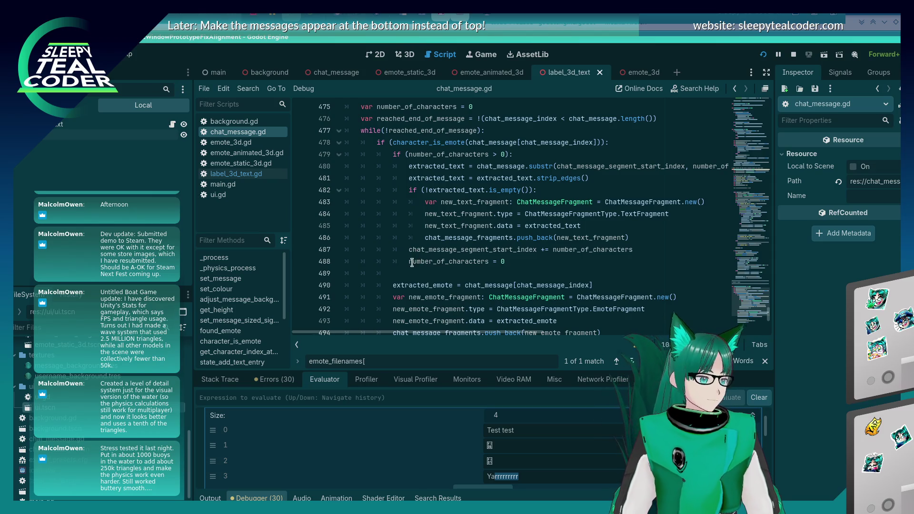
scroll(412, 259, "down", 2)
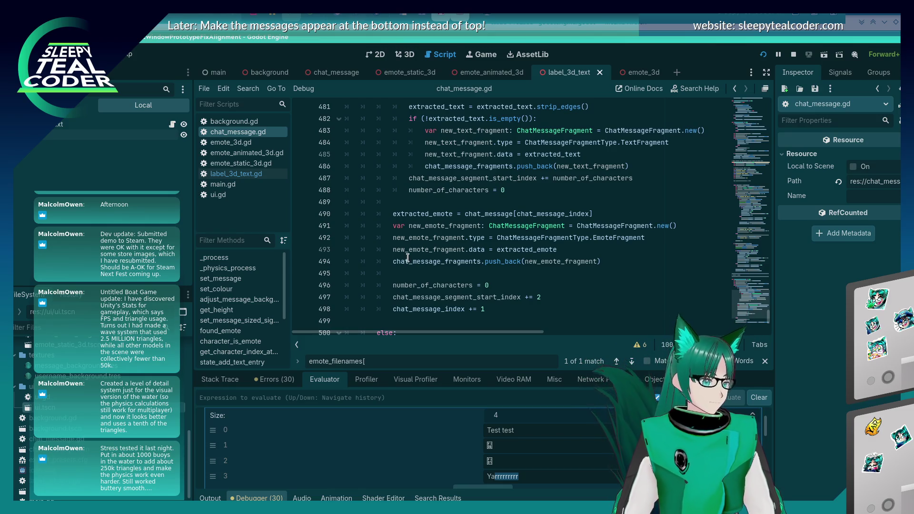
scroll(483, 233, "up", 3)
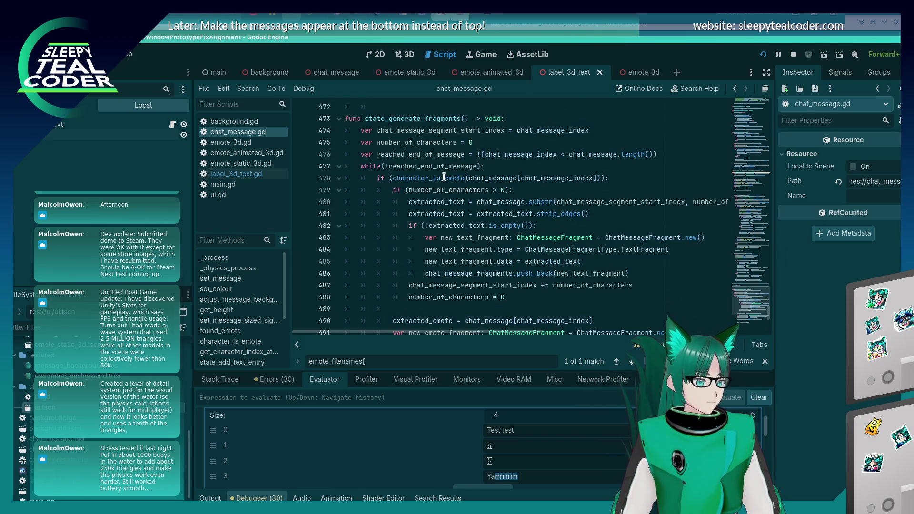
scroll(444, 177, "down", 8)
left_click(486, 190)
key("ctrl+f")
type("emote_filename")
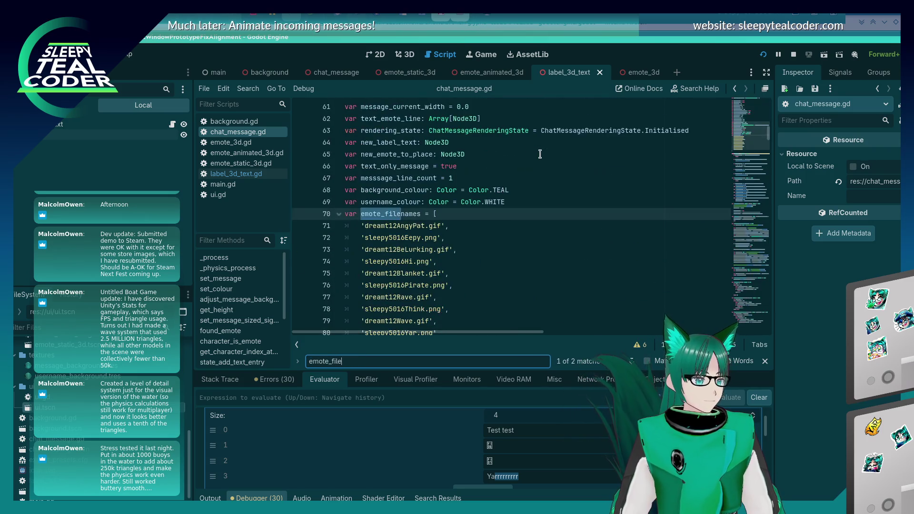
key("Return")
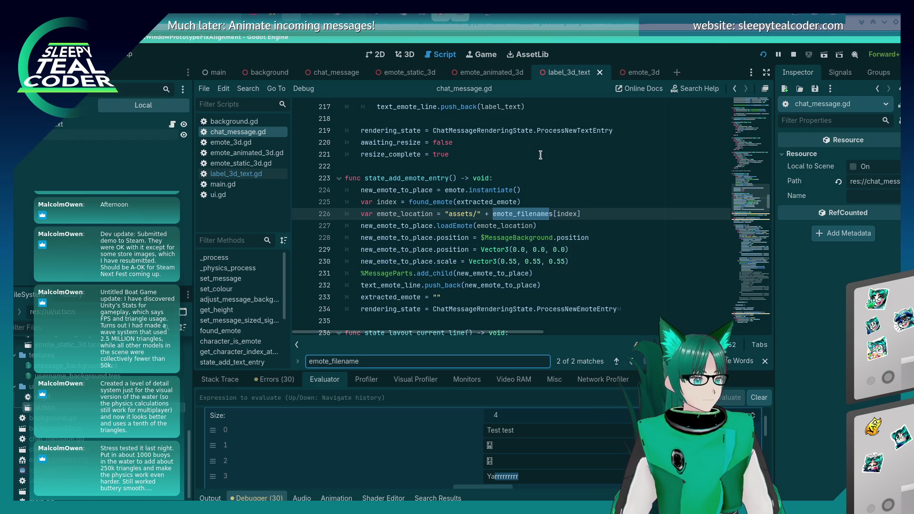
Select line 225, the found_emote index lookup, for copying.
left_click(499, 199)
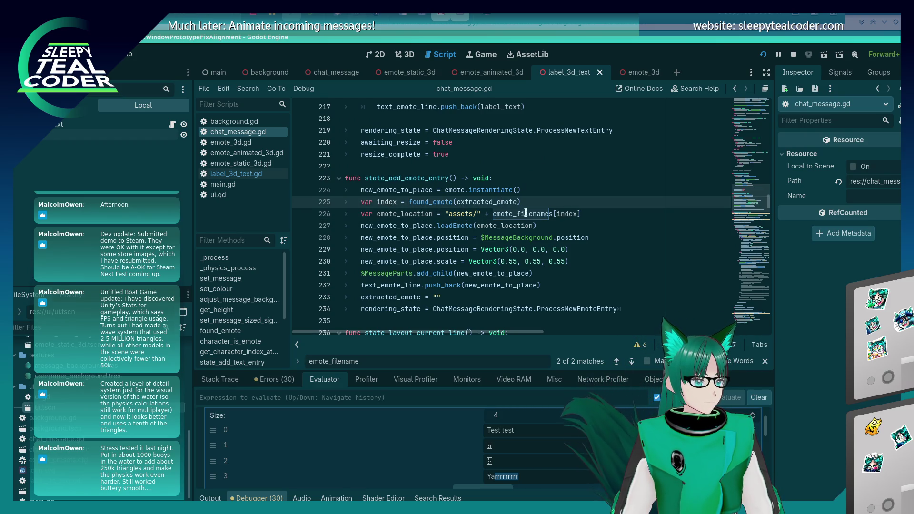
left_click(588, 213)
key("Up")
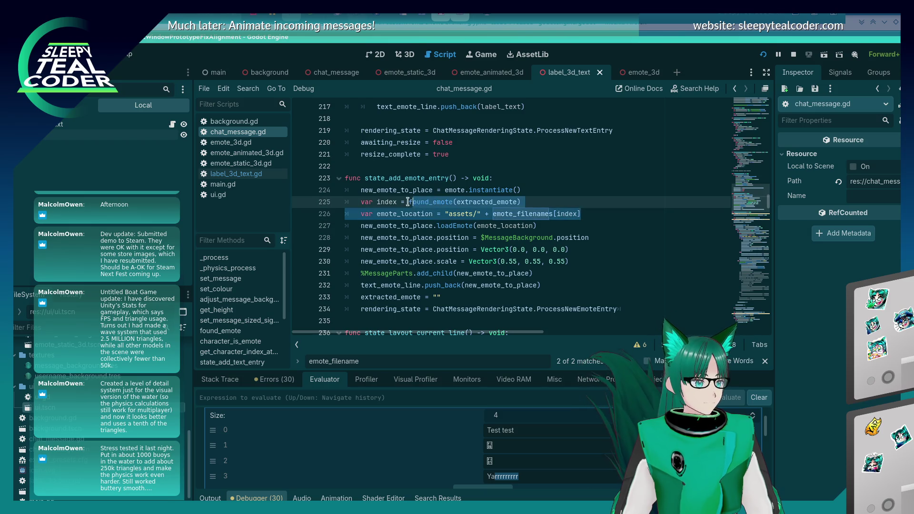
key("shift+Home")
key("shift+Home")
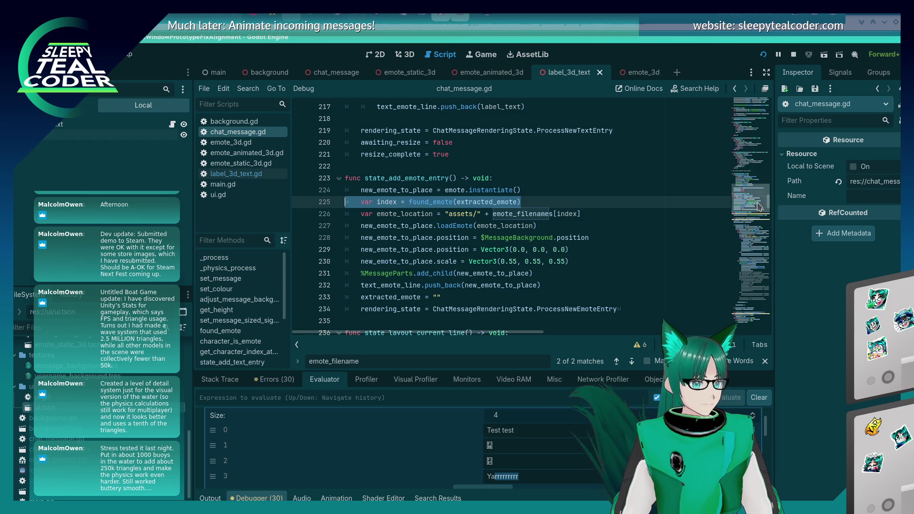
Go to the fragment-building code and put the caret at the end of line 493.
left_click(754, 247)
scroll(558, 264, "up", 4)
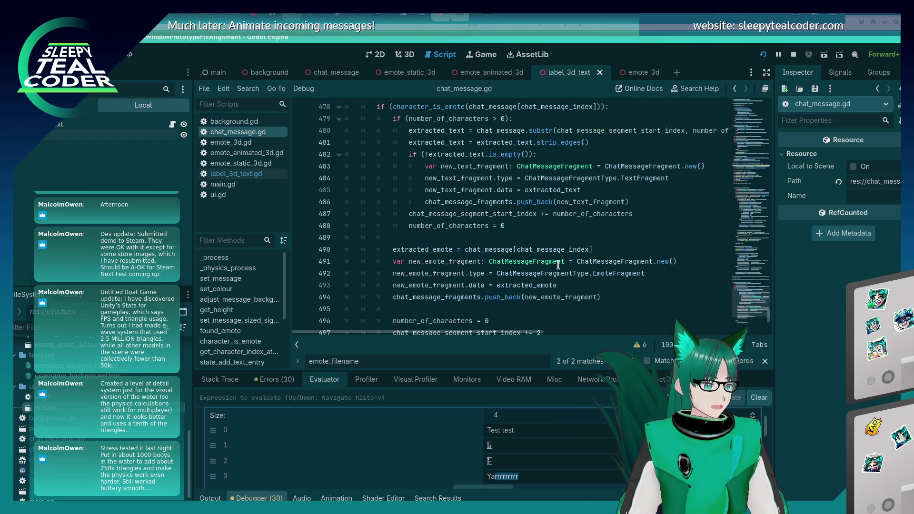
scroll(558, 264, "down", 3)
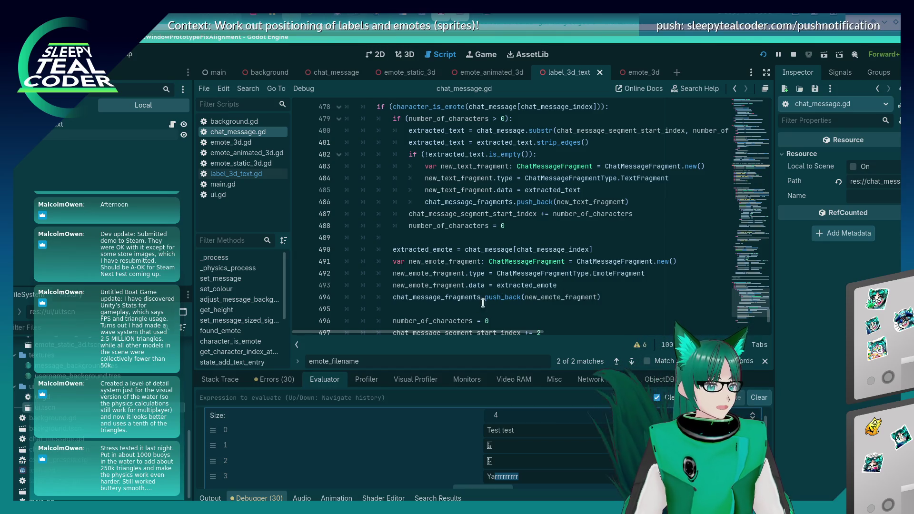
left_click(579, 281)
Make line 493 assign new_emote_fragment.data = emote_filenames[found_emote(extracted_emote)].
key("BackSpace")
key("BackSpace")
key("BackSpace")
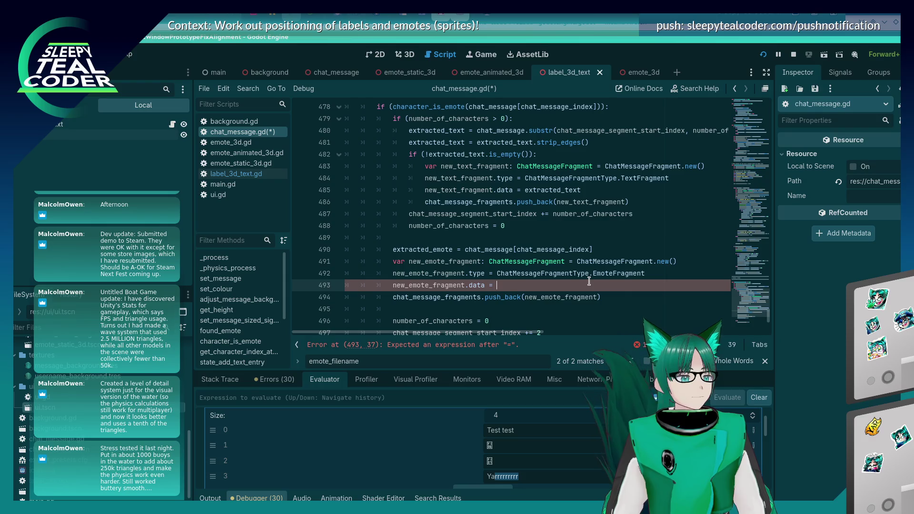
type("var index = found_emote(extracted_emote)")
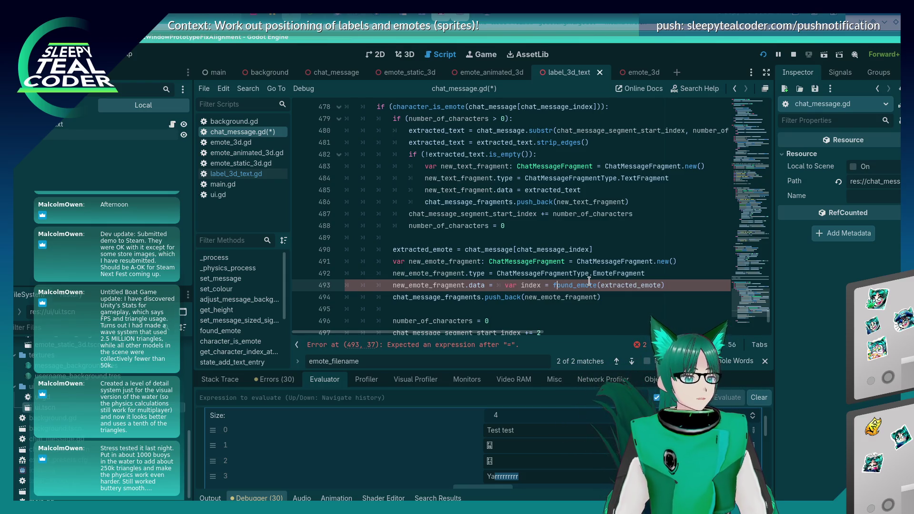
key("BackSpace")
key("BackSpace")
key("BackSpace")
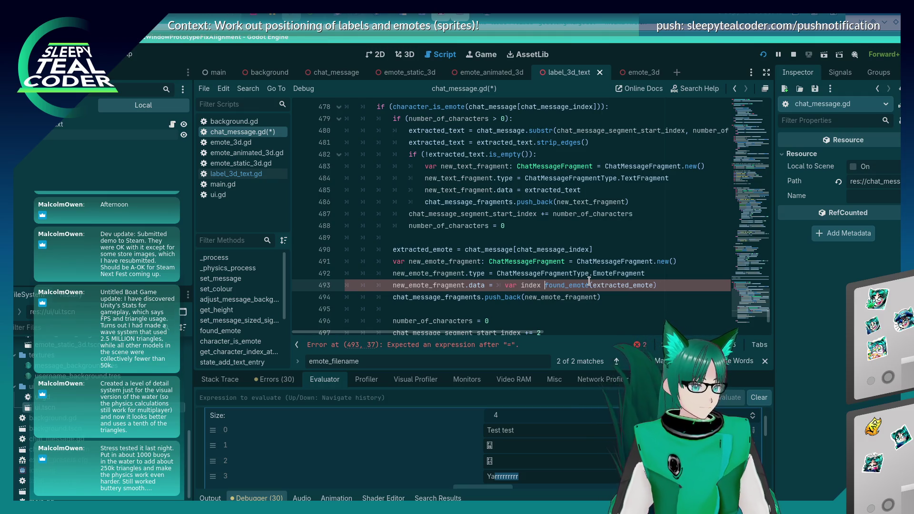
key("Home")
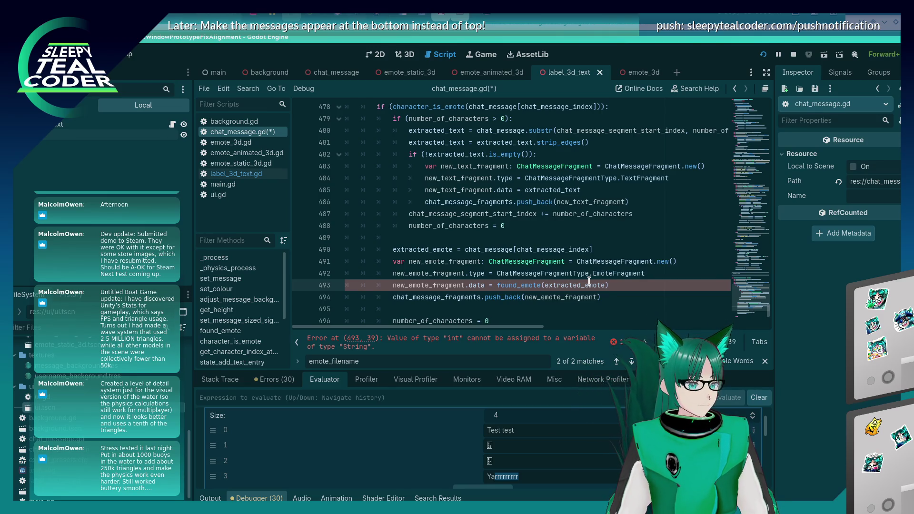
type("emote_filenames[")
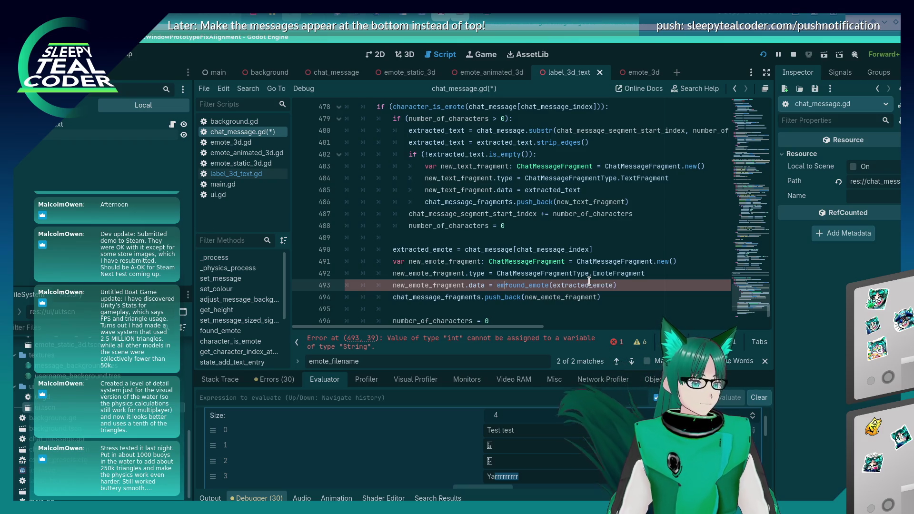
key("End")
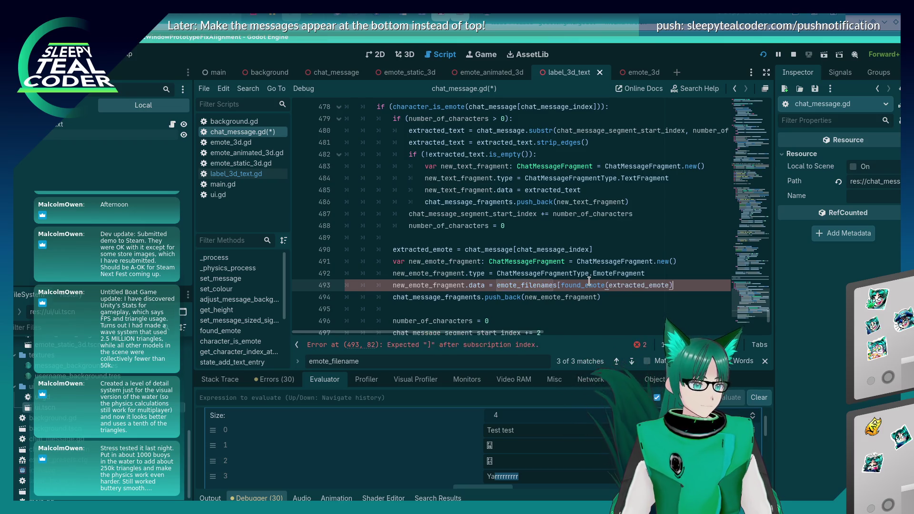
type("]")
Save chat_message.gd and run the project with F5.
key("ctrl+s")
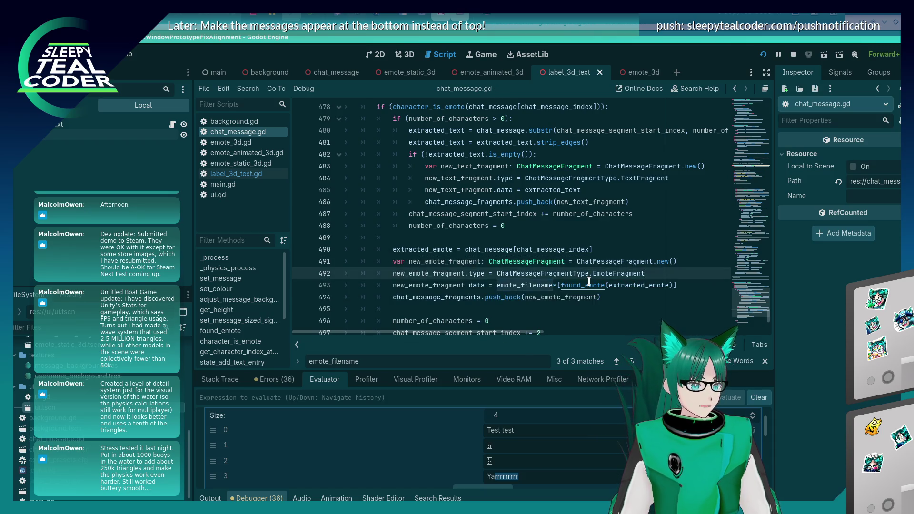
key("Down")
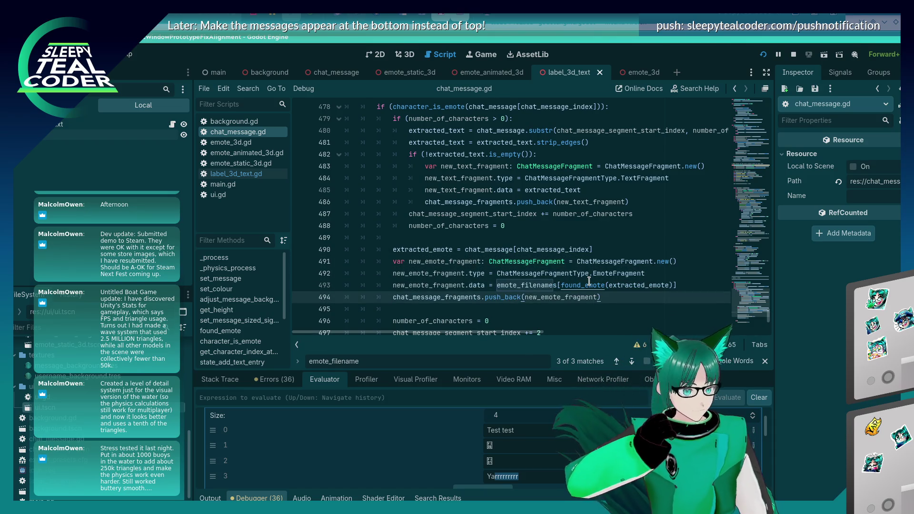
key("F5")
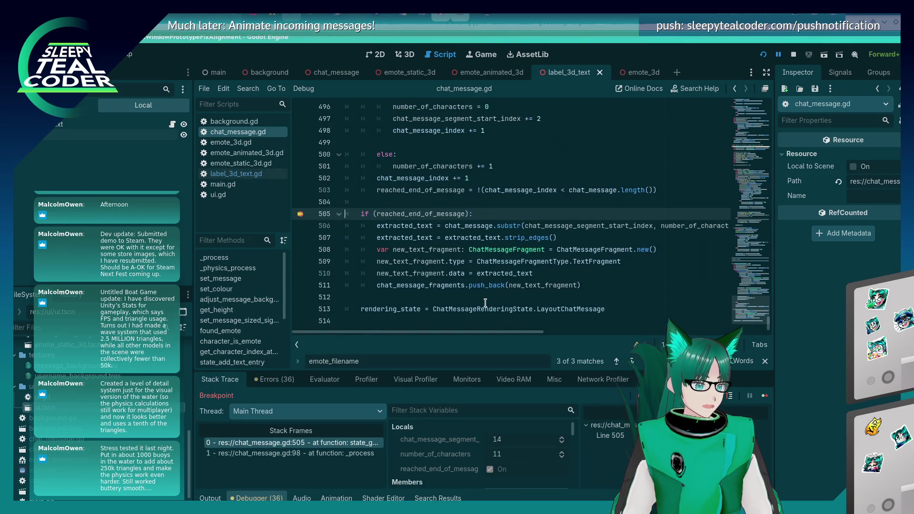
Set a breakpoint on line 513 and continue execution to it.
left_click(424, 286)
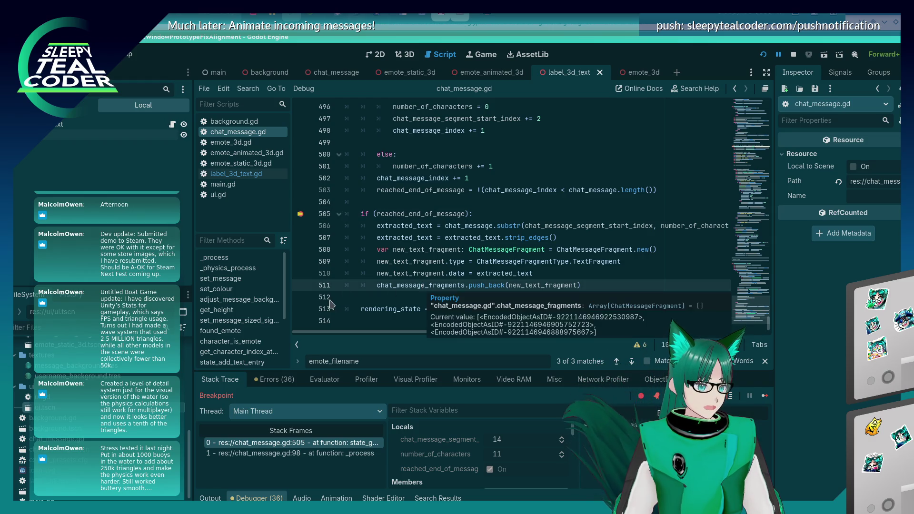
left_click(300, 310)
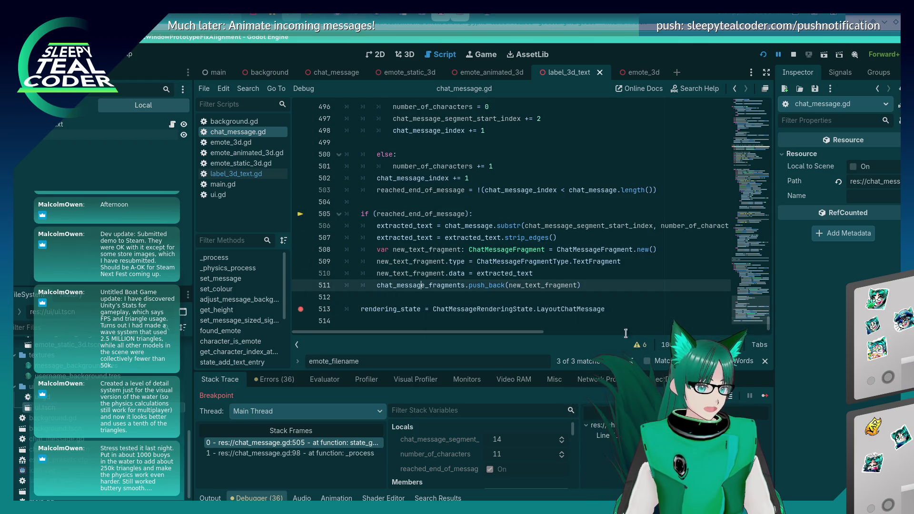
left_click(761, 394)
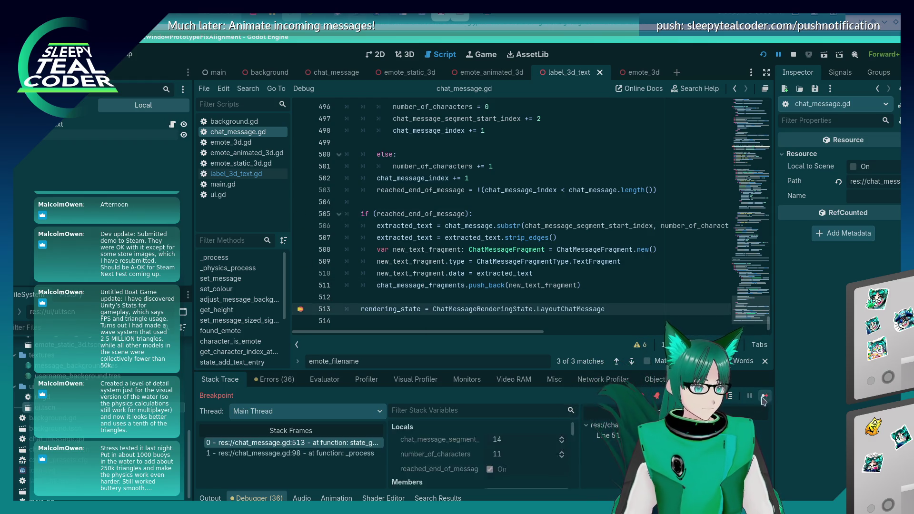
Evaluate the chat_message_fragments[n].data expression in the Evaluator and expand the resulting array.
left_click(318, 381)
left_click(406, 398)
key("Up")
key("Return")
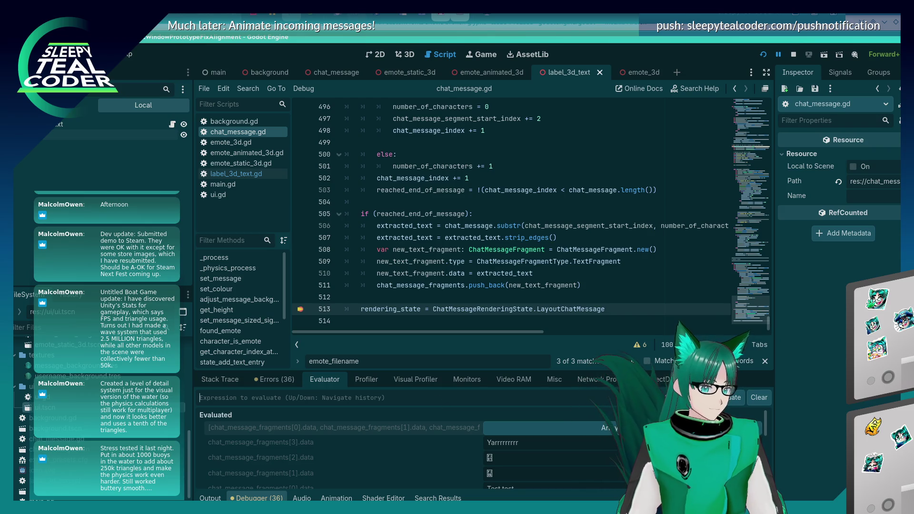
left_click(759, 402)
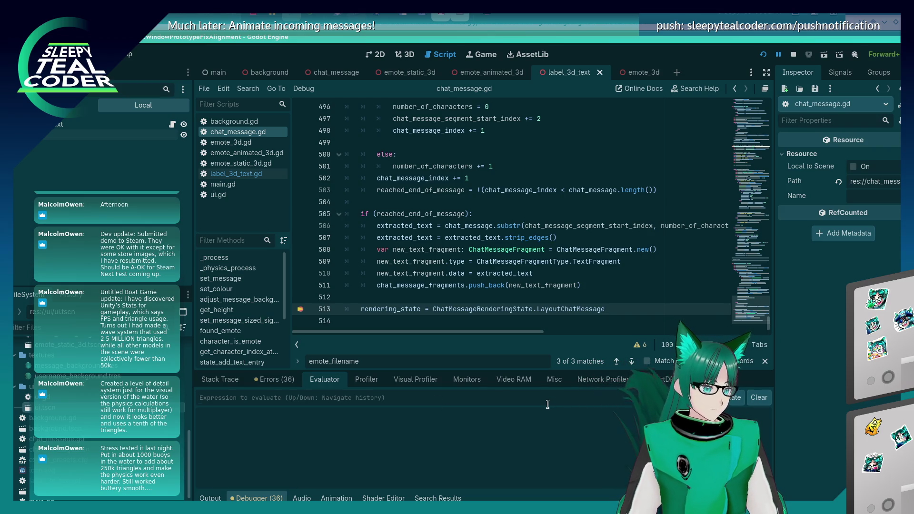
key("Up")
key("Return")
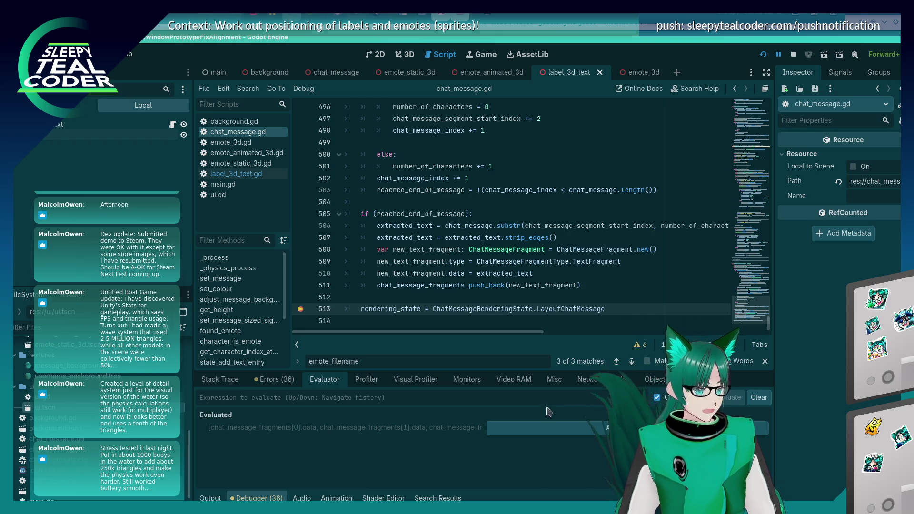
left_click(565, 427)
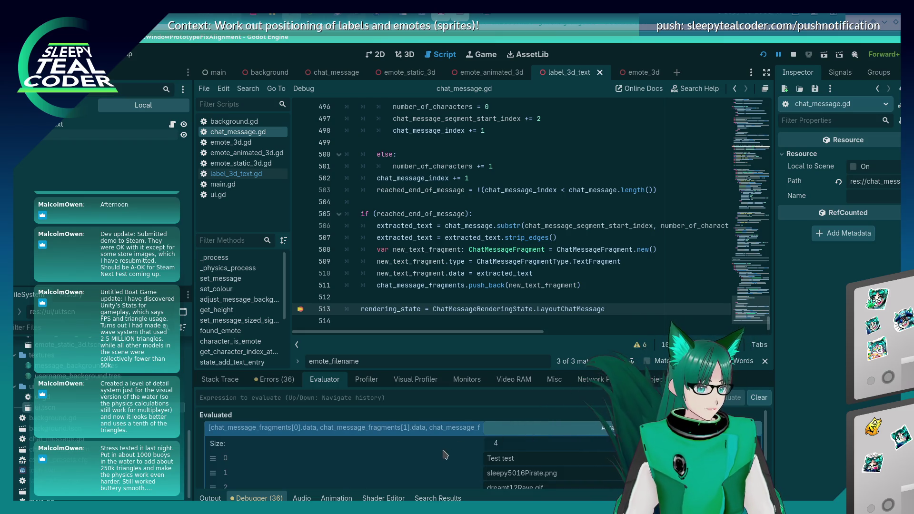
scroll(461, 456, "down", 2)
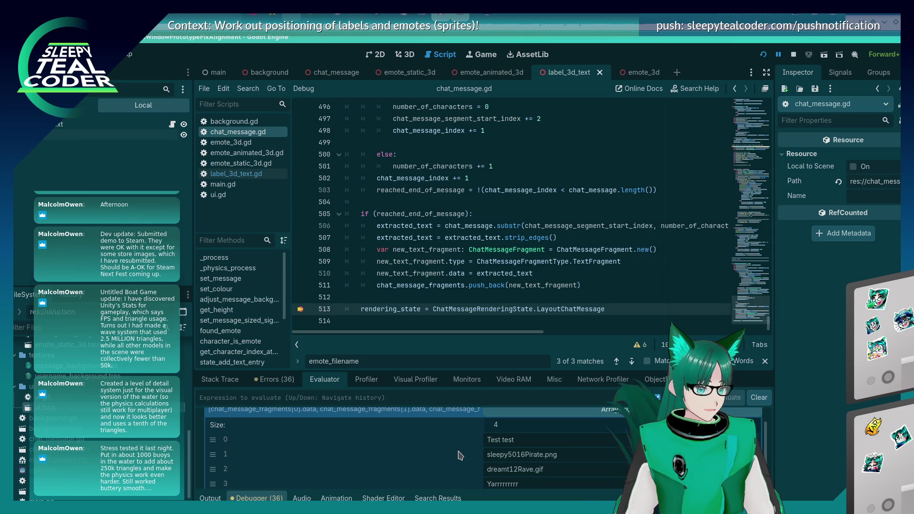
scroll(466, 459, "down", 1)
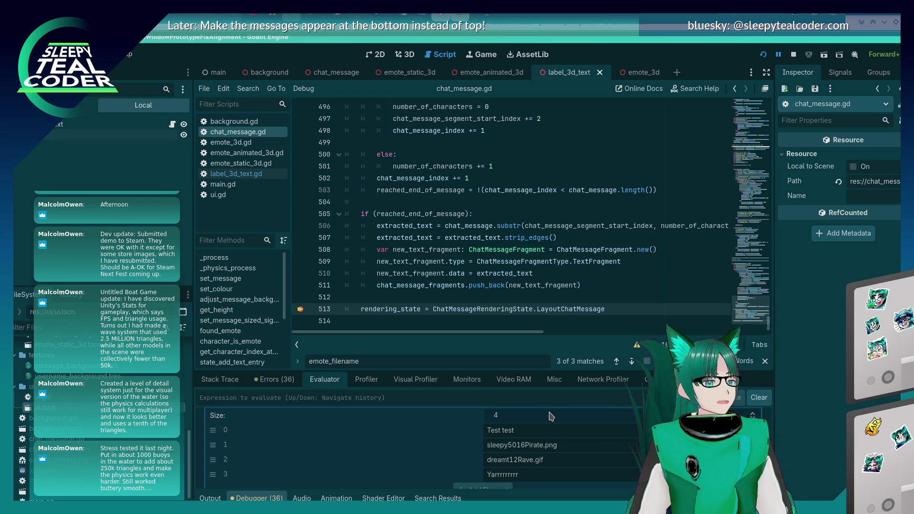
Remove .data from the fragment references and evaluate the fragment objects themselves.
key("Up")
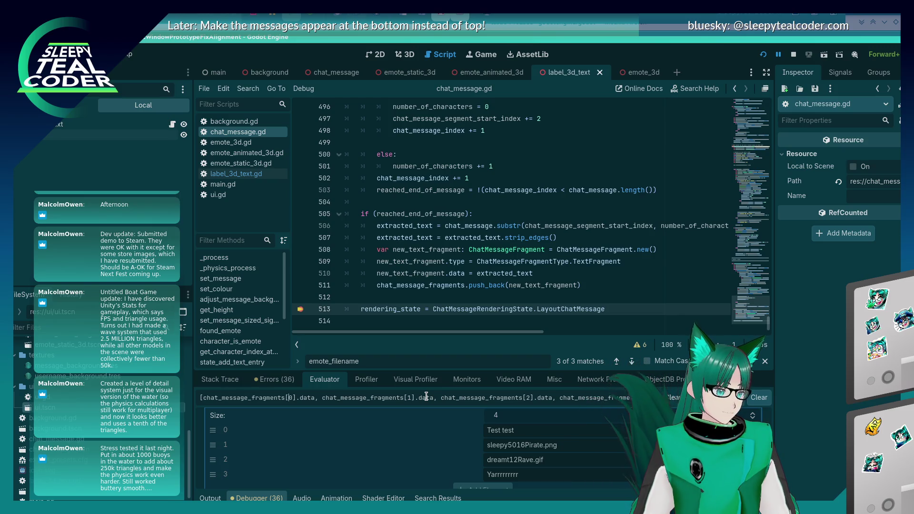
key("Right")
key("Delete")
key("Delete")
key("Delete")
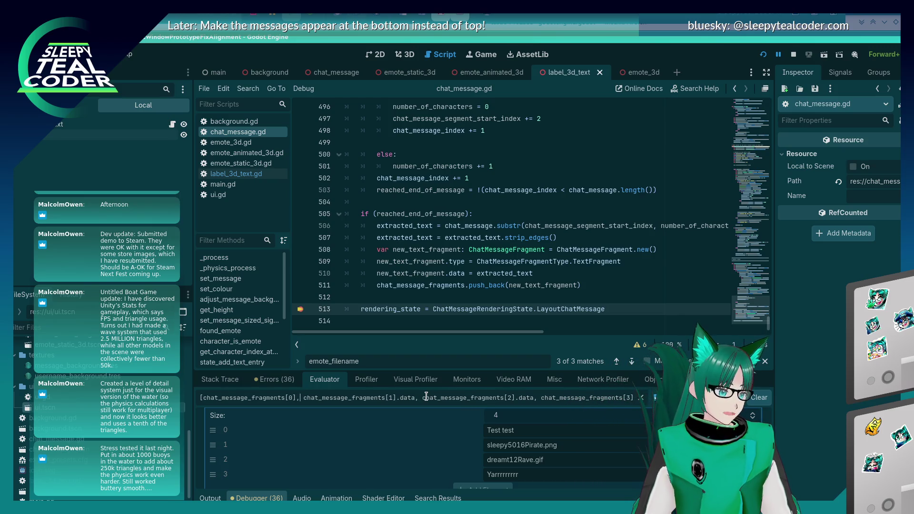
key("Right")
key("Right")
key("Right")
key("Delete")
key("Delete")
key("Delete")
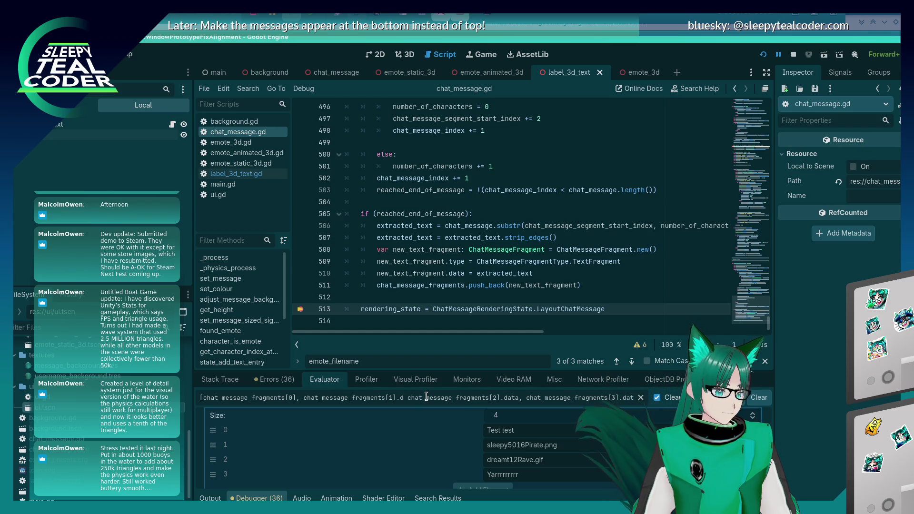
type("],")
key("Right")
key("Right")
key("Right")
key("Delete")
key("Delete")
key("Delete")
key("Delete")
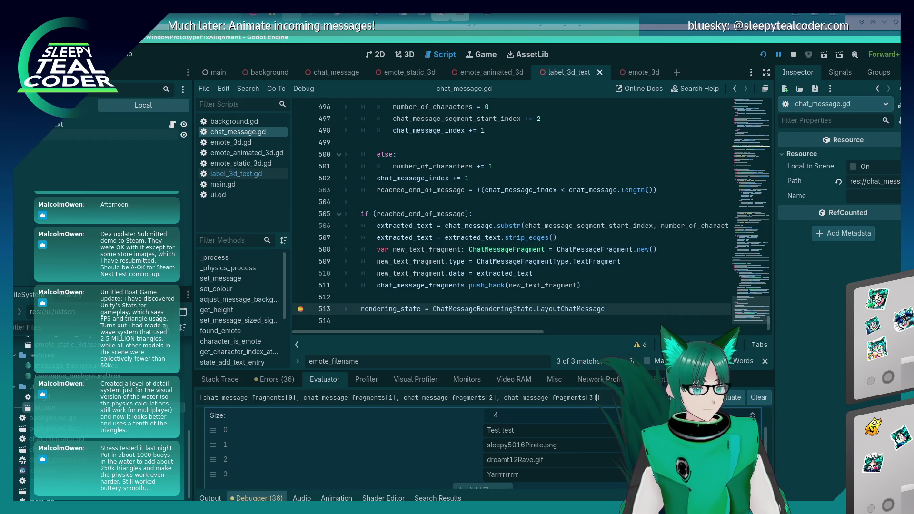
key("Return")
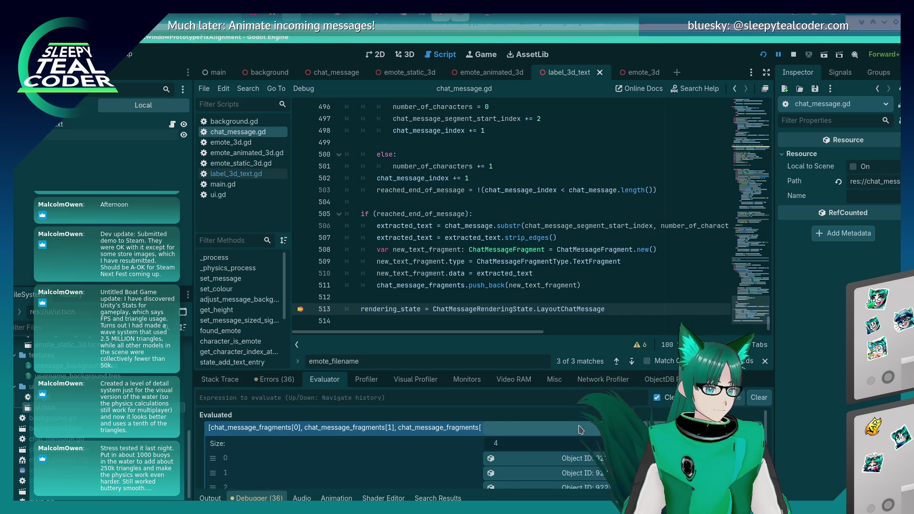
Inspect the fragment objects' type and data in the Inspector, then go to line 508.
left_click(494, 449)
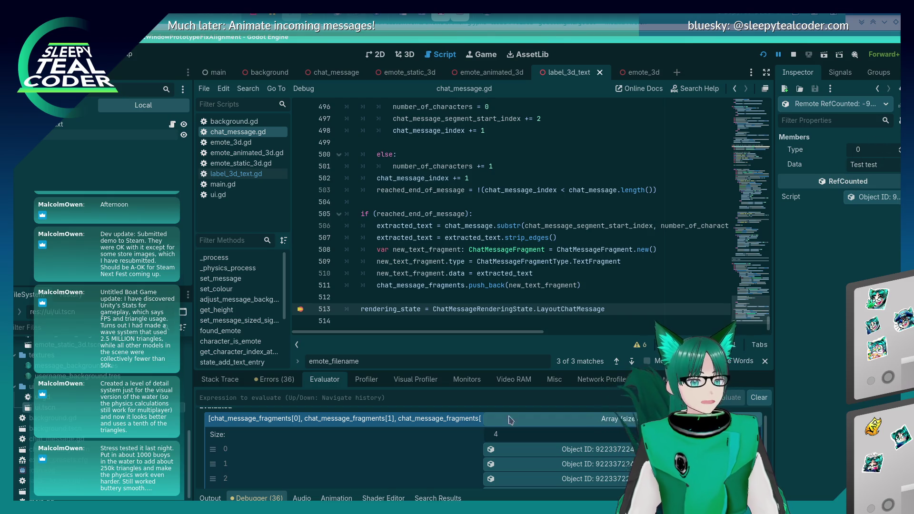
left_click(496, 464)
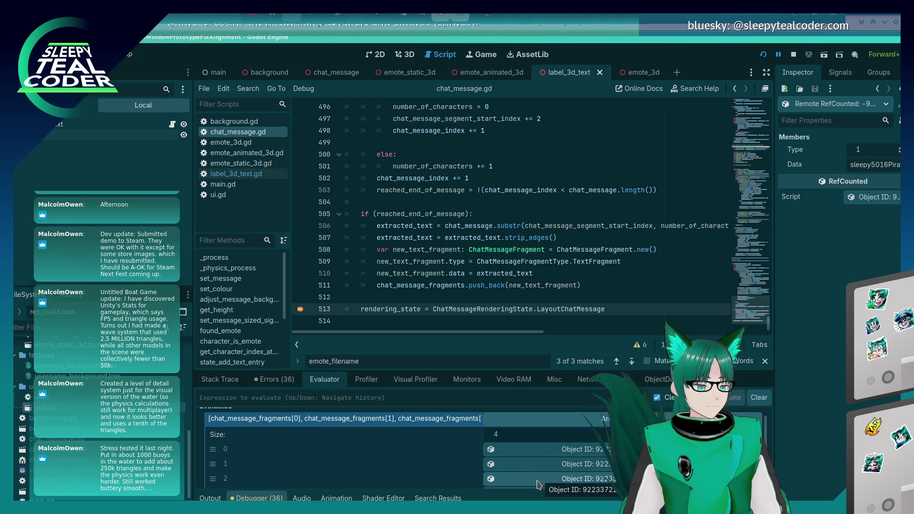
scroll(464, 462, "down", 1)
scroll(542, 485, "down", 1)
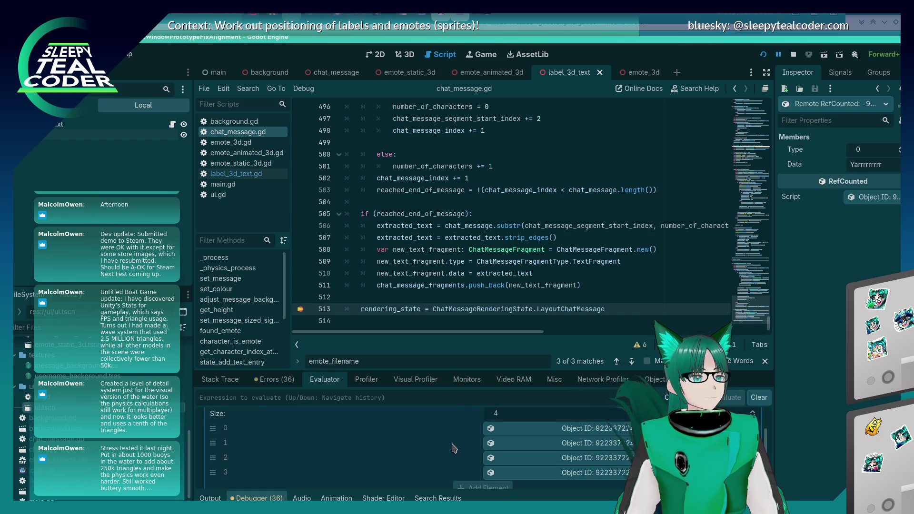
scroll(454, 449, "up", 2)
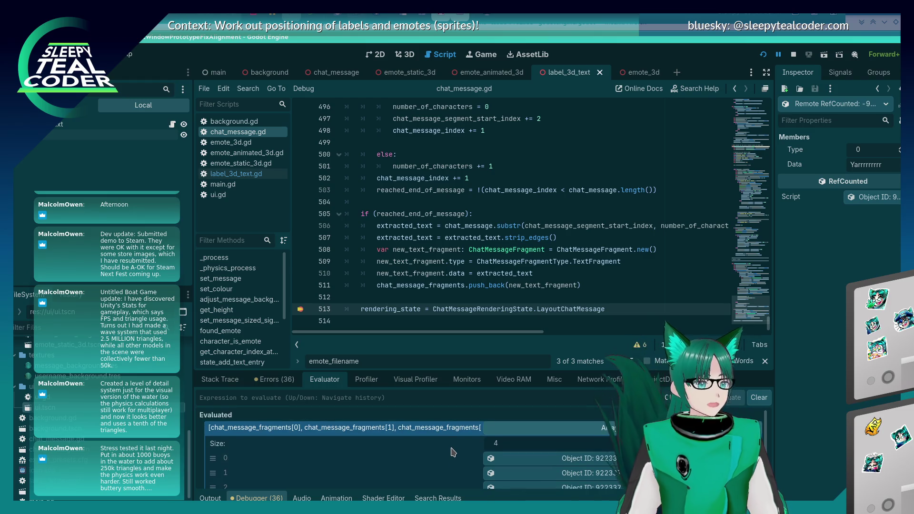
left_click(642, 249)
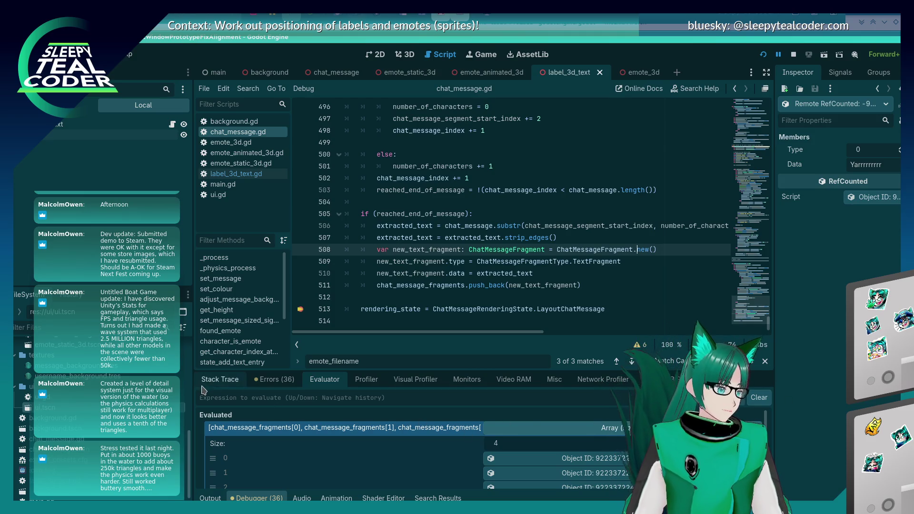
Show the Output log, place the caret after new() on line 508, and switch to Firefox.
left_click(493, 273)
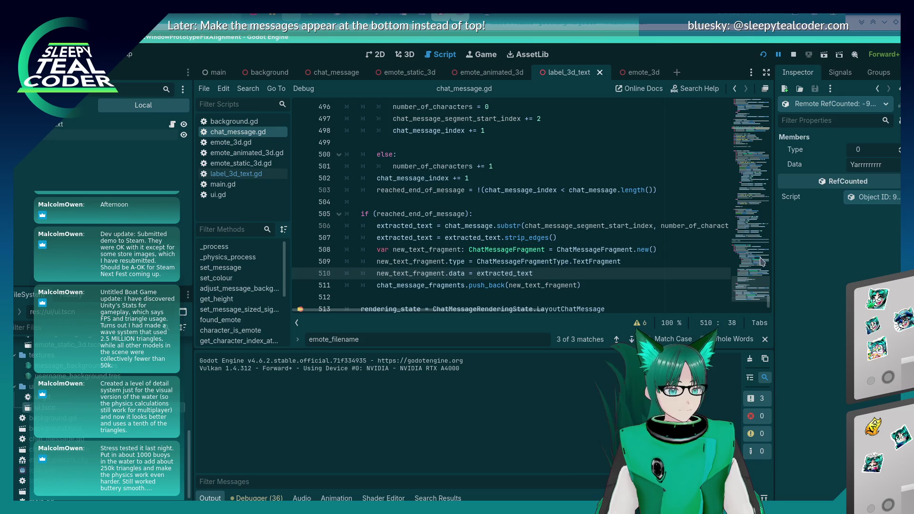
left_click(658, 251)
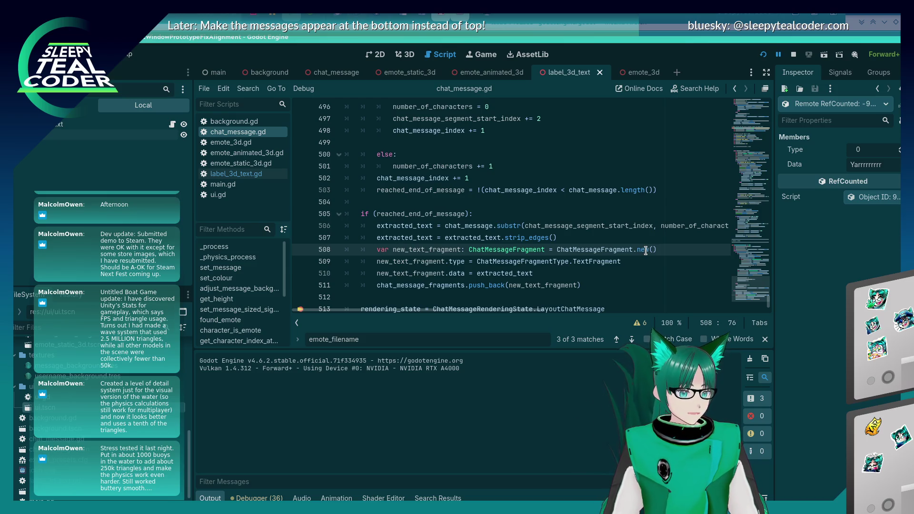
key("alt+Tab")
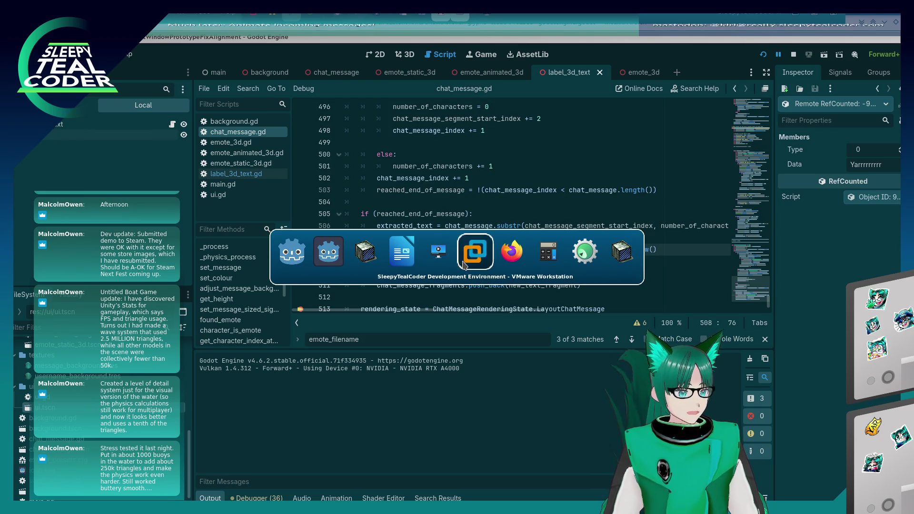
left_click(512, 251)
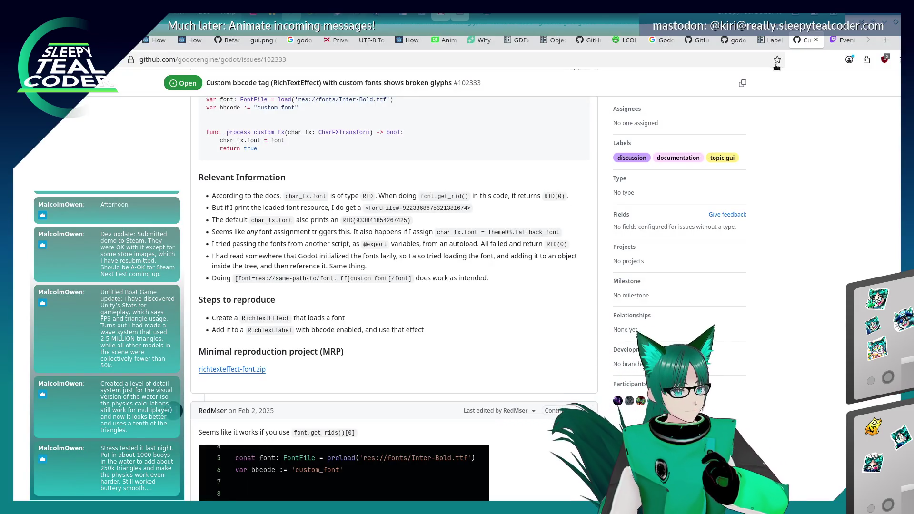
Bring up the LabelSettings docs page and search the docs for 'new('.
left_click(774, 43)
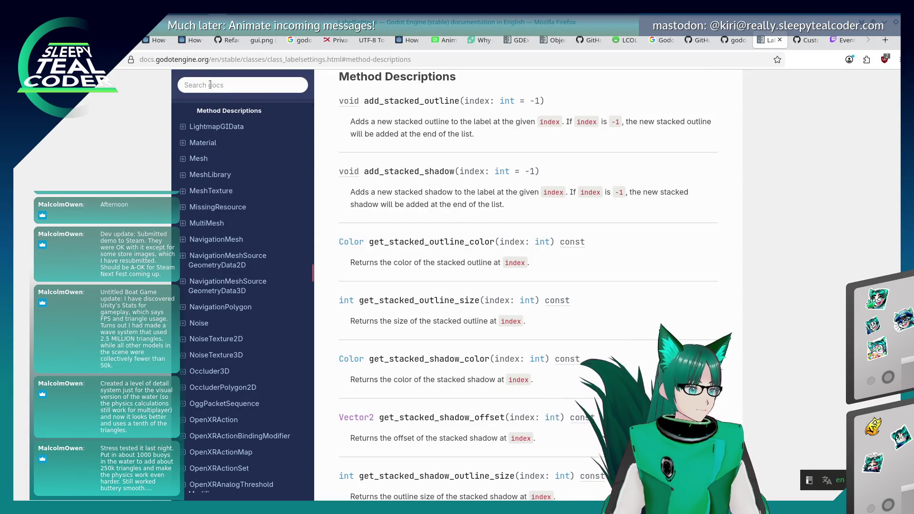
left_click(214, 84)
type("class GDscript")
key("ctrl+a")
key("BackSpace")
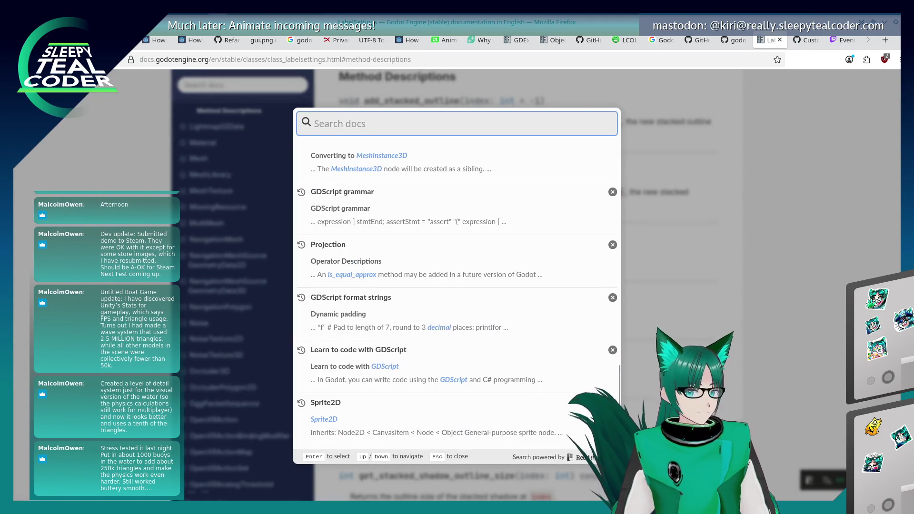
type("new(")
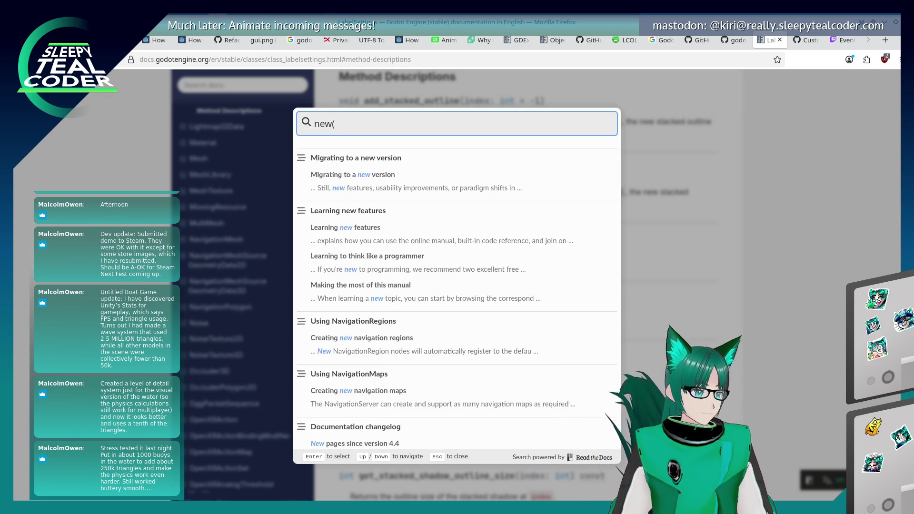
type(".")
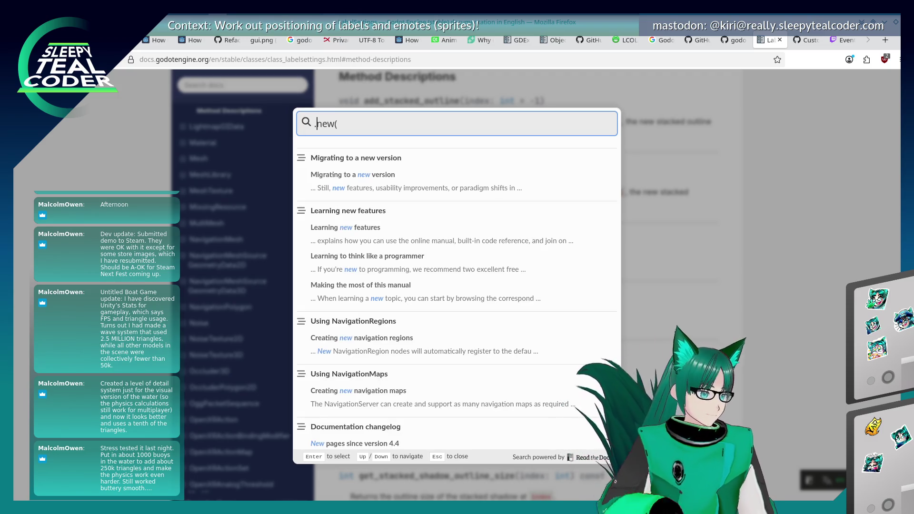
Look through the search results, close the search, and return to the page top.
scroll(400, 257, "down", 5)
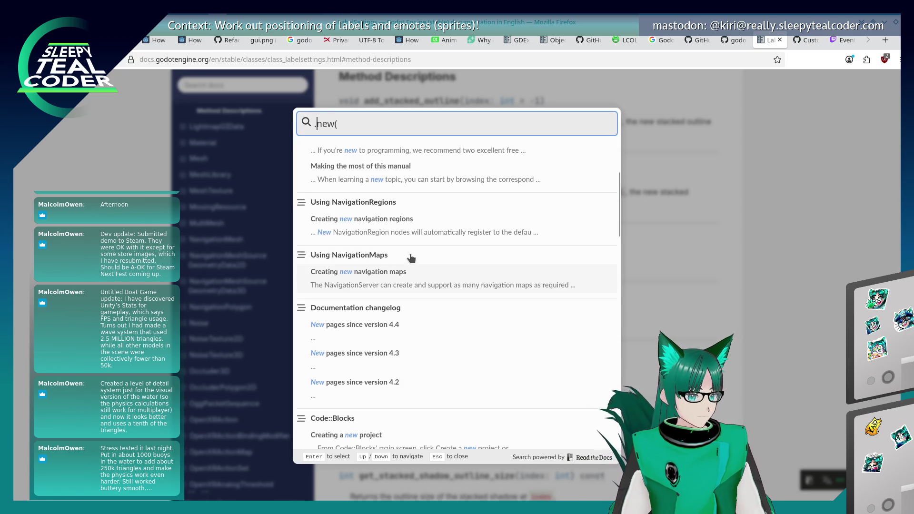
scroll(411, 258, "down", 4)
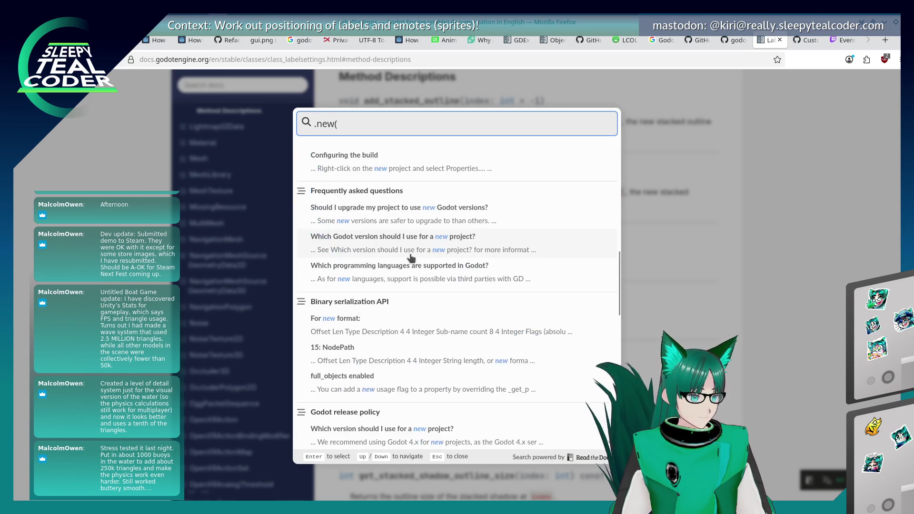
scroll(411, 258, "down", 5)
scroll(411, 258, "down", 6)
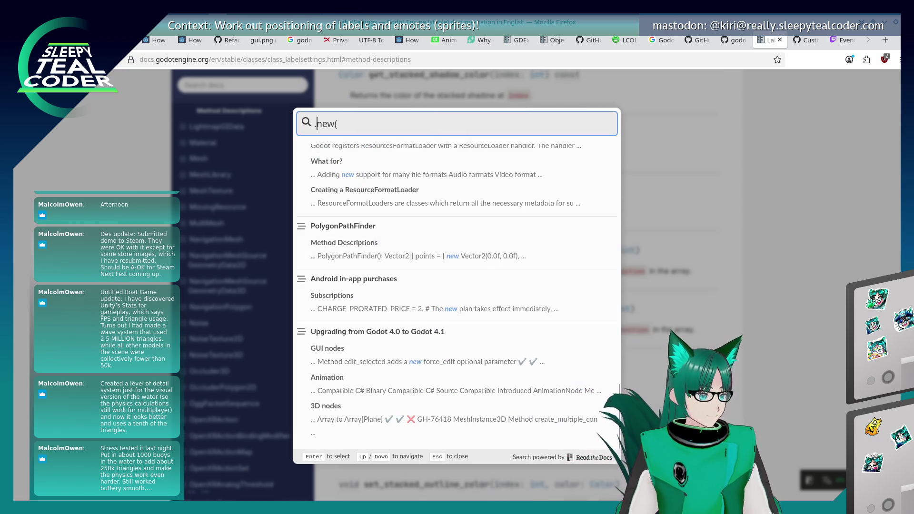
key("Escape")
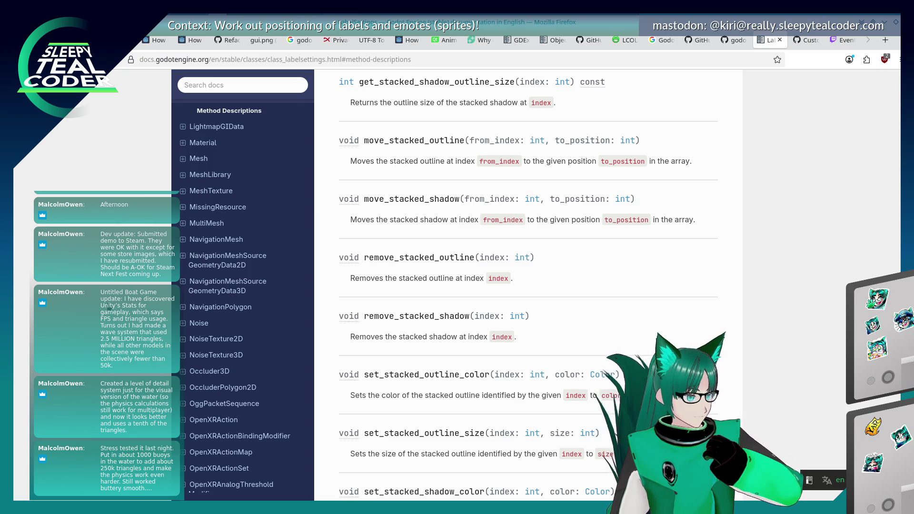
scroll(243, 285, "up", 20)
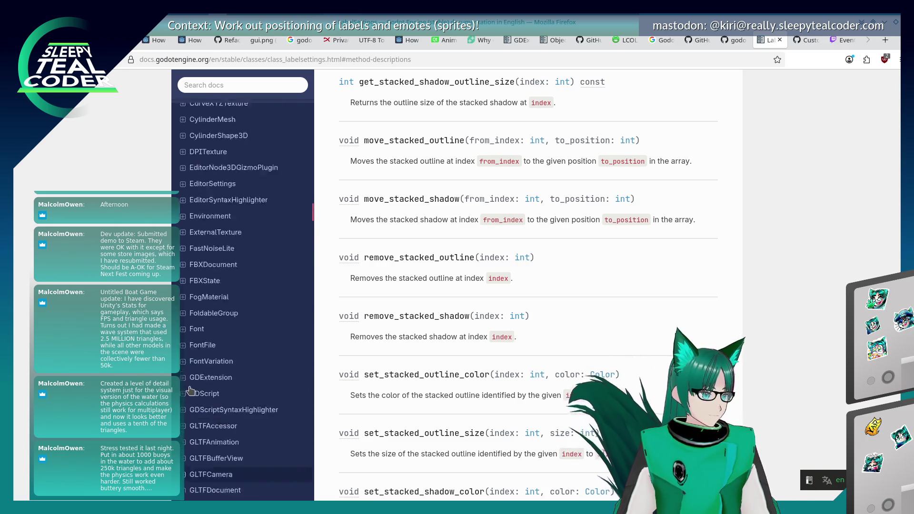
scroll(243, 285, "down", 15)
Navigate the sidebar to Engine Details > Engine architecture > Object class > General definition.
key("Home")
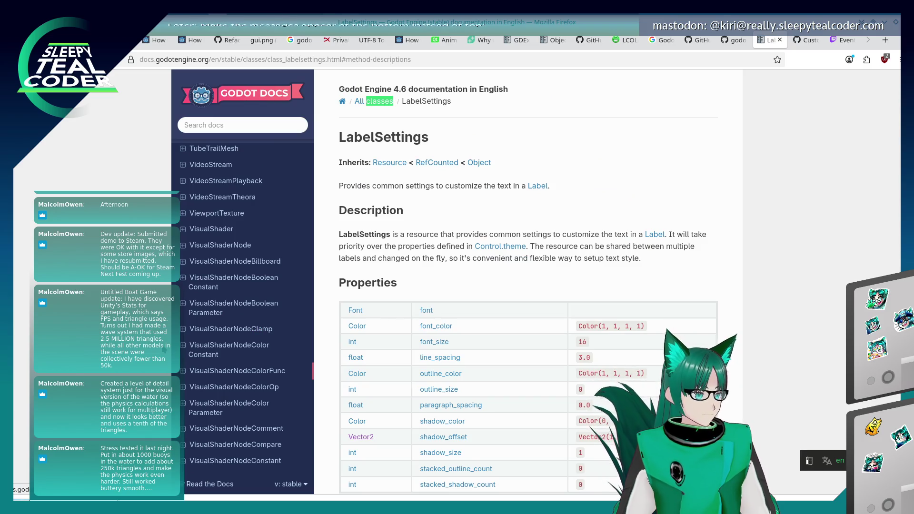
scroll(243, 286, "up", 20)
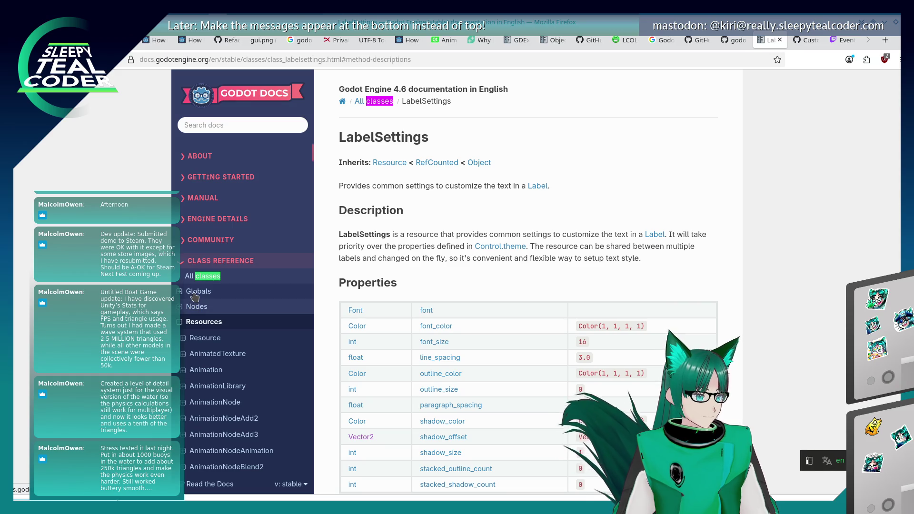
scroll(195, 297, "down", 2)
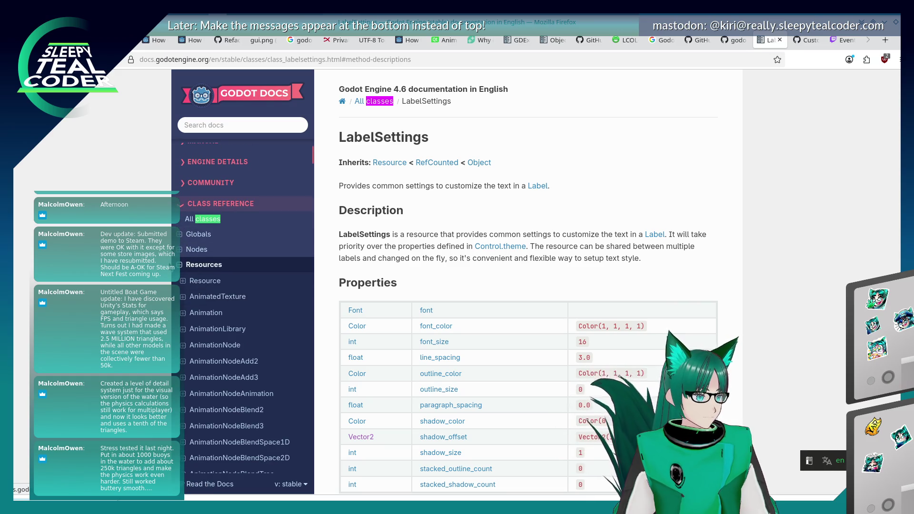
left_click(182, 266)
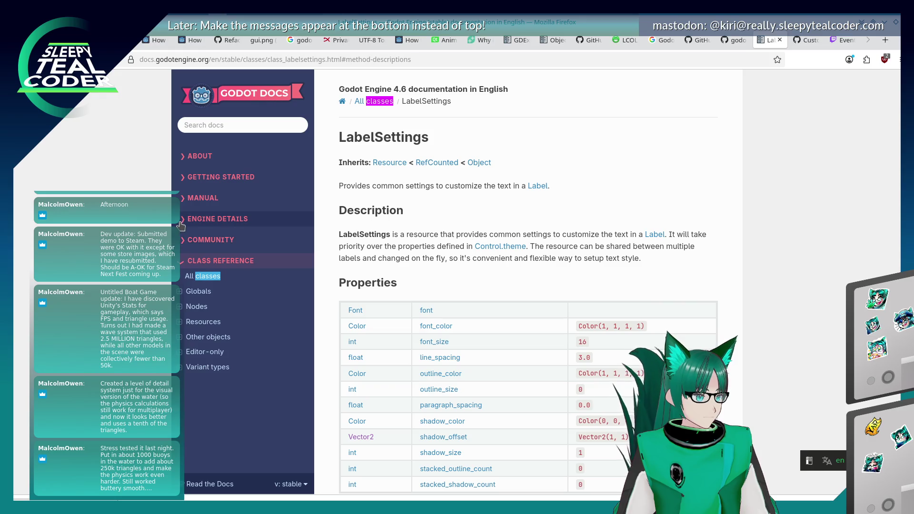
left_click(182, 223)
left_click(181, 234)
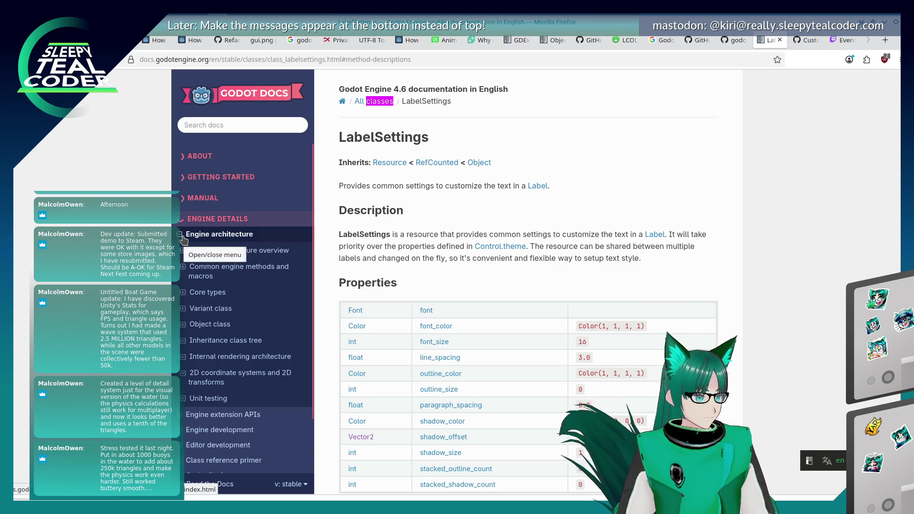
left_click(183, 293)
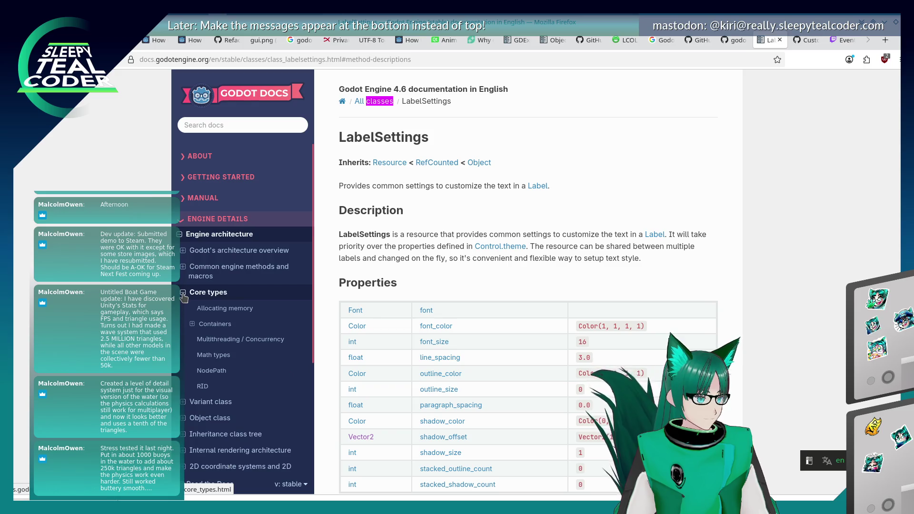
left_click(183, 292)
left_click(183, 308)
left_click(183, 308)
left_click(183, 325)
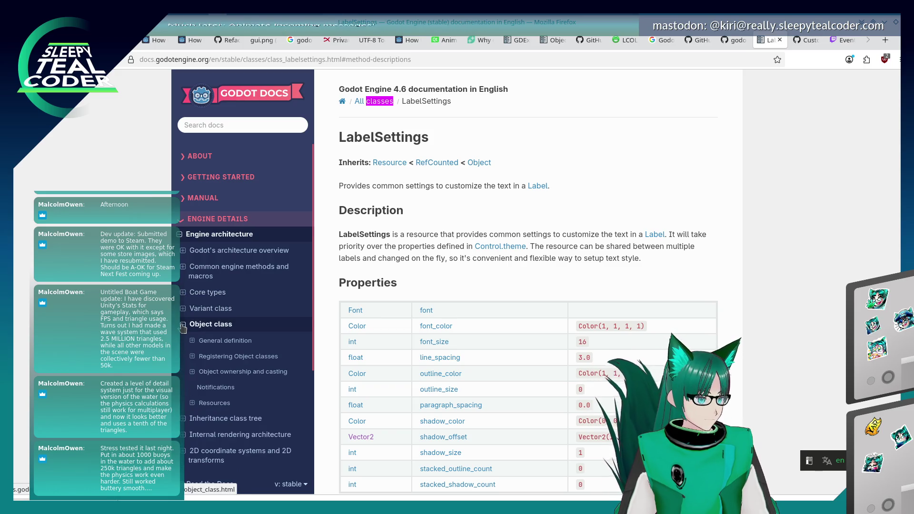
left_click(212, 346)
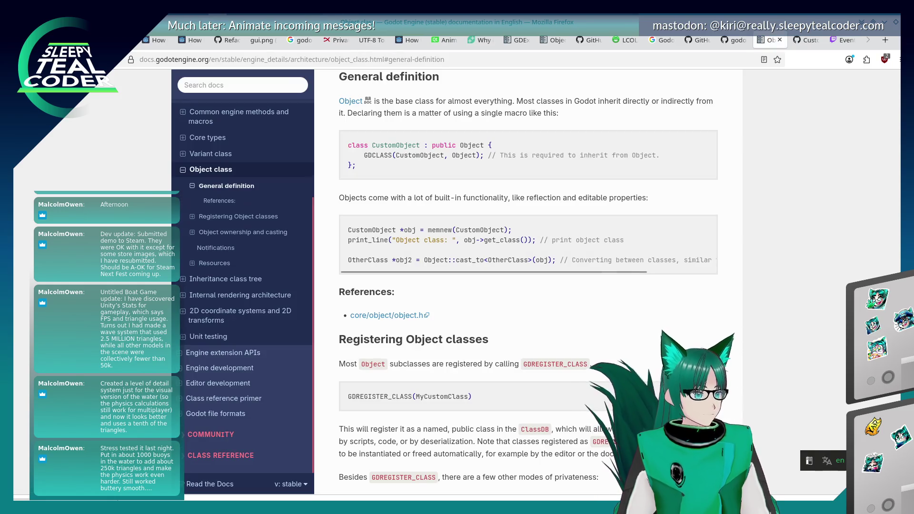
scroll(607, 362, "down", 3)
scroll(607, 358, "up", 3)
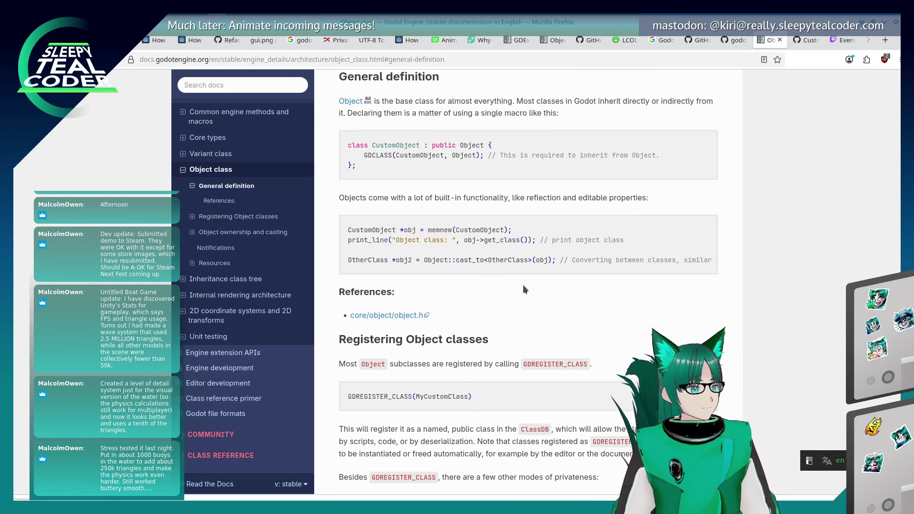
type("new(")
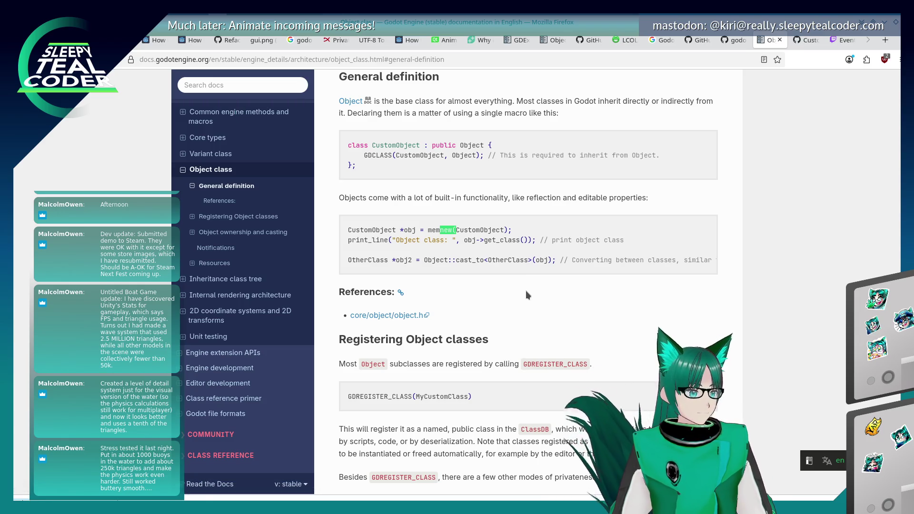
key("Return")
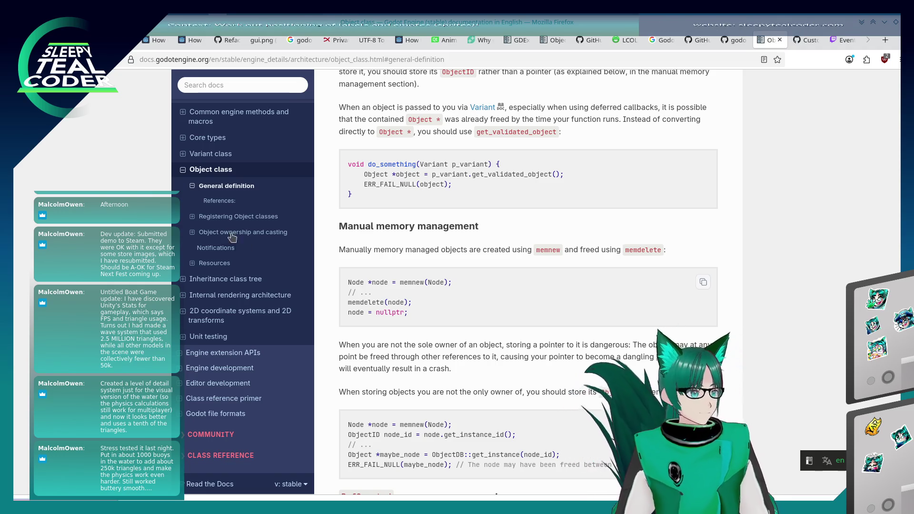
left_click(192, 216)
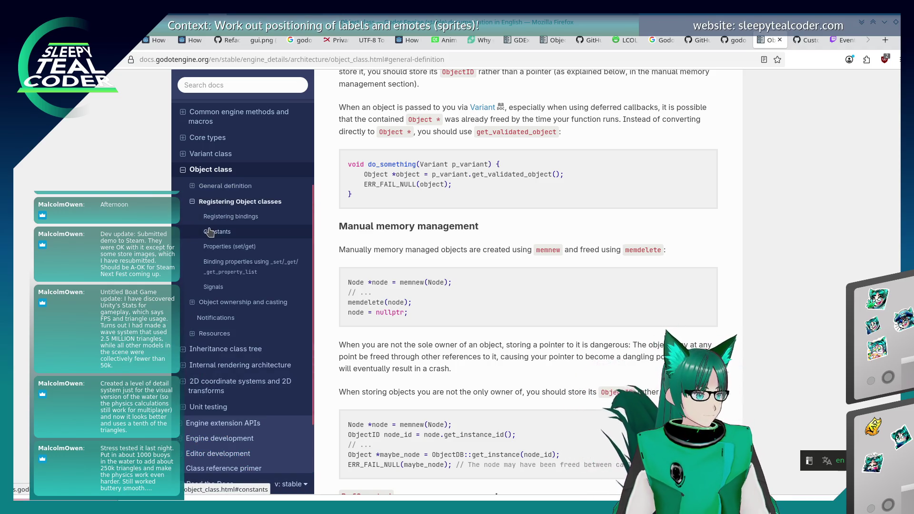
left_click(208, 352)
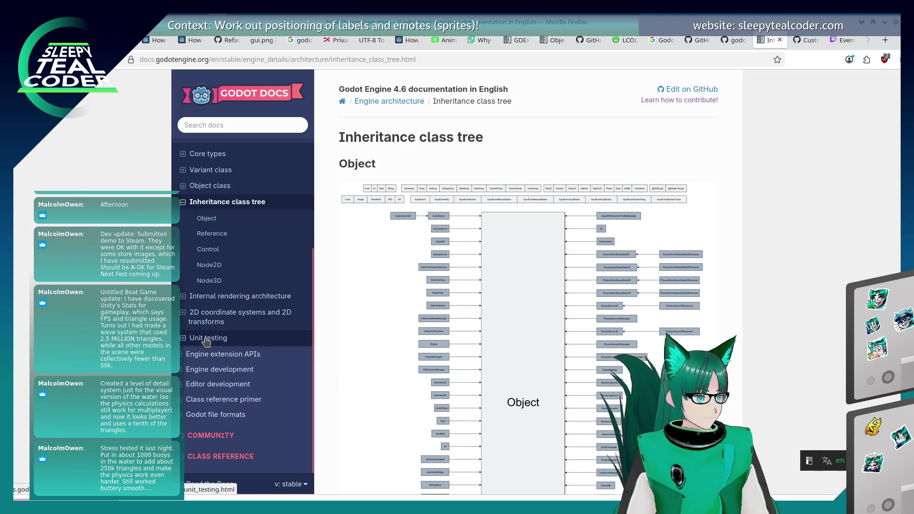
left_click(193, 186)
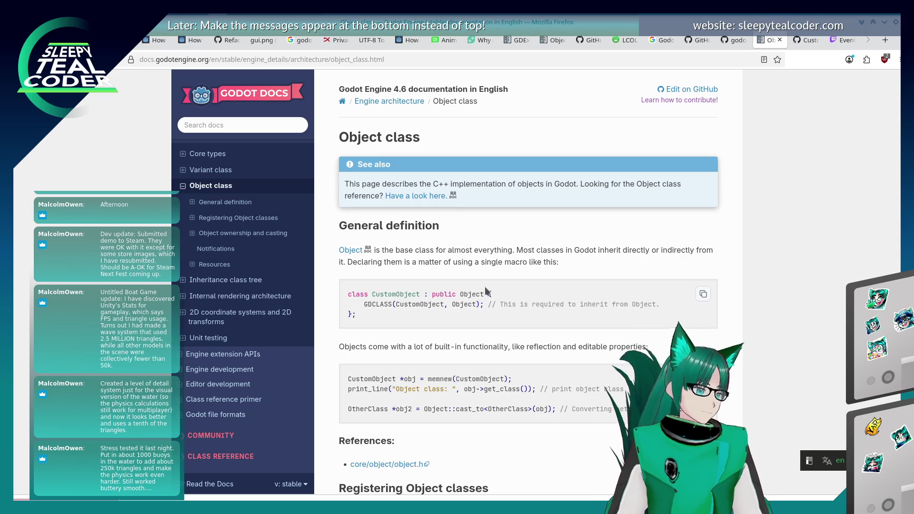
Open the Object class reference and scroll to the _iter_init iterator example.
left_click(416, 196)
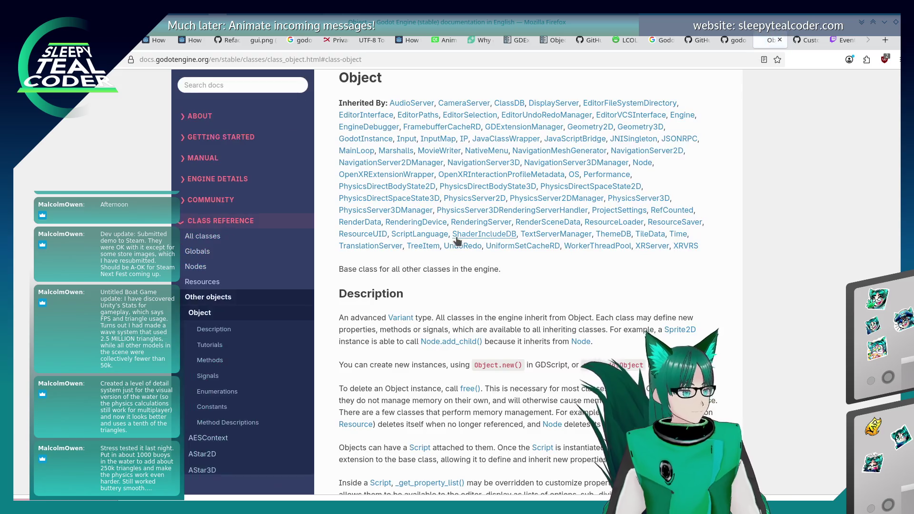
scroll(457, 242, "down", 5)
scroll(456, 243, "down", 6)
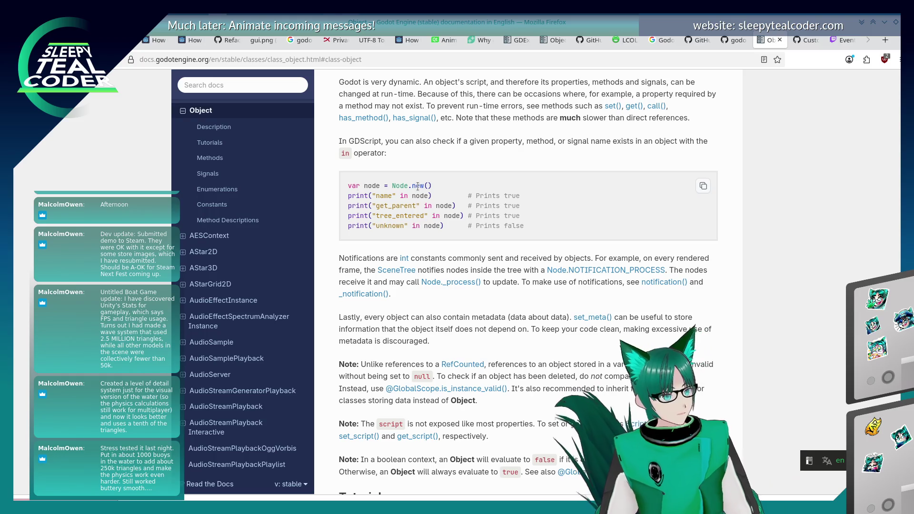
scroll(509, 186, "up", 10)
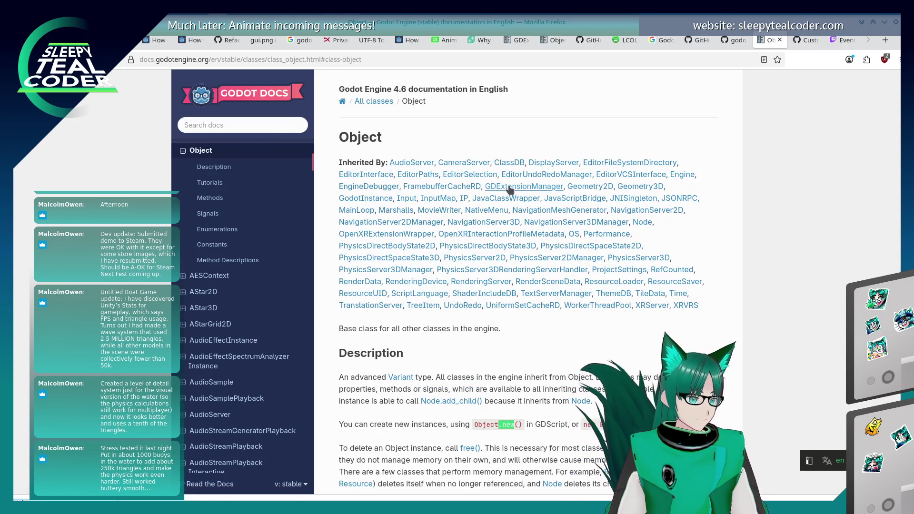
scroll(509, 189, "down", 10)
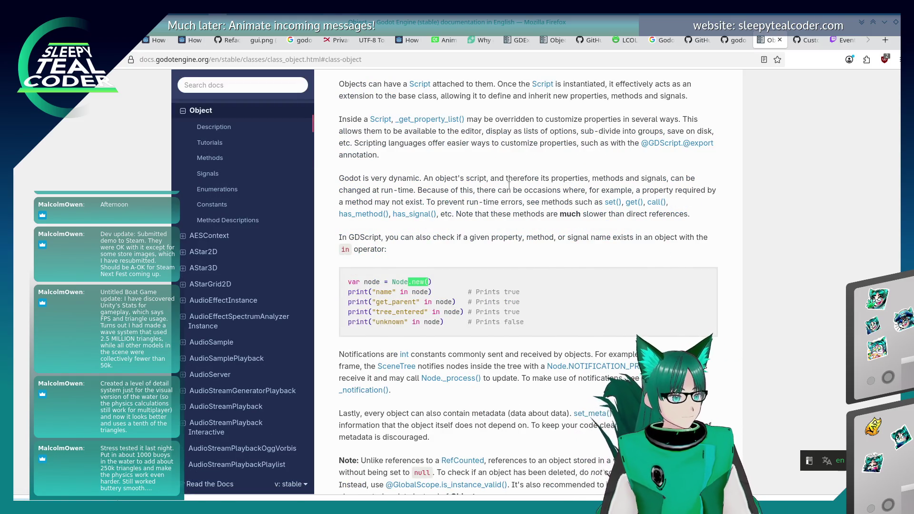
scroll(508, 189, "down", 15)
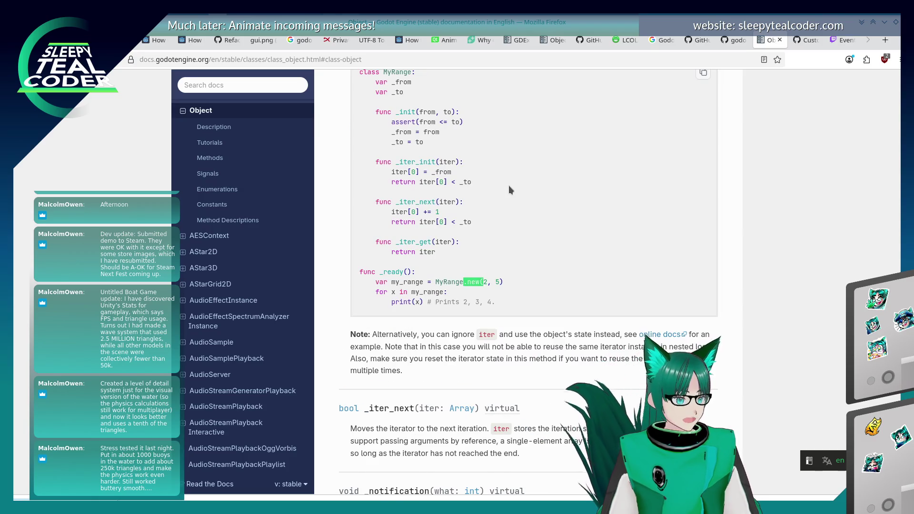
scroll(509, 189, "up", 3)
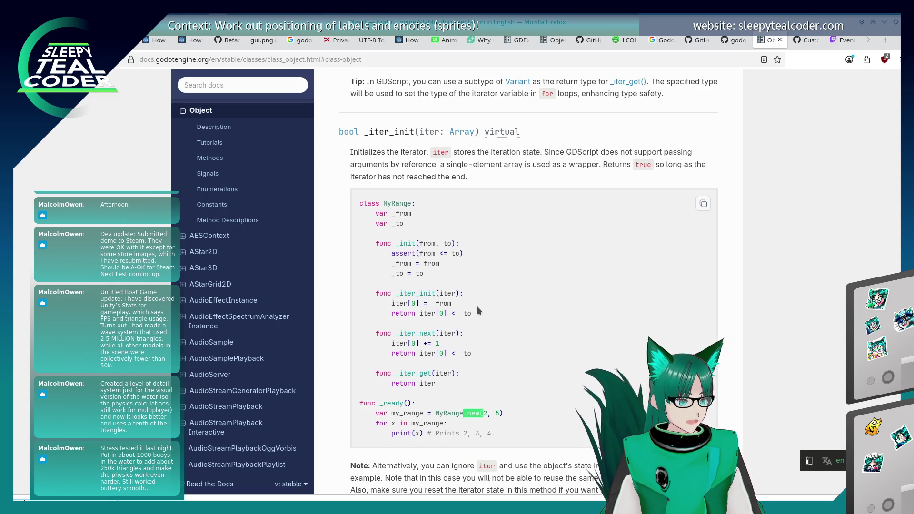
Select part of the example's _init line, then switch back to the Godot editor.
left_click_drag(379, 243, 450, 243)
left_click(486, 280)
key("alt+Tab")
key("alt+Tab")
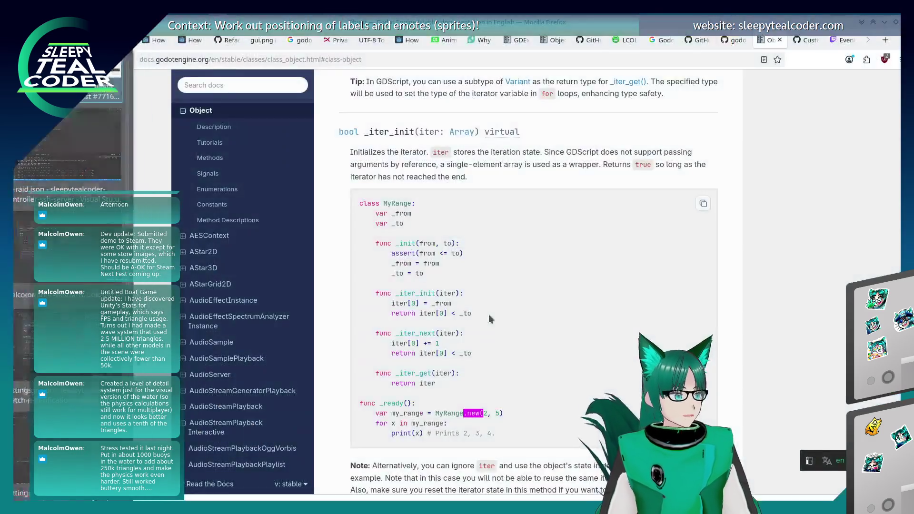
key("alt+Tab")
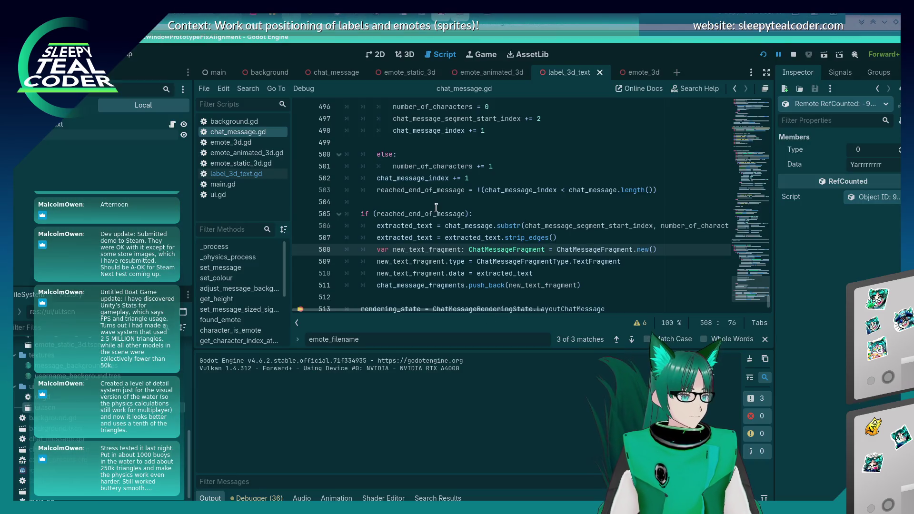
Begin a func _init( declaration on a new line inside the ChatMessageFragment class.
scroll(438, 215, "up", 10)
scroll(438, 215, "down", 5)
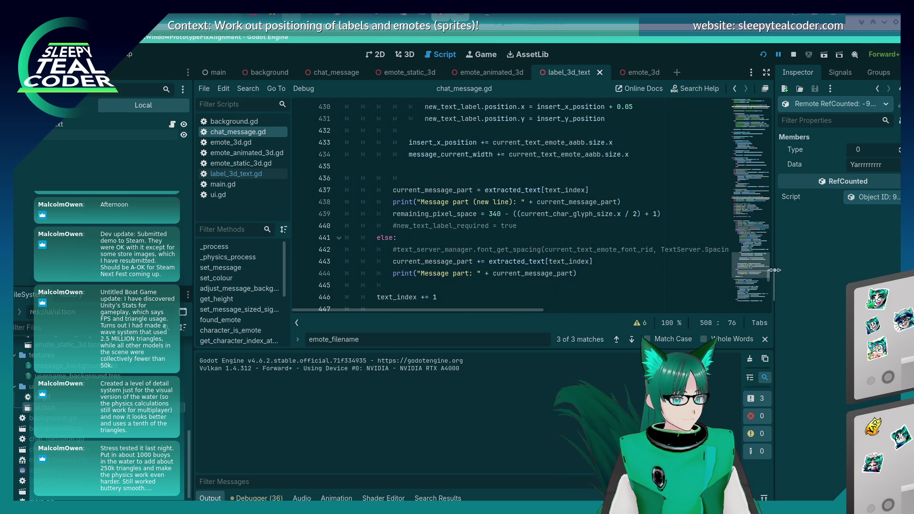
left_click(744, 90)
left_click(745, 90)
scroll(504, 181, "down", 12)
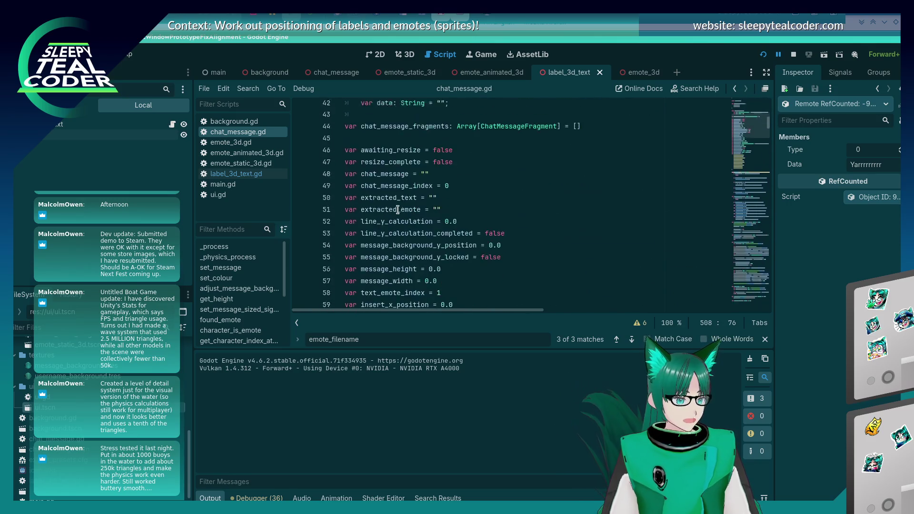
scroll(504, 182, "up", 3)
left_click(504, 181)
key("Return")
key("Return")
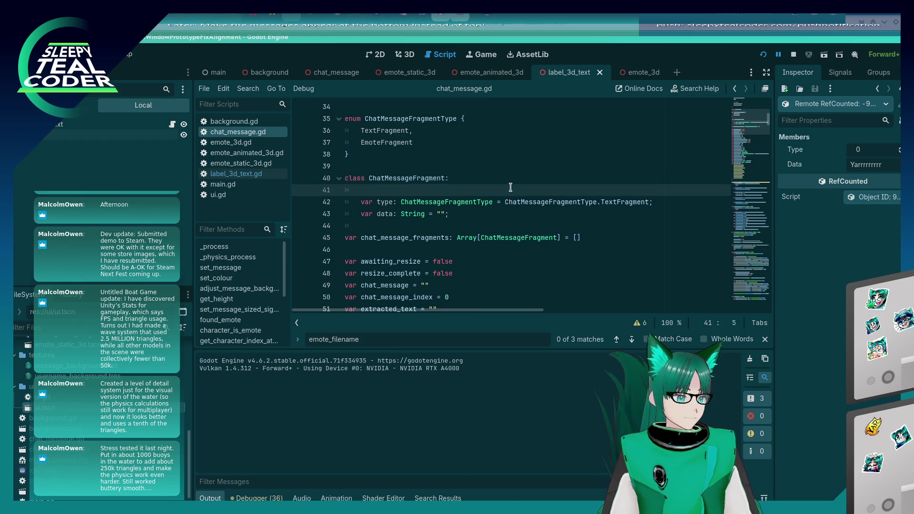
key("Up")
type("func _init(")
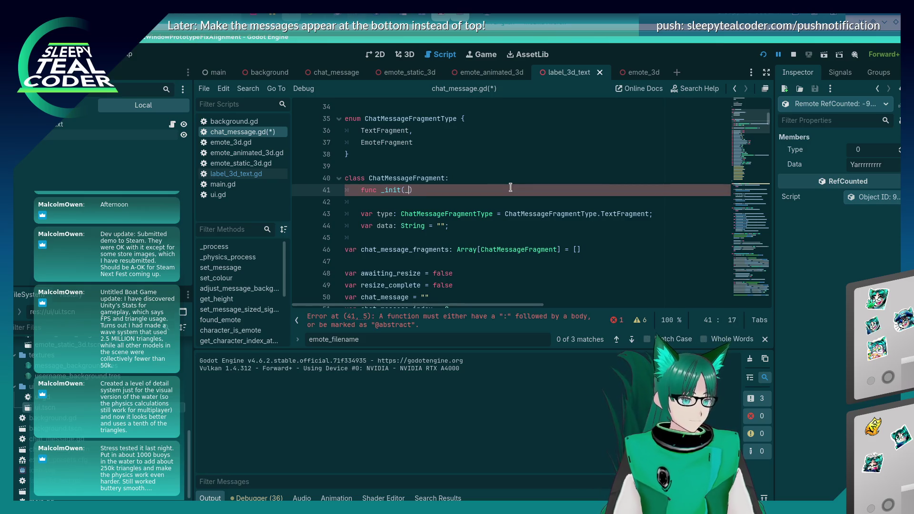
type("type:")
Copy the ChatMessageFragmentType name into the _init parameter list as the _type type.
double_click(458, 214)
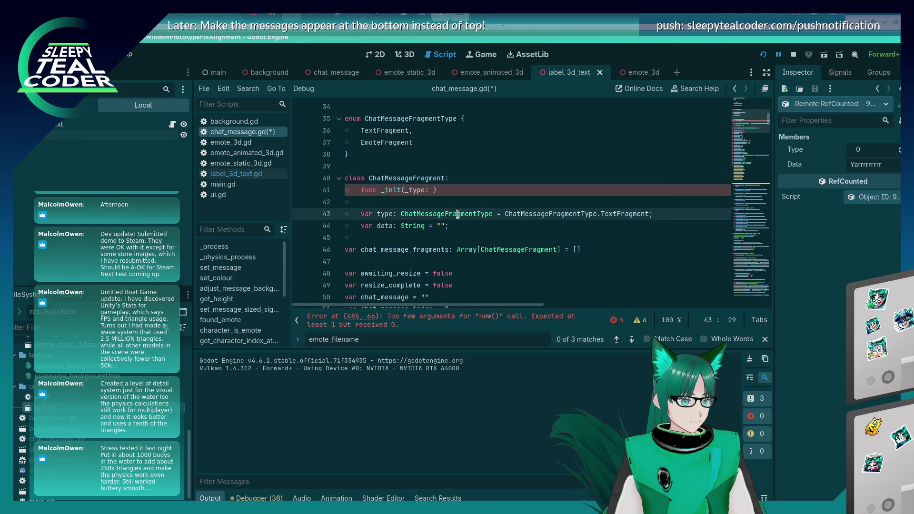
key("ctrl+c")
left_click(434, 190)
key("ctrl+v")
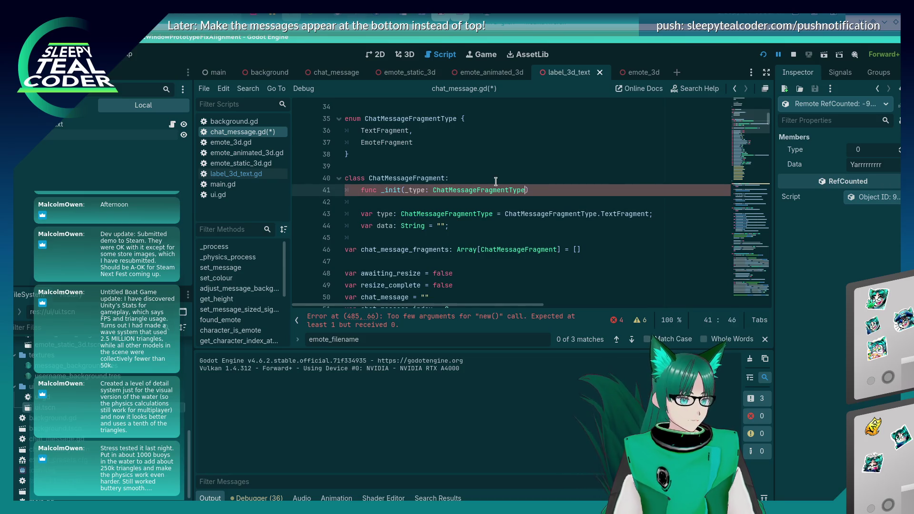
Move the type and data member declarations above the _init function.
key("Down")
key("shift+Down")
key("shift+Down")
key("ctrl+x")
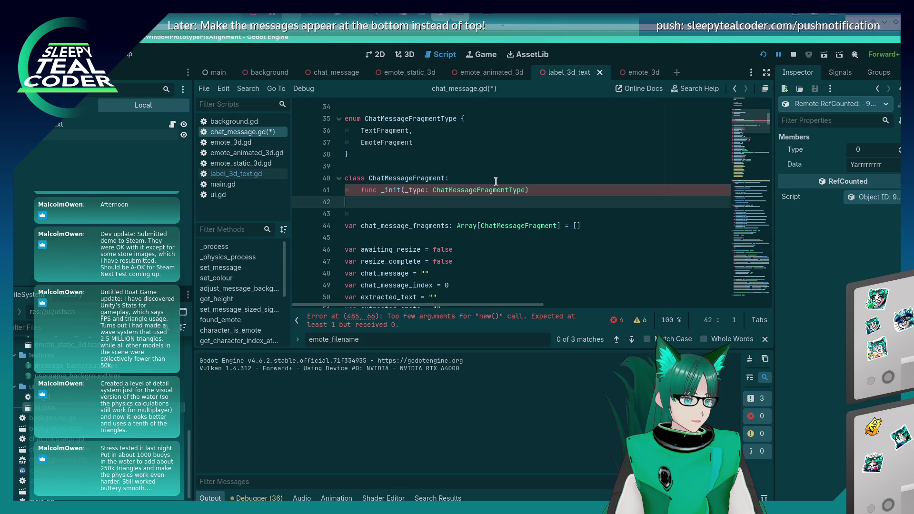
key("Up")
type(":")
key("Home")
key("Return")
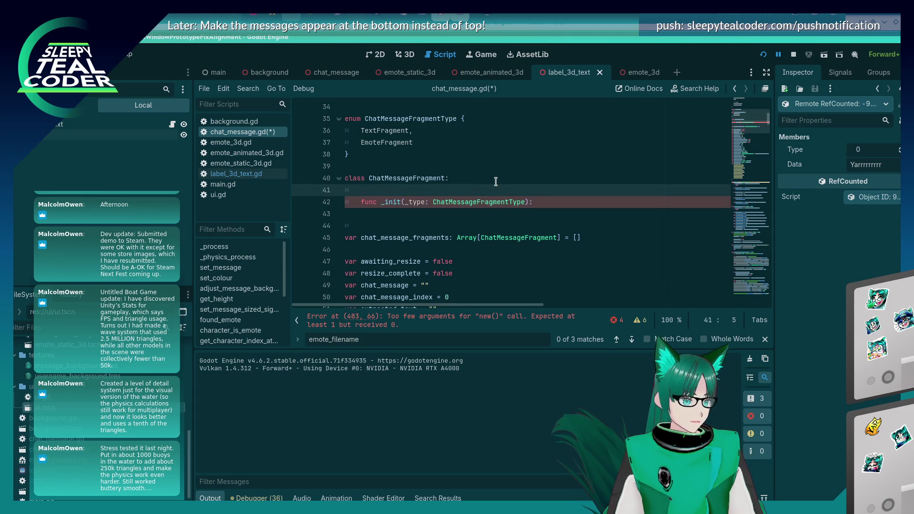
key("Up")
key("ctrl+v")
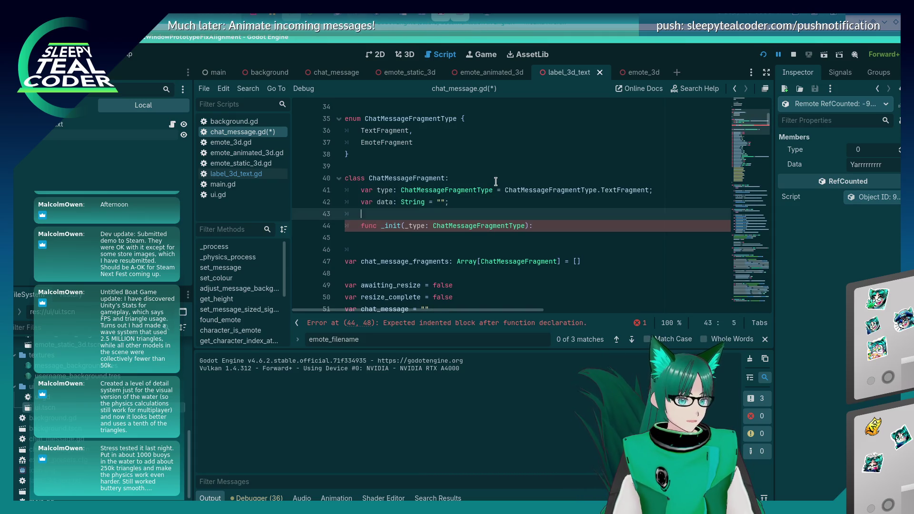
Delete the stray semicolons after the data and type declarations.
key("Up")
key("End")
key("BackSpace")
key("Up")
key("End")
key("BackSpace")
Finish the signature with a data: String parameter and leave the body empty without pass.
key("Down")
key("Down")
key("Down")
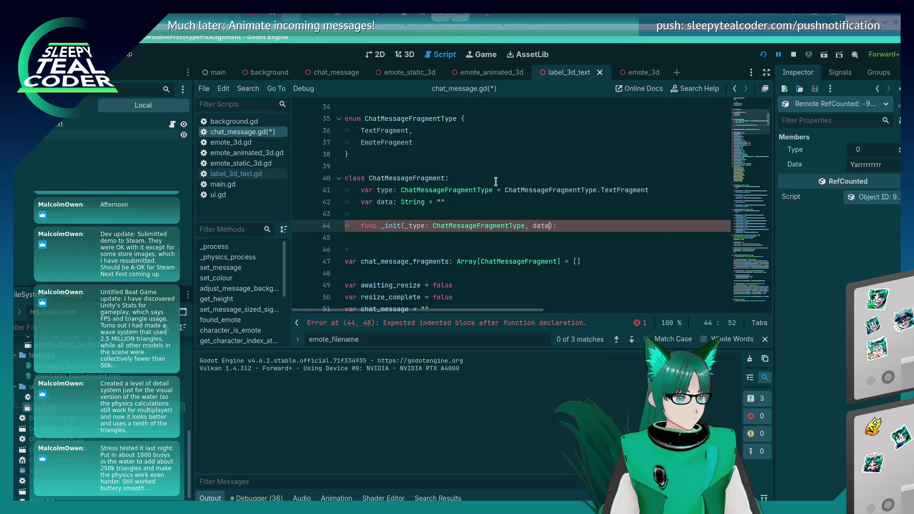
type(": String")
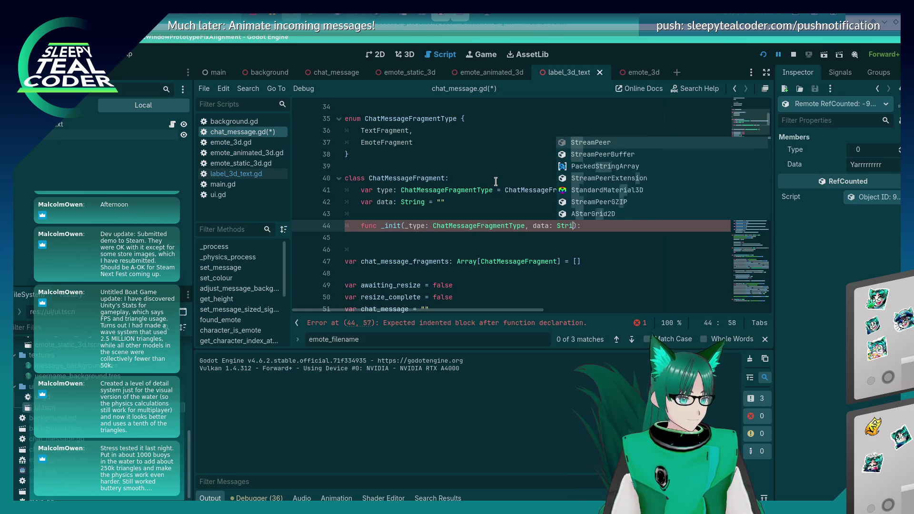
key("Escape")
key("End")
key("Return")
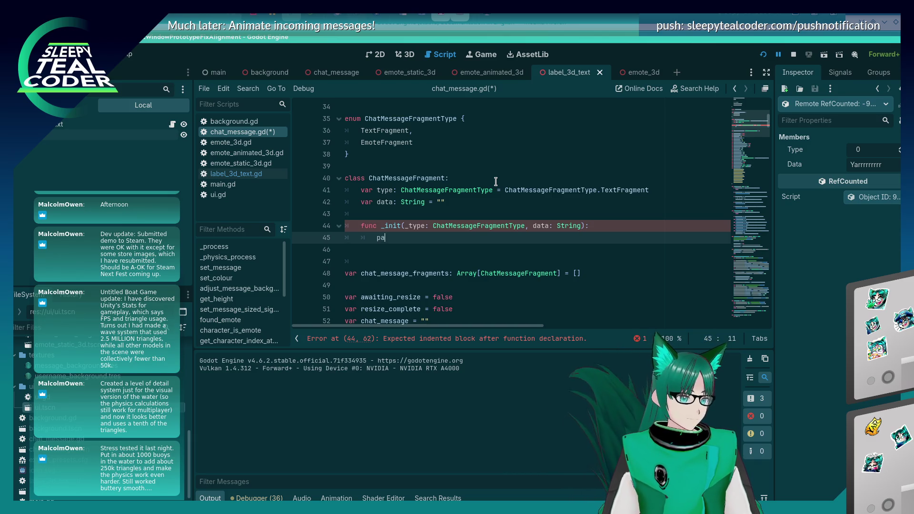
key("BackSpace")
key("BackSpace")
key("BackSpace")
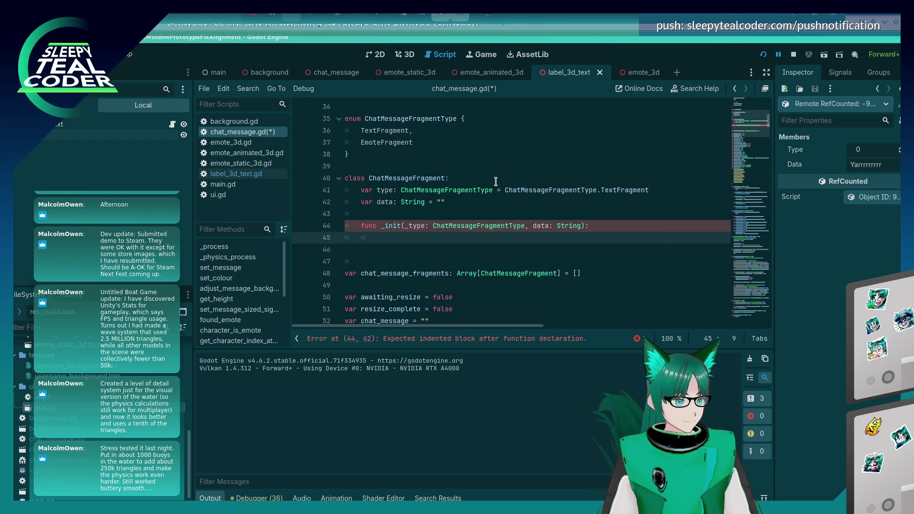
Write type = _type and data = _data in the _init body and save.
key("ctrl+s")
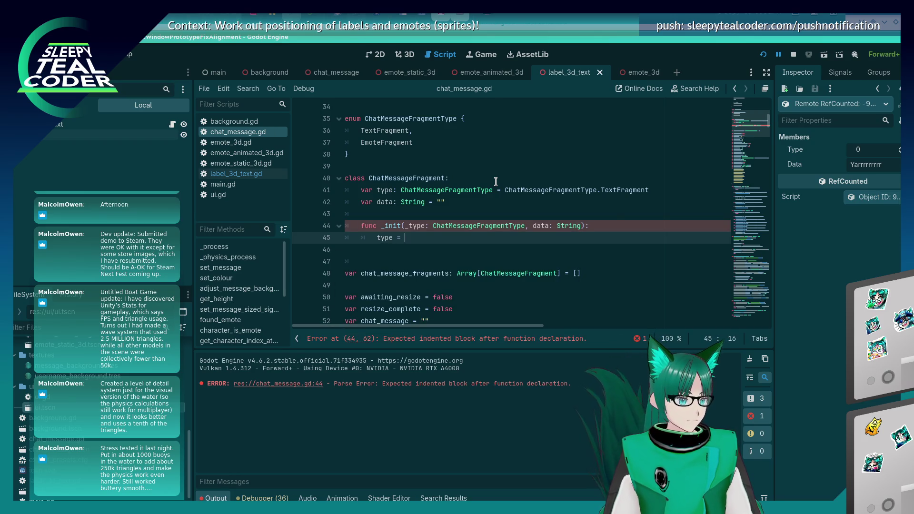
type("_type")
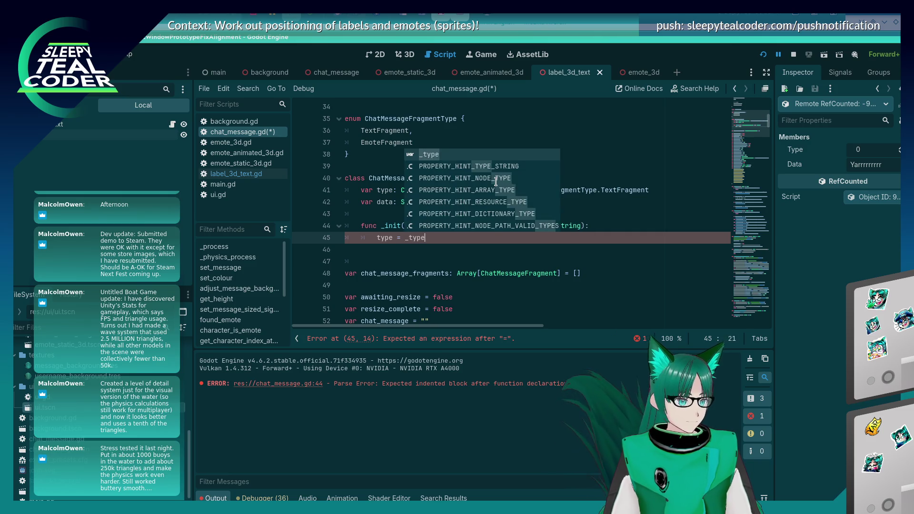
key("Return")
key("Return")
type("= _data")
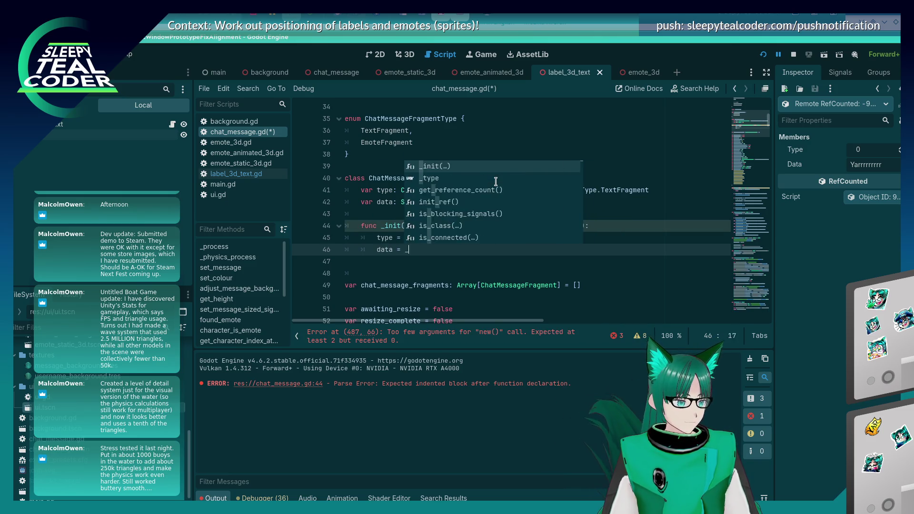
key("Escape")
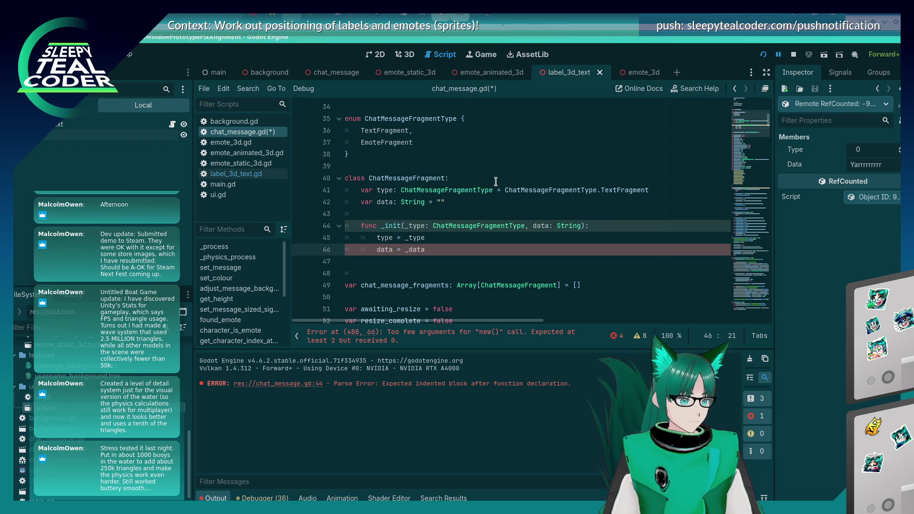
key("Up")
key("Up")
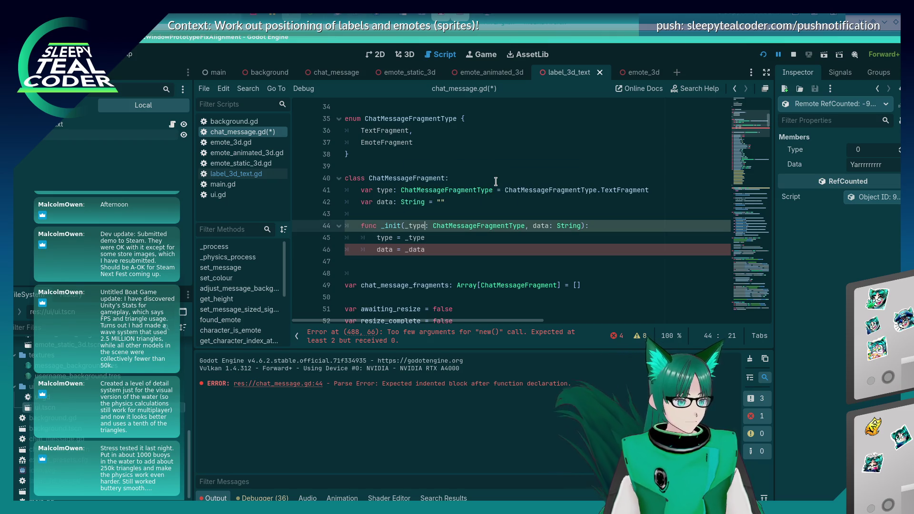
key("Down")
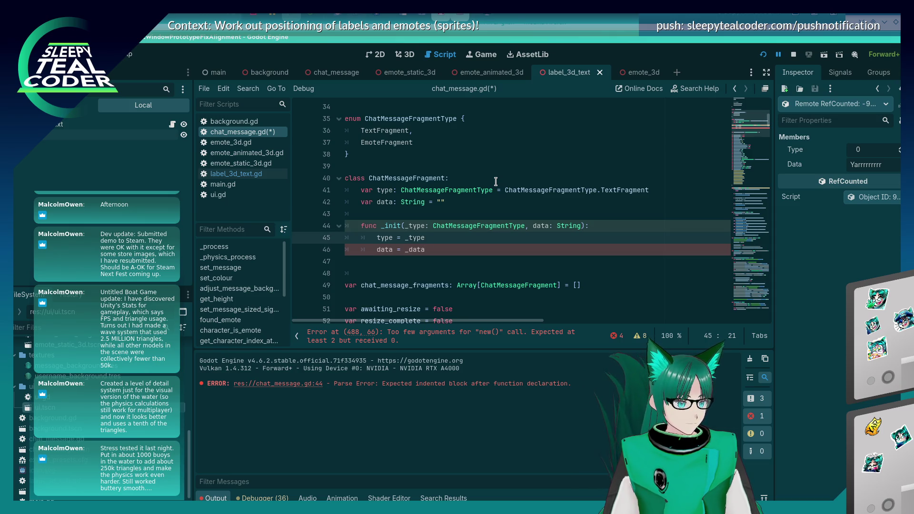
key("ctrl+s")
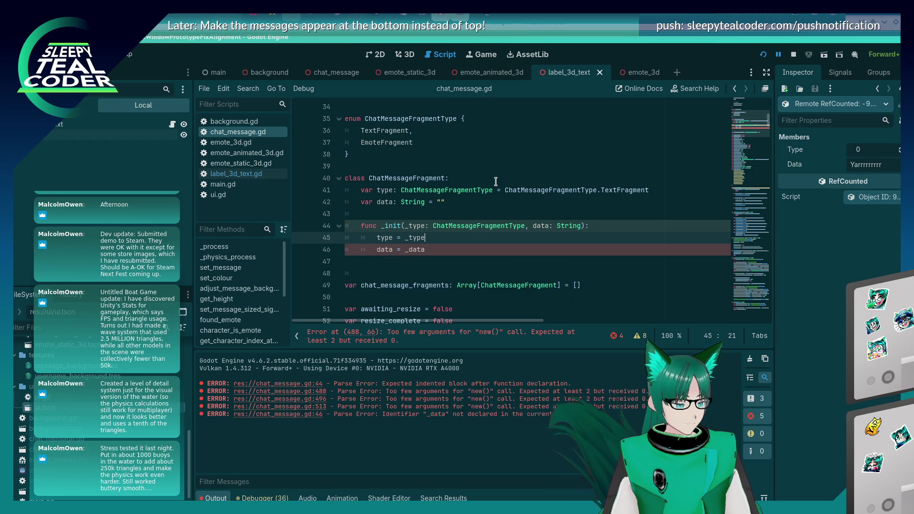
Rename the data parameter to _data and save the script.
key("Up")
key("Down")
key("Down")
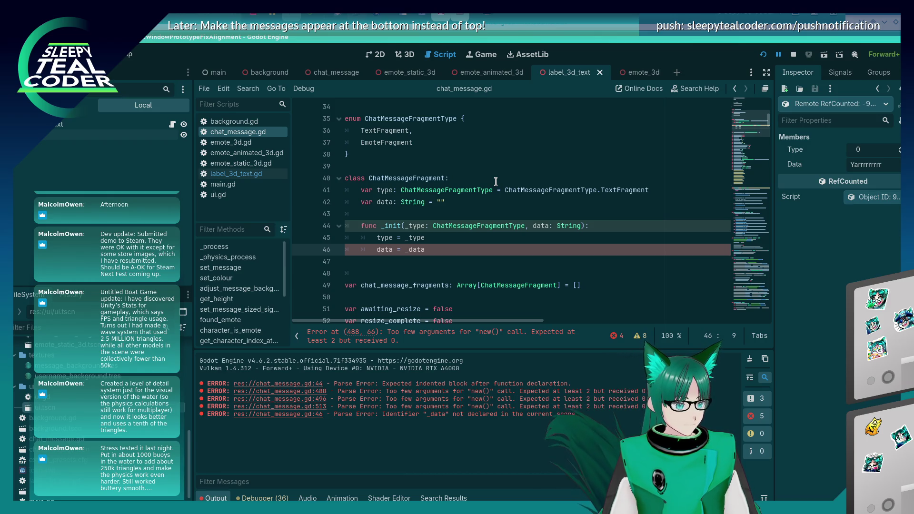
key("Up")
key("Up")
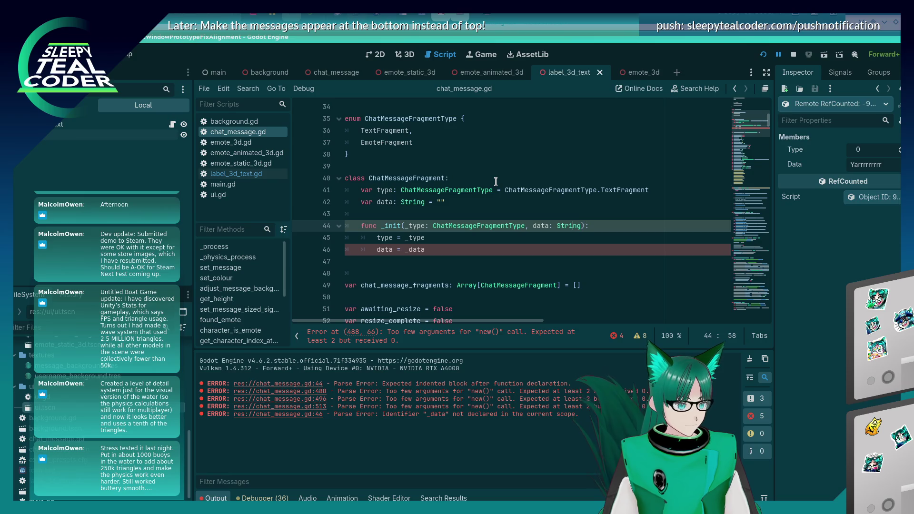
type("_")
key("ctrl+s")
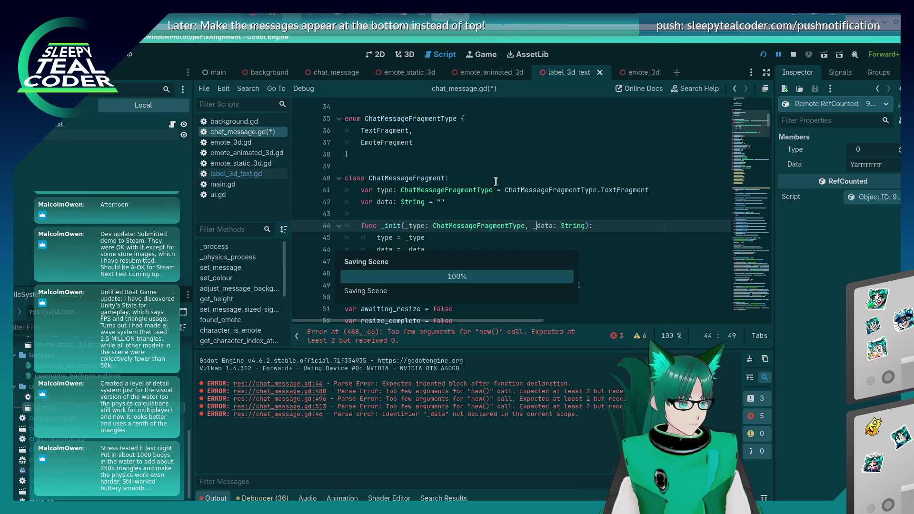
left_click_drag(753, 125, 759, 330)
Pass the EmoteFragment type and emote filename expression as arguments to the emote fragment's new().
scroll(516, 237, "up", 1)
scroll(516, 236, "up", 3)
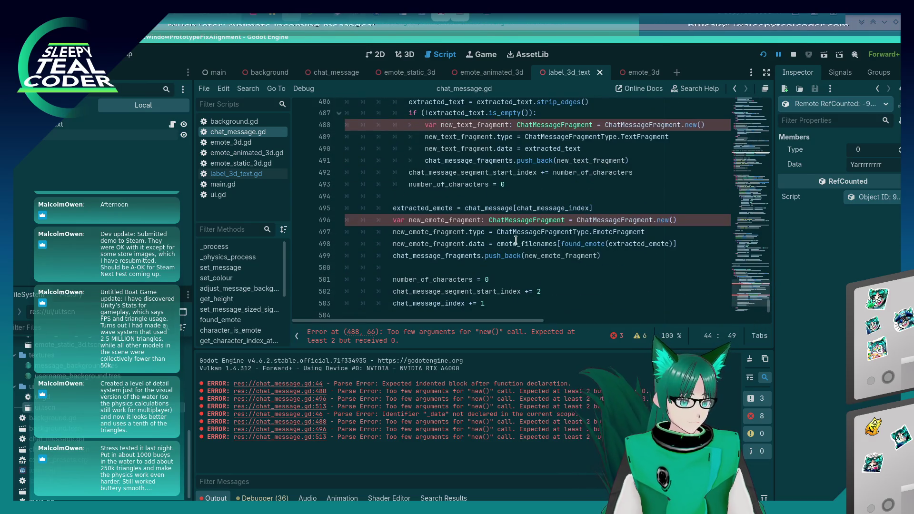
left_click(497, 232)
key("shift+End")
key("Delete")
key("Up")
key("End")
key("Left")
key("ctrl+v")
type(",")
left_click(385, 251)
key("shift+End")
key("ctrl+x")
left_click(715, 225)
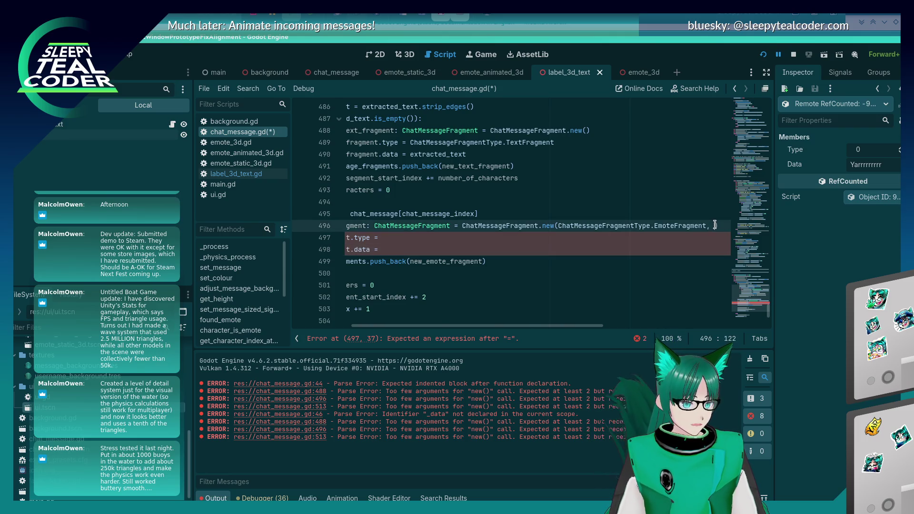
key("ctrl+v")
Delete the leftover emote type and data assignment lines and save.
key("Down")
key("Down")
key("shift+Home")
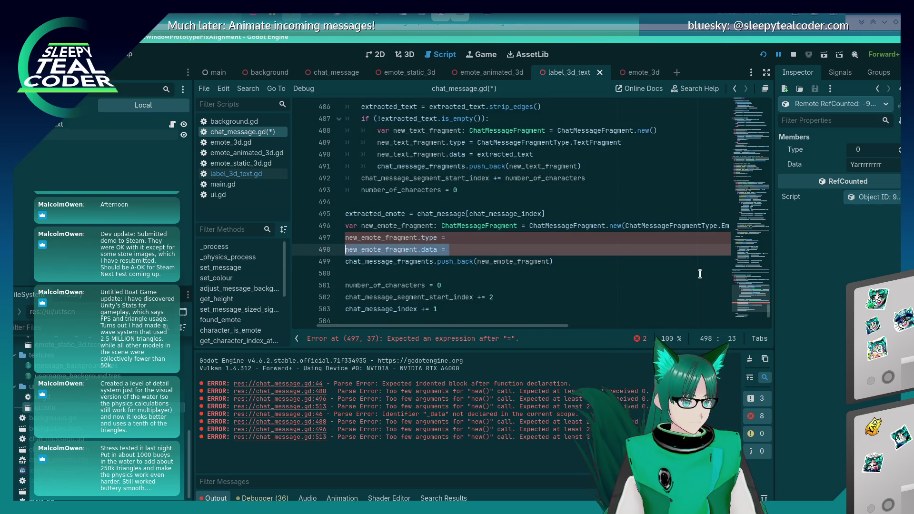
key("BackSpace")
key("BackSpace")
key("Home")
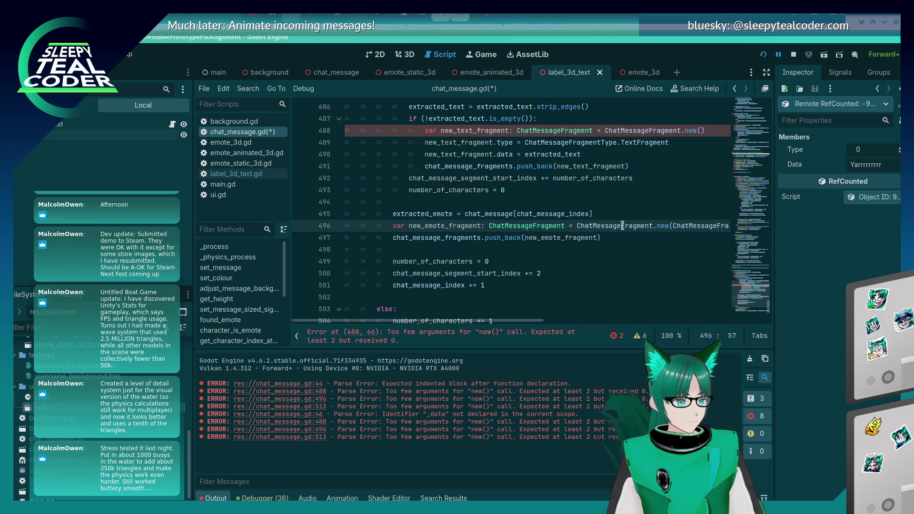
key("Return")
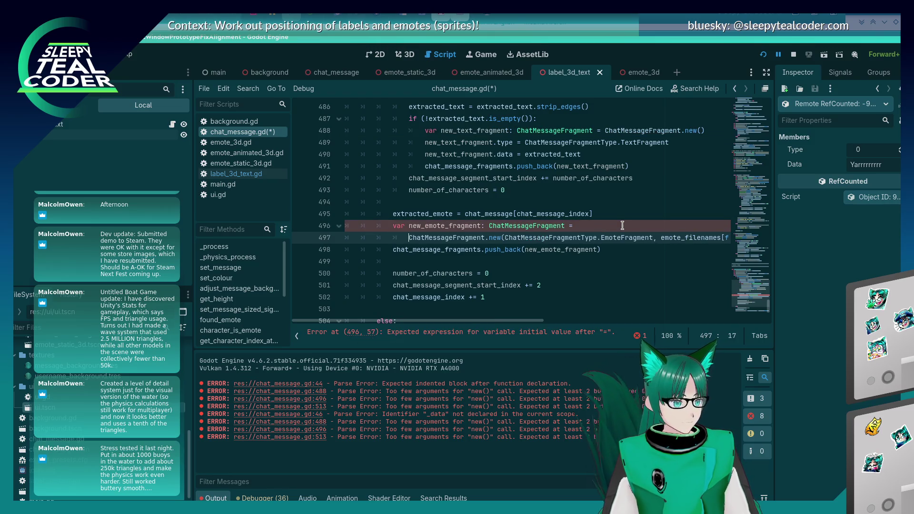
key("ctrl+s")
key("BackSpace")
key("BackSpace")
key("BackSpace")
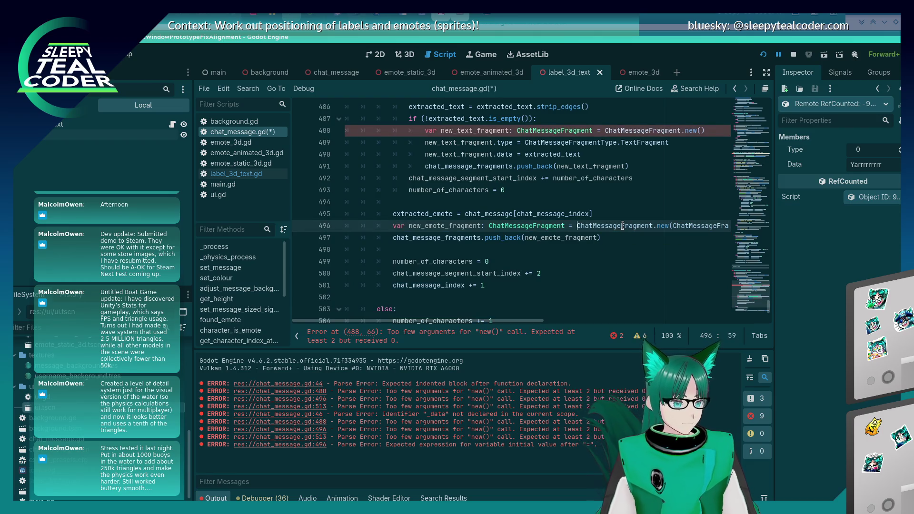
Pass TextFragment and extracted_text as arguments to the text fragment's new().
scroll(616, 218, "up", 2)
left_click(525, 215)
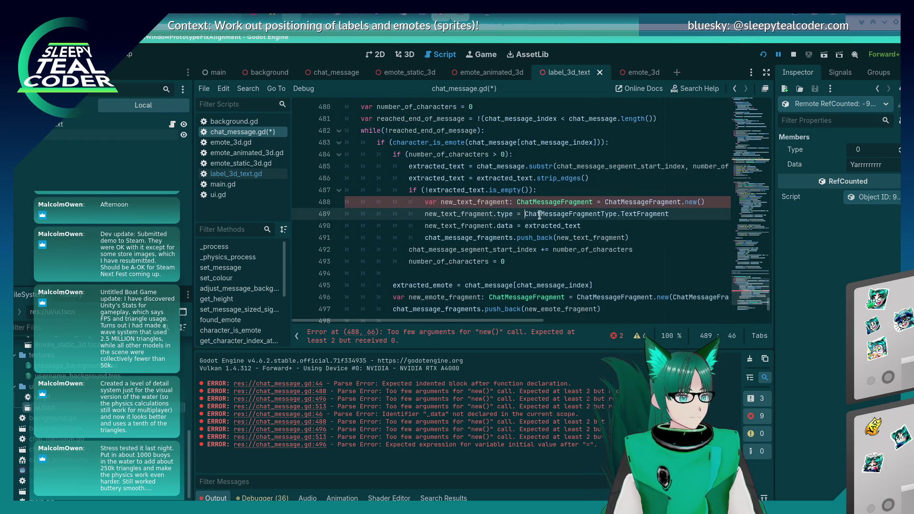
key("shift+End")
key("ctrl+x")
key("Up")
key("End")
key("Left")
key("ctrl+v")
type(",")
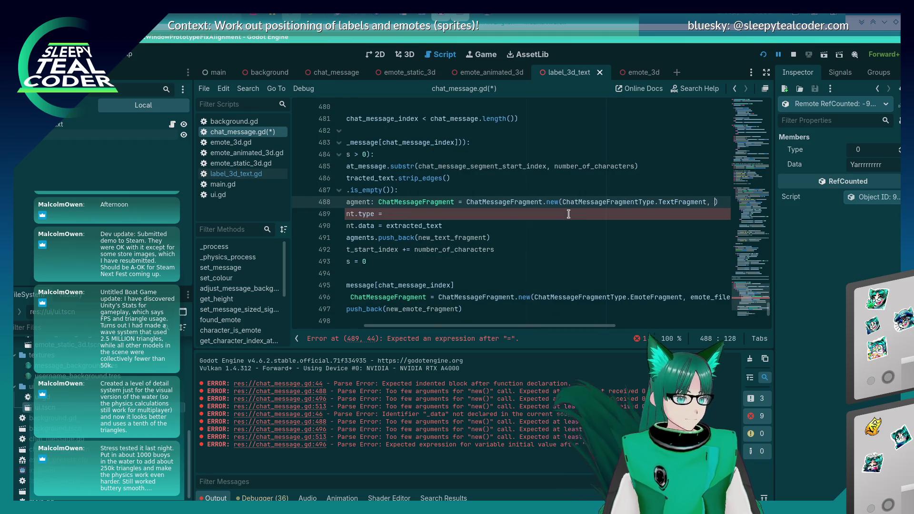
key("Down")
key("Down")
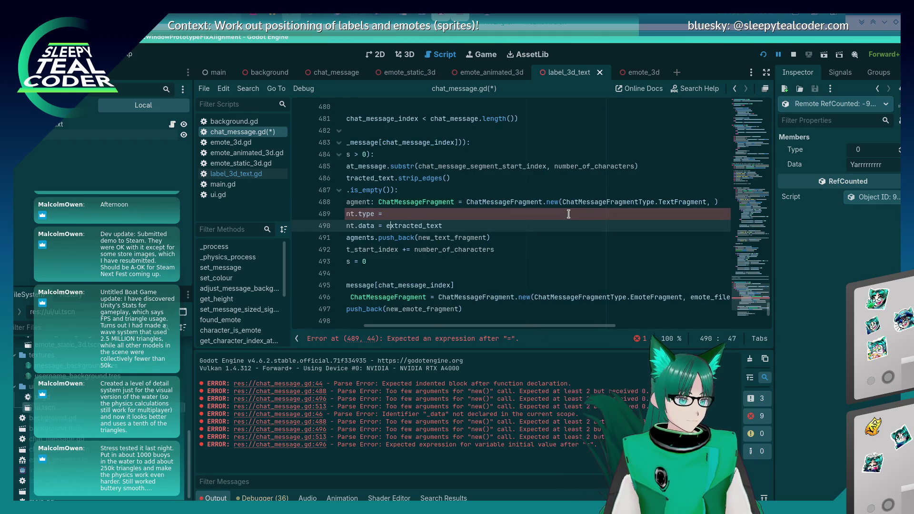
key("shift+End")
key("ctrl+x")
key("Up")
key("Up")
key("End")
key("Left")
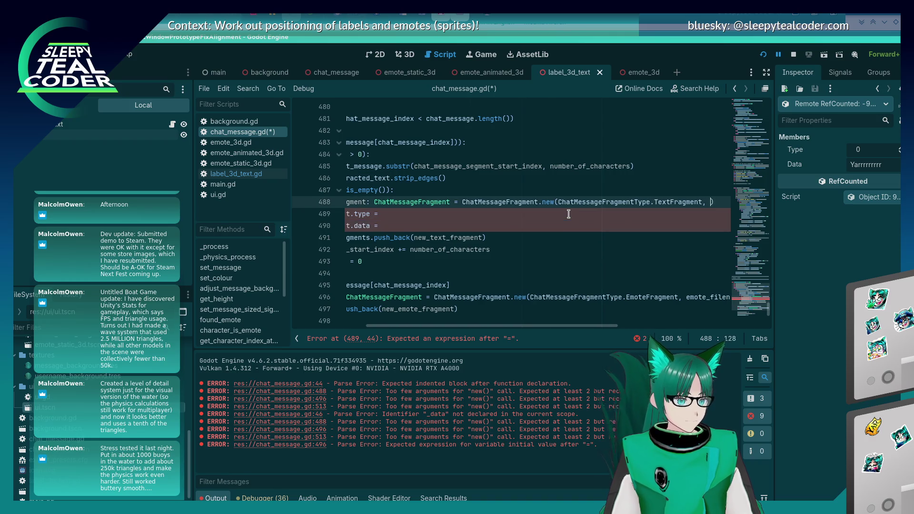
key("ctrl+v")
Delete the leftover text fragment type and data lines and save.
key("Down")
key("Down")
key("BackSpace")
key("Up")
key("Home")
key("Home")
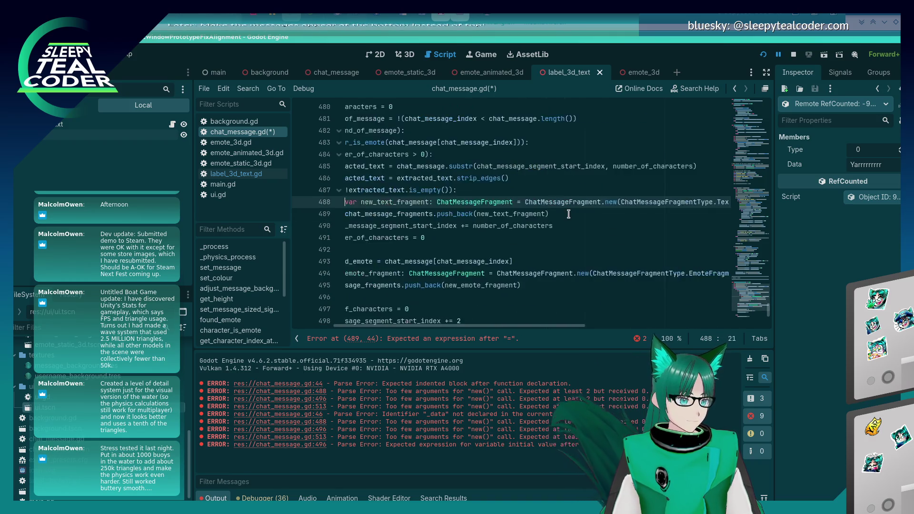
key("ctrl+s")
scroll(496, 191, "down", 6)
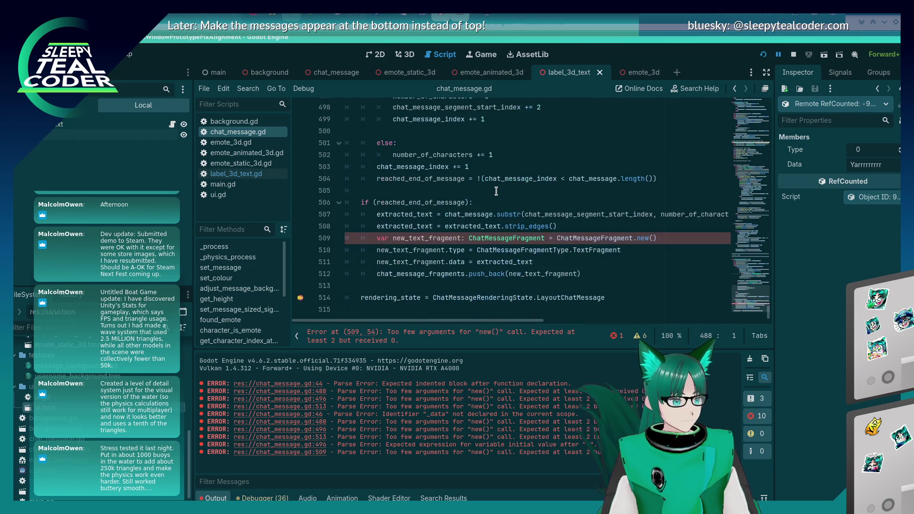
left_click(626, 245)
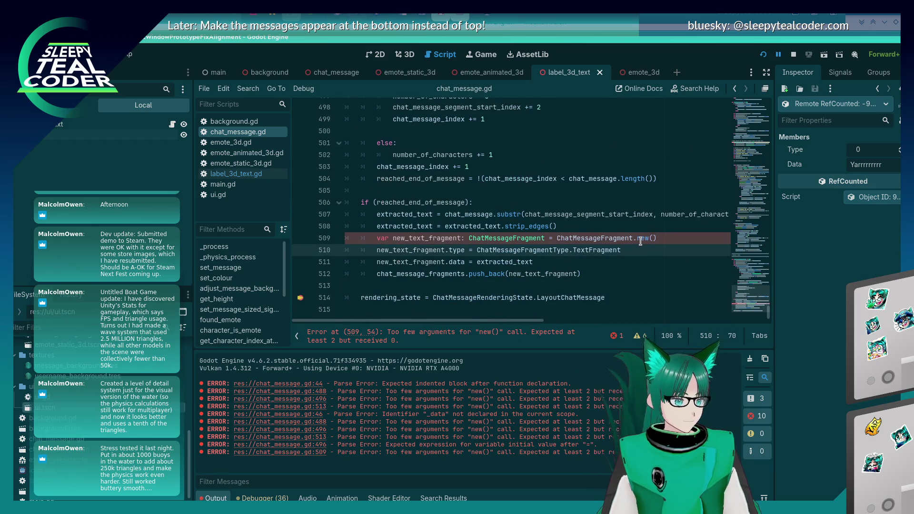
key("shift+Home")
key("shift+Right")
key("shift+Right")
key("shift+Right")
key("shift+Right")
key("shift+Right")
key("shift+Right")
key("ctrl+x")
key("Up")
key("End")
key("Left")
key("ctrl+v")
type(",")
key("Down")
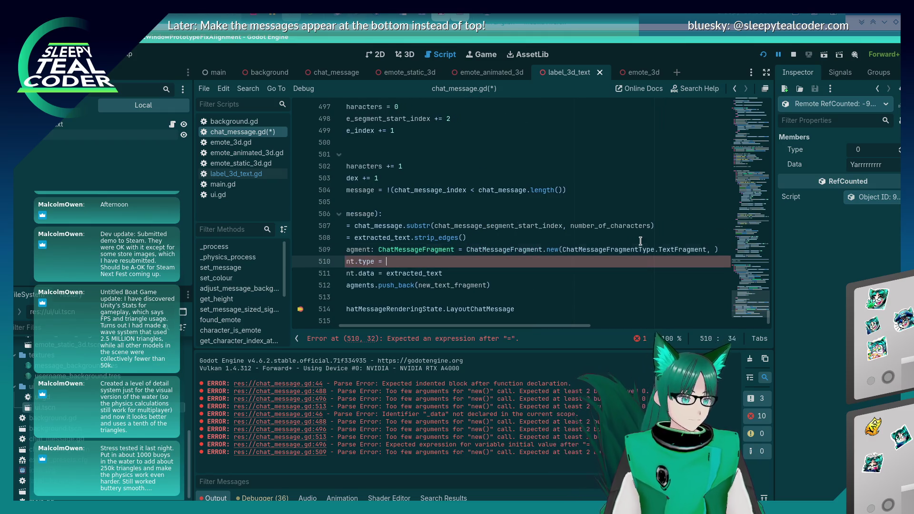
key("Down")
key("shift+Left")
key("shift+Left")
key("shift+Left")
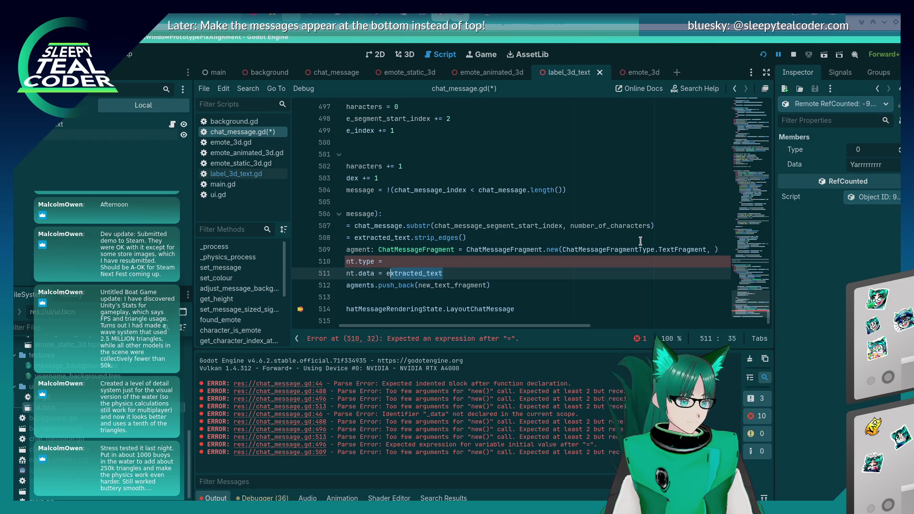
key("shift+Left")
key("shift+Left")
key("ctrl+x")
key("Up")
key("Up")
key("End")
key("Left")
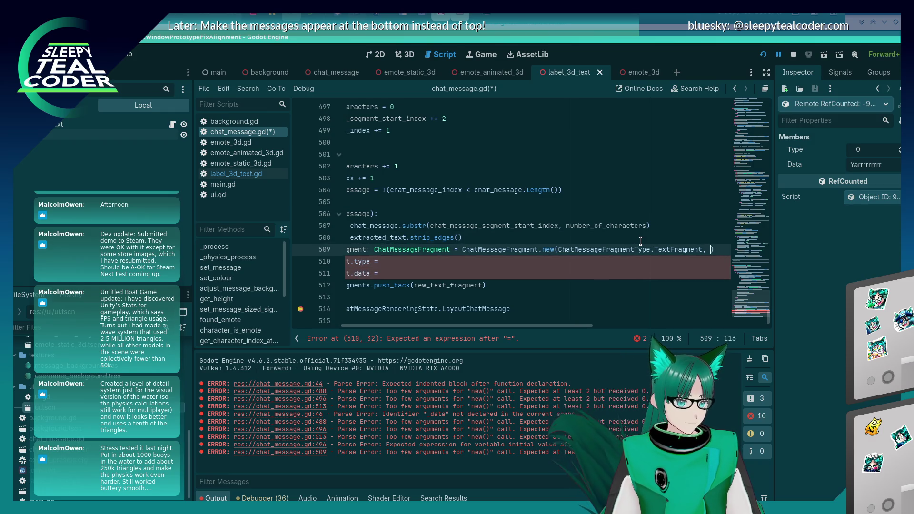
key("ctrl+v")
key("End")
key("shift+Down")
key("shift+Down")
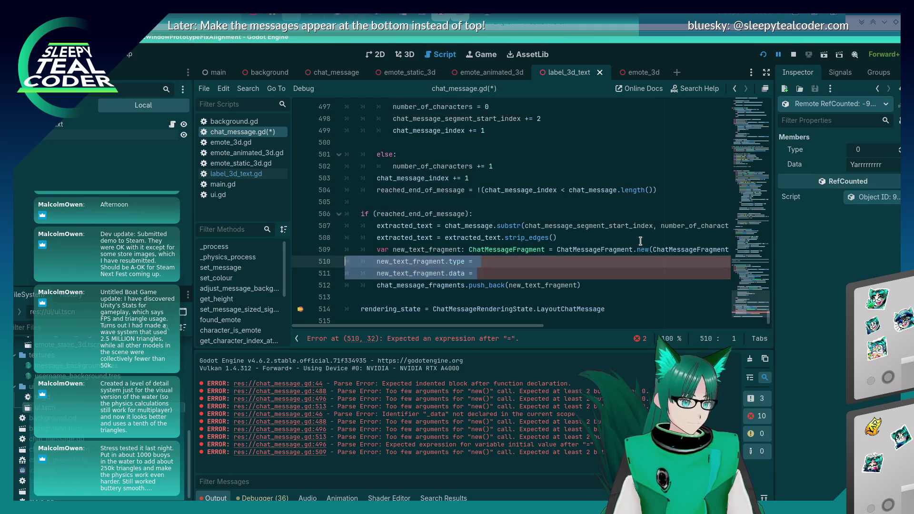
key("Delete")
key("Home")
key("ctrl+s")
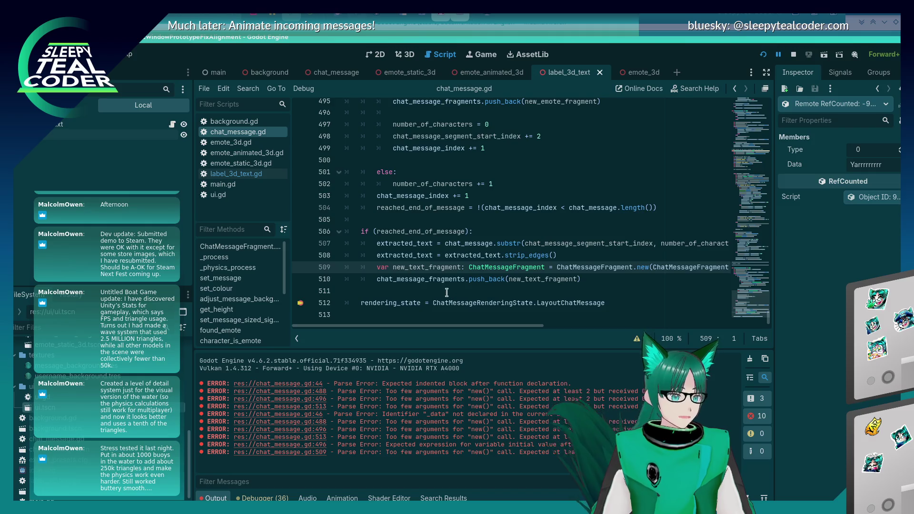
scroll(447, 295, "up", 10)
left_click(390, 279)
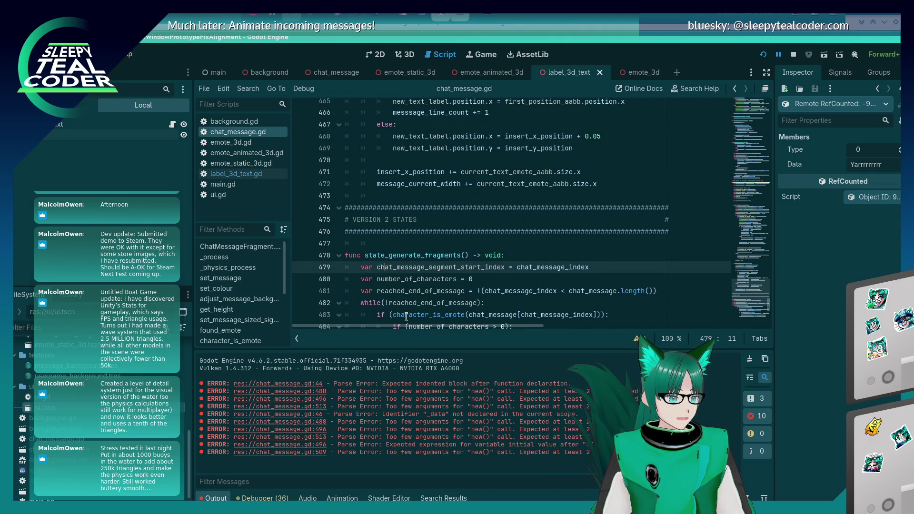
scroll(409, 314, "down", 10)
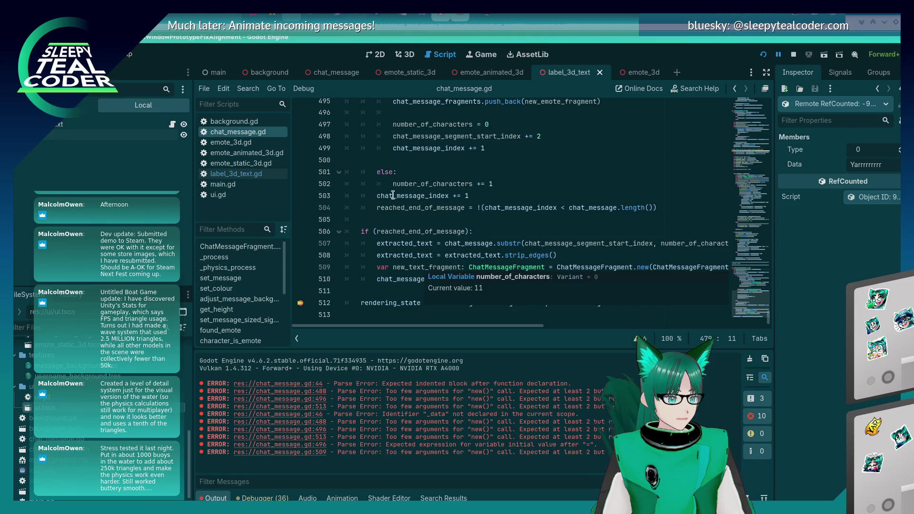
scroll(451, 266, "up", 3)
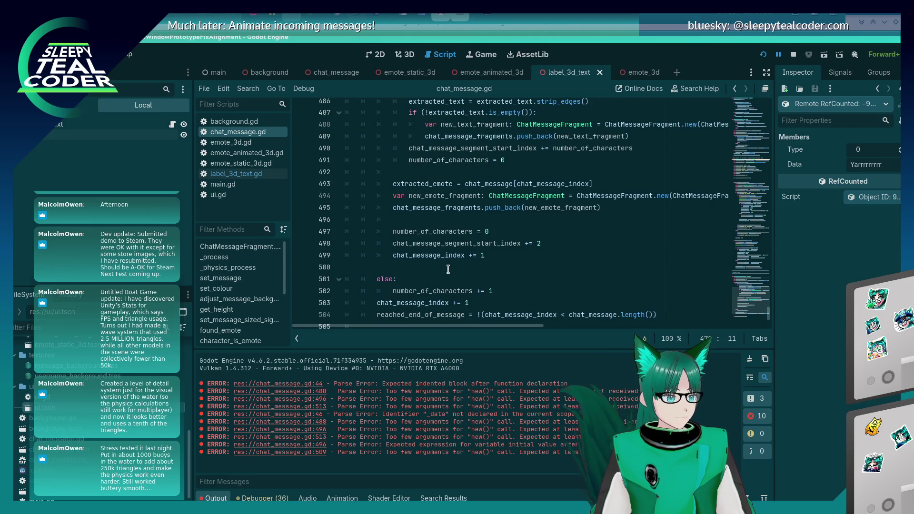
left_click(448, 267)
scroll(448, 270, "up", 2)
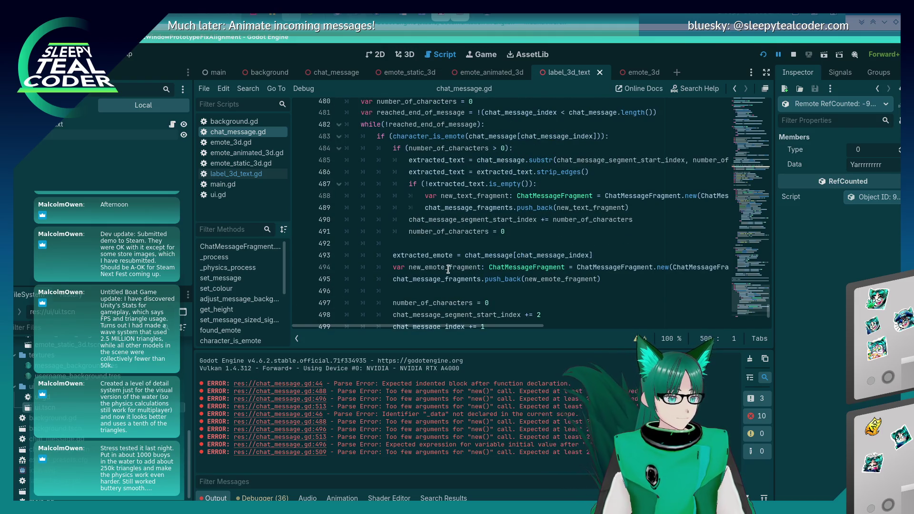
left_click(436, 290)
scroll(464, 280, "down", 2)
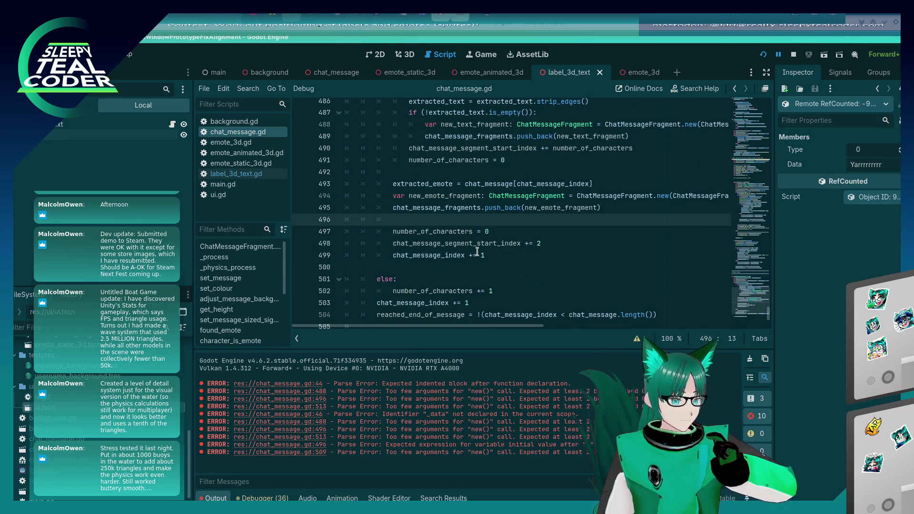
scroll(476, 253, "up", 2)
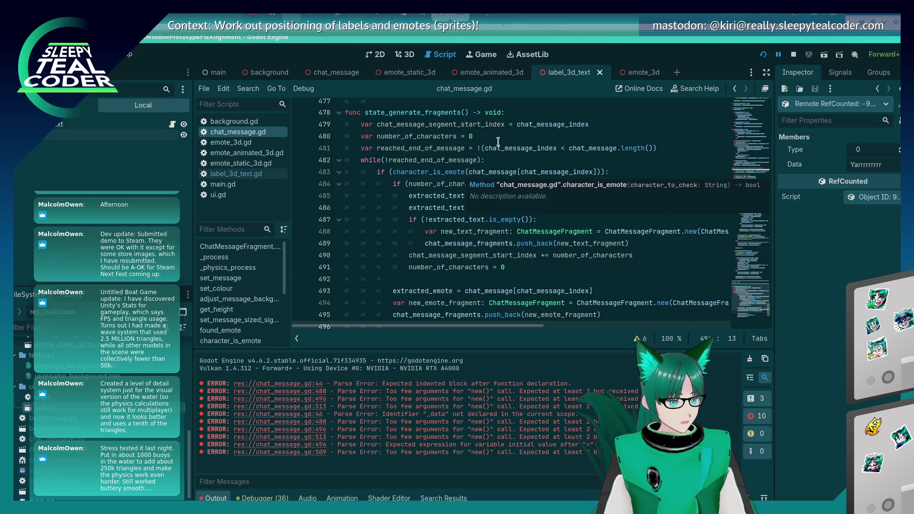
mouse_move(561, 124)
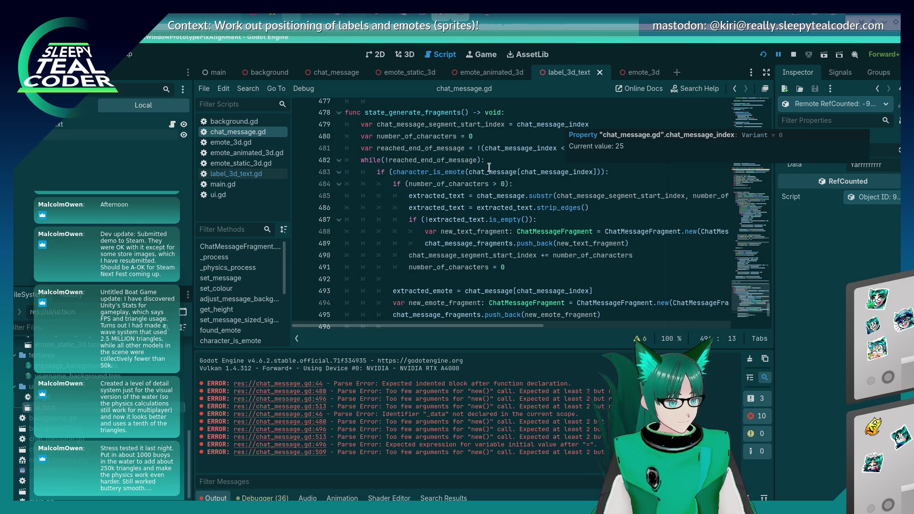
Initialise chat_message_segment_start_index to 0, undo a trial declaration merge, and save.
double_click(560, 128)
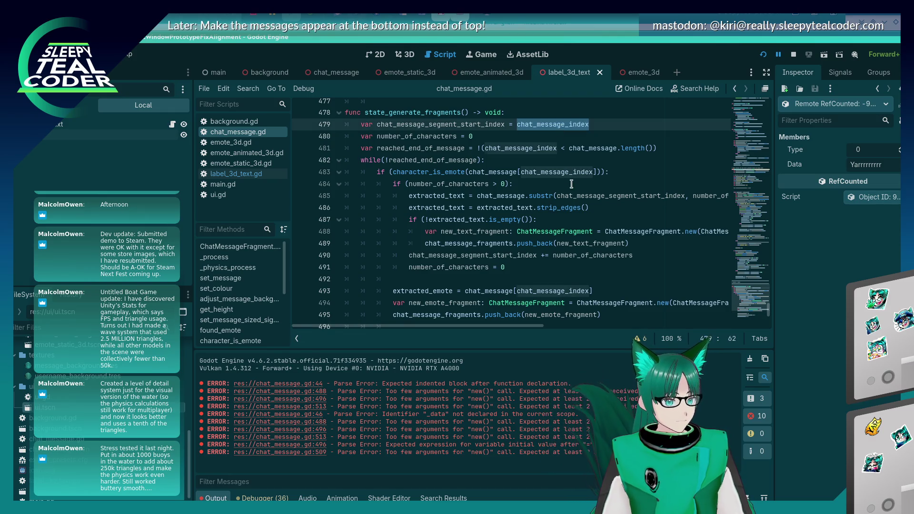
type("0")
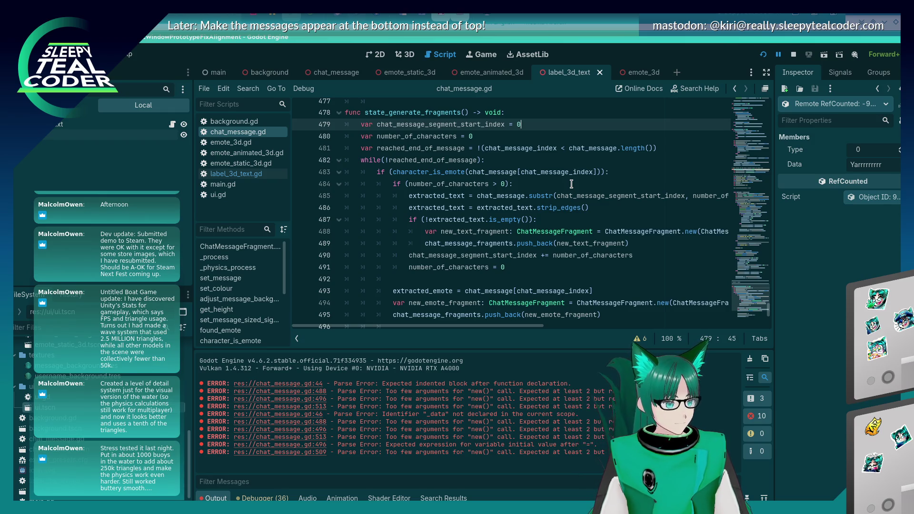
key("Down")
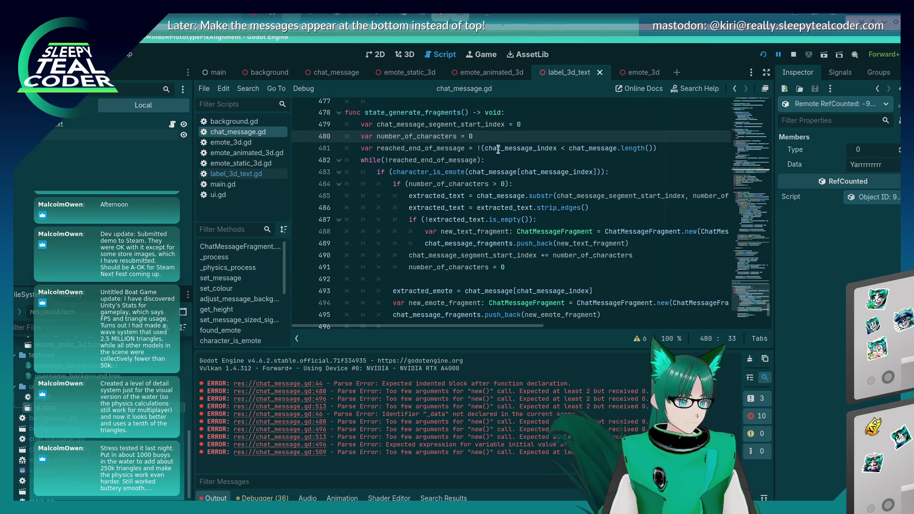
left_click(506, 124)
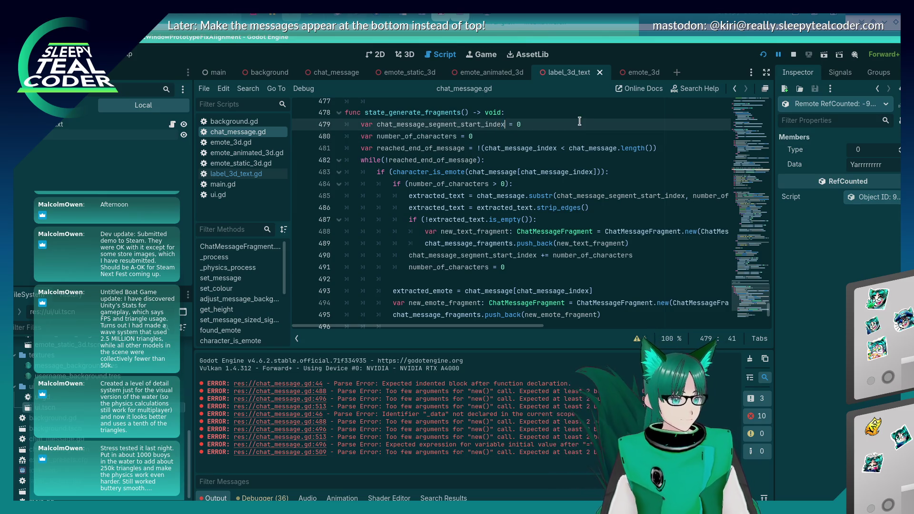
type(", number_of_characters")
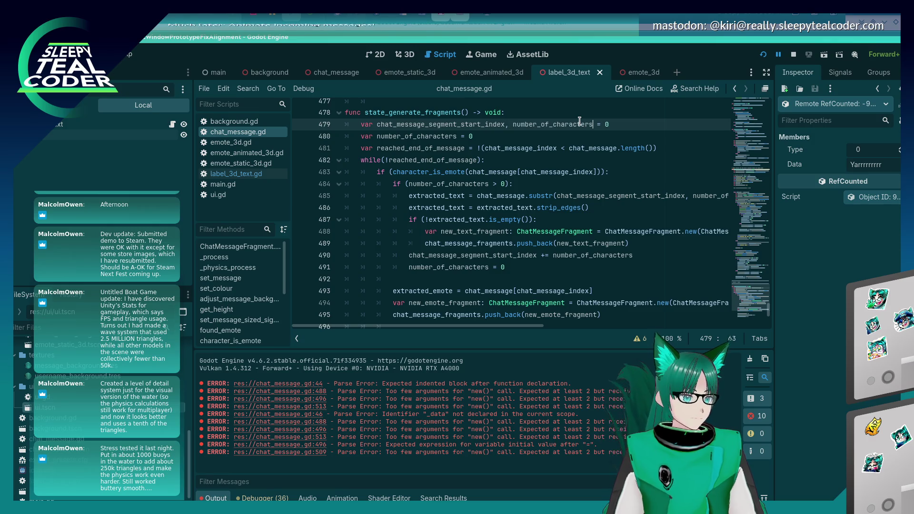
key("Down")
key("Home")
type("#")
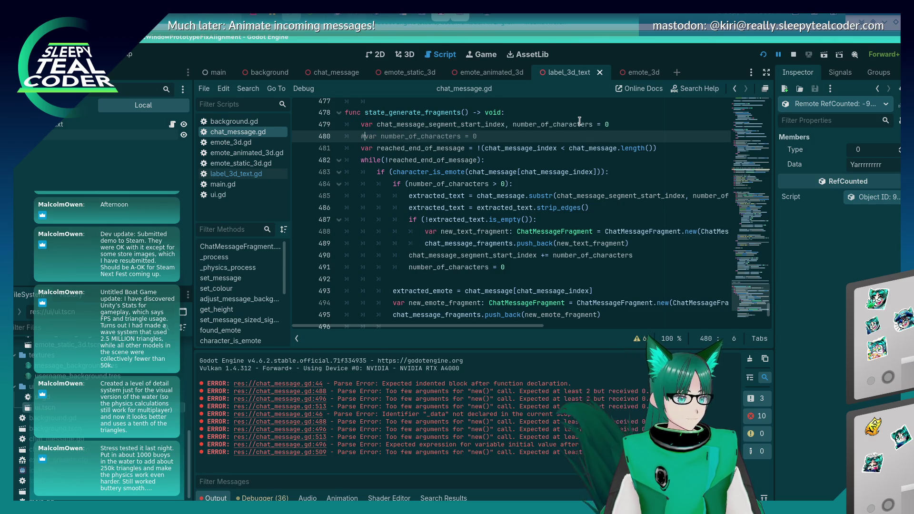
key("Down")
key("Down")
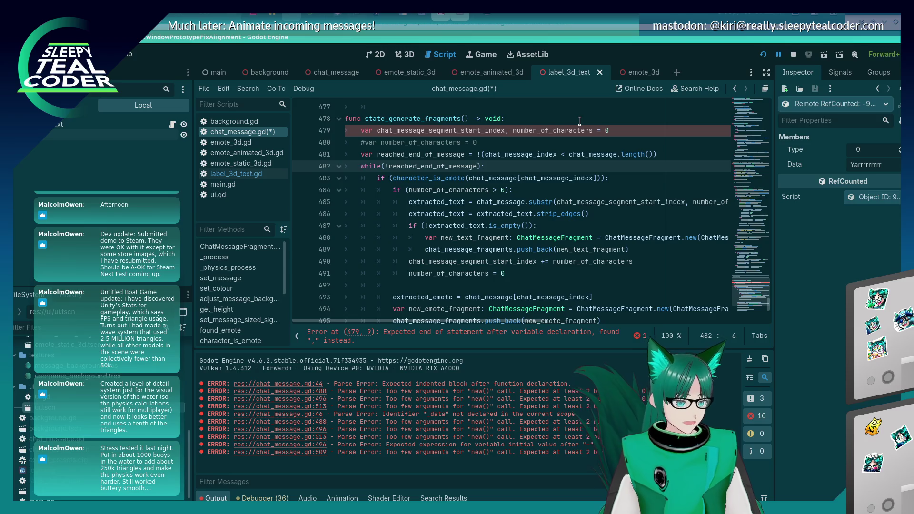
key("ctrl+z")
key("ctrl+z")
key("ctrl+s")
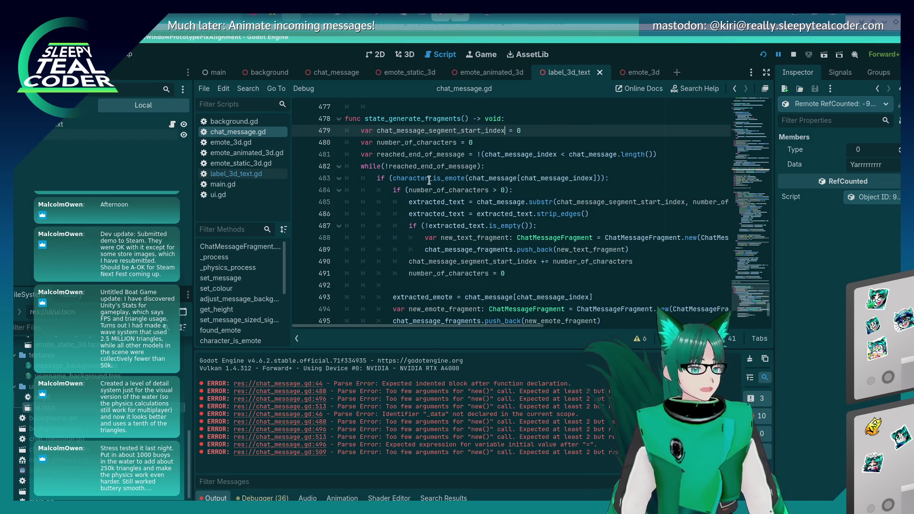
scroll(431, 181, "down", 3)
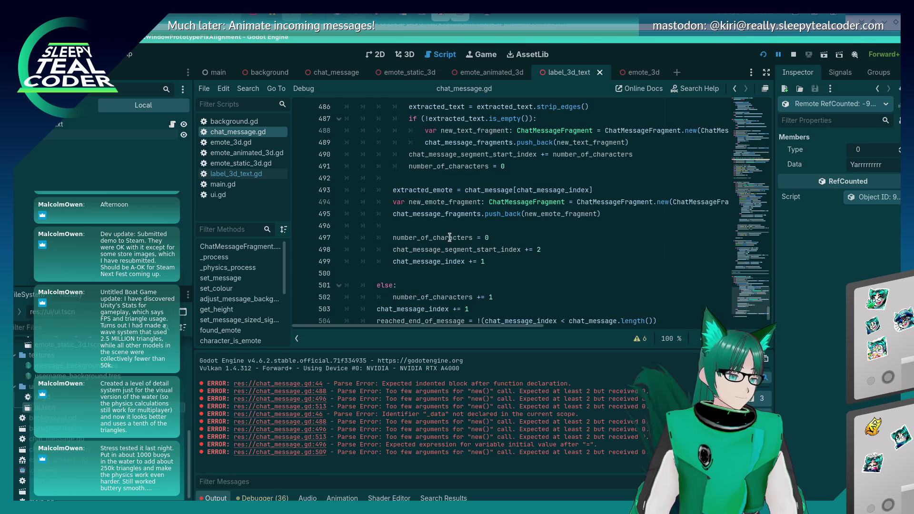
Remove the blank line before else, add one after the else increment, and save.
left_click(444, 234)
left_click(434, 227)
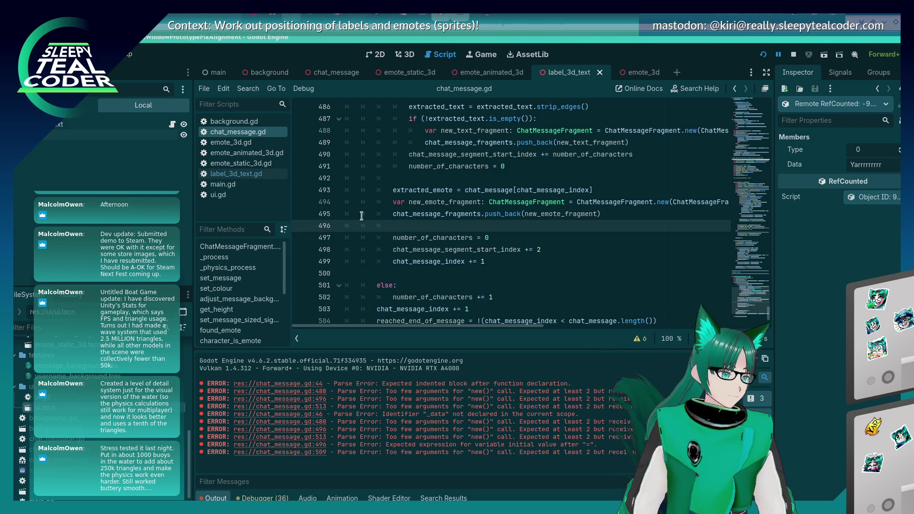
scroll(473, 256, "down", 1)
scroll(538, 260, "down", 2)
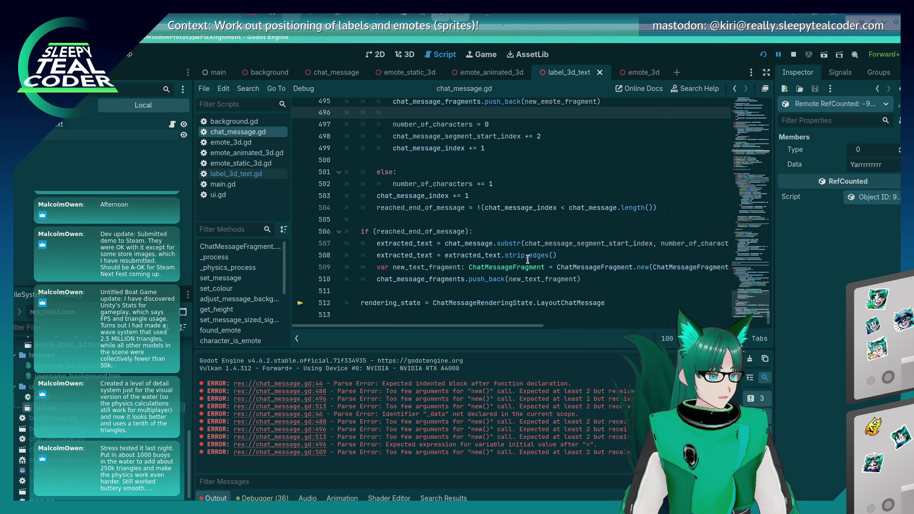
scroll(431, 233, "up", 2)
left_click(420, 233)
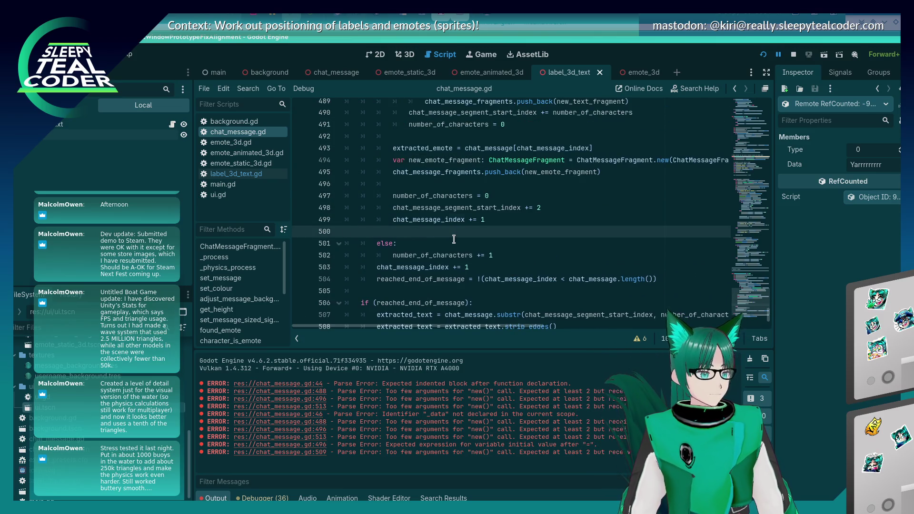
key("BackSpace")
left_click(502, 243)
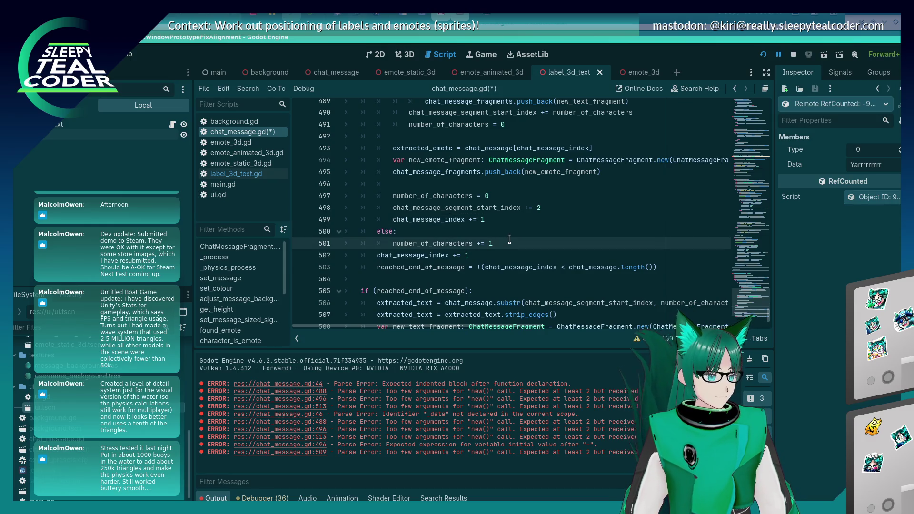
key("Return")
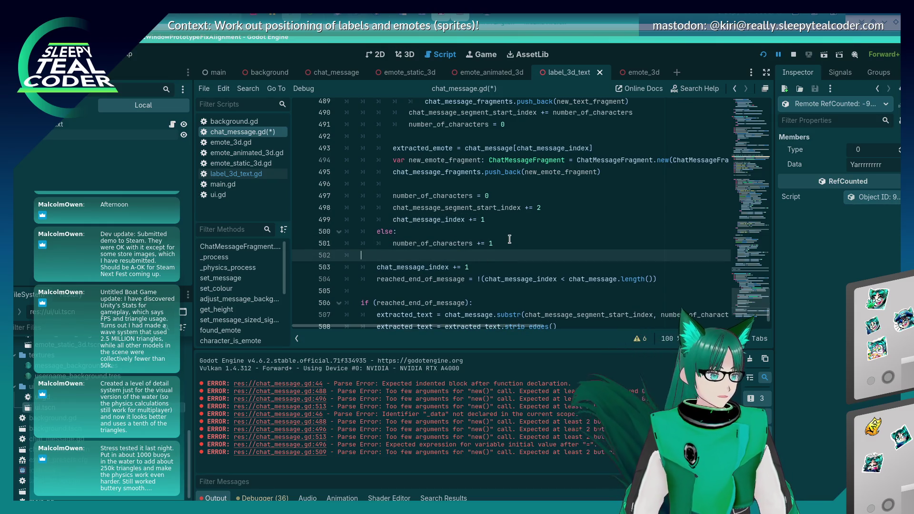
key("ctrl+s")
Delete the blank line after the emote push_back, save, and run the project.
scroll(509, 239, "up", 4)
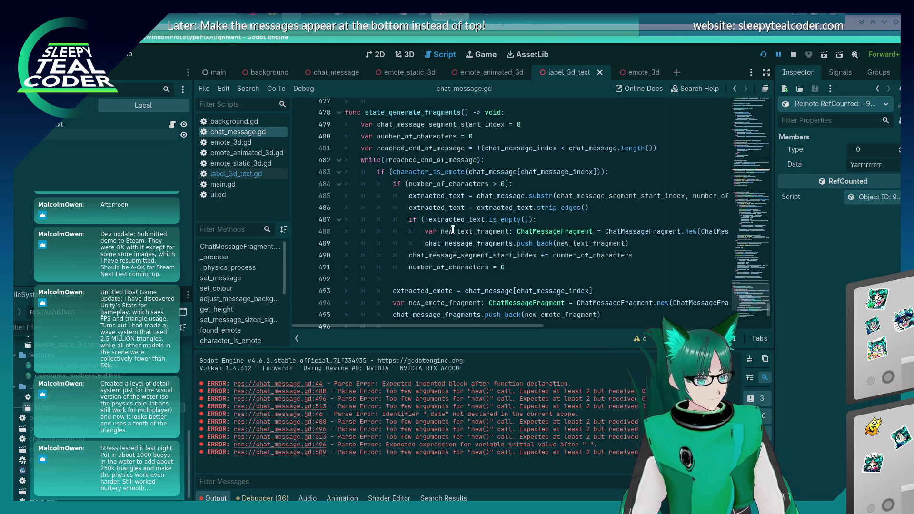
scroll(452, 222, "down", 4)
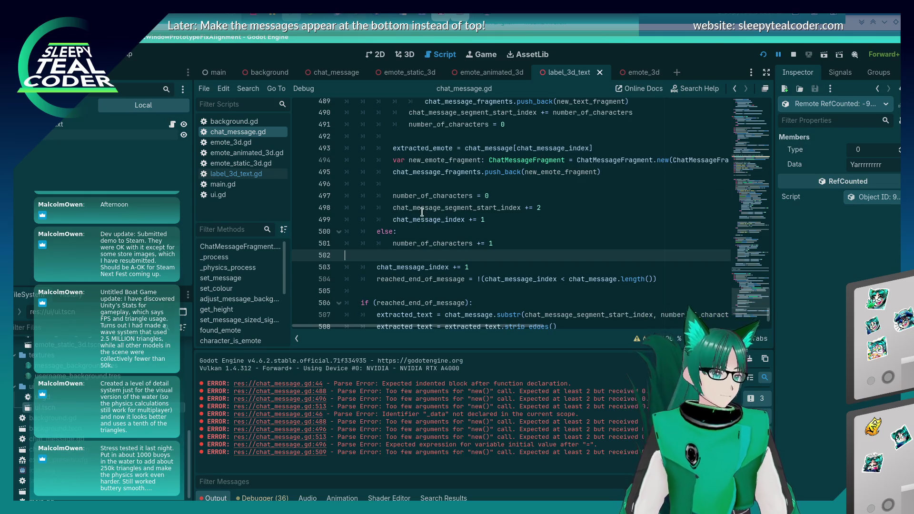
scroll(422, 212, "up", 3)
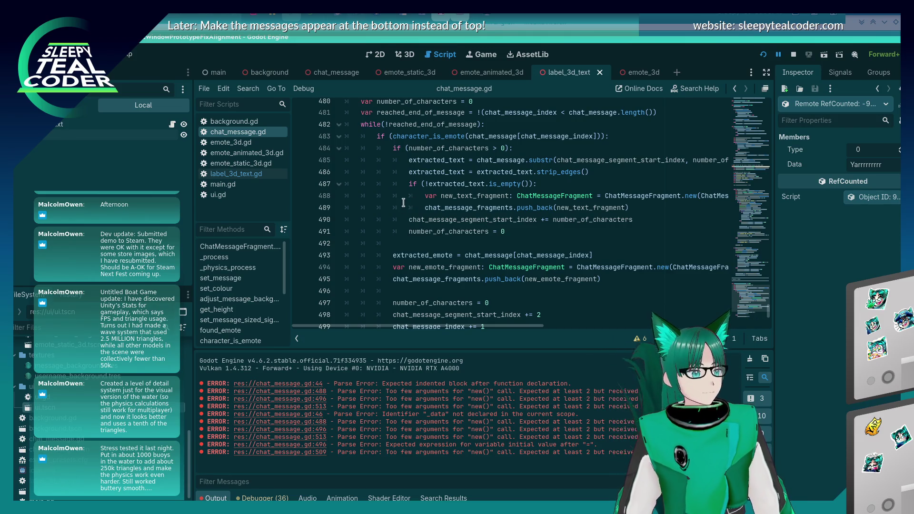
left_click(458, 159)
key("ctrl+s")
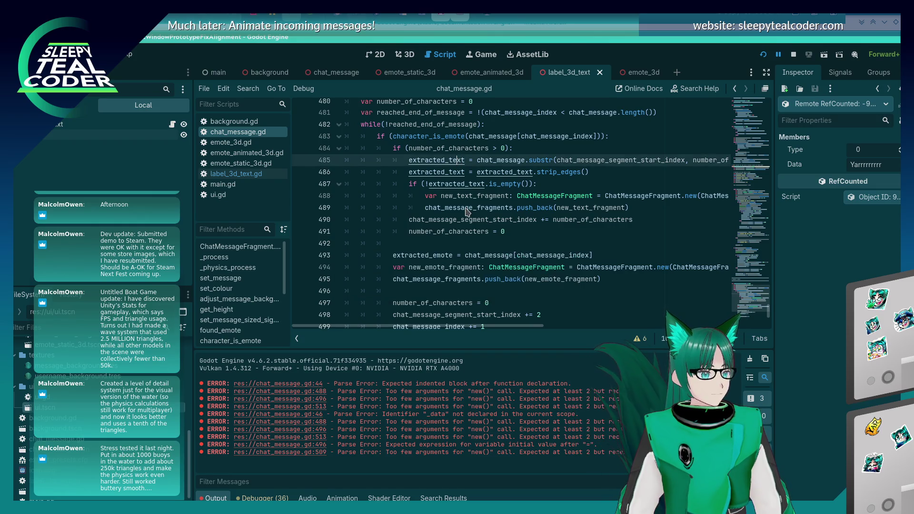
scroll(465, 207, "down", 2)
scroll(424, 231, "up", 2)
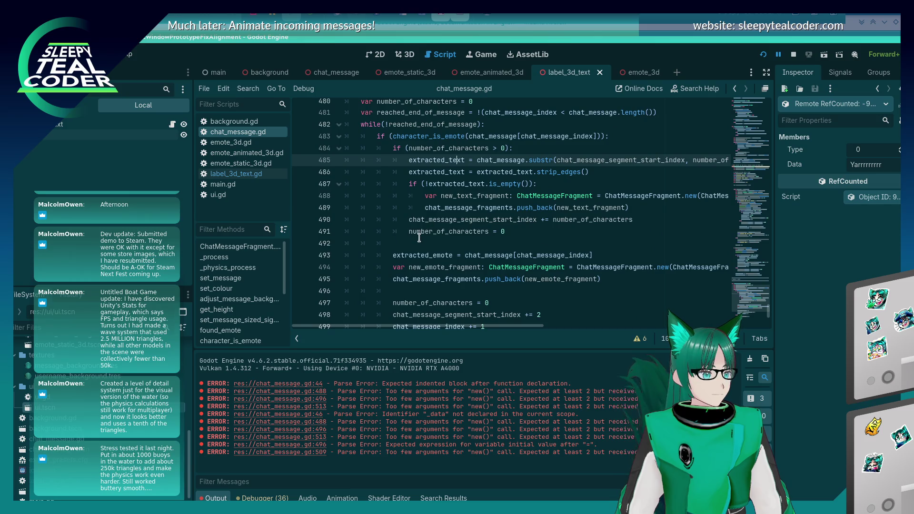
left_click(419, 238)
scroll(419, 238, "down", 2)
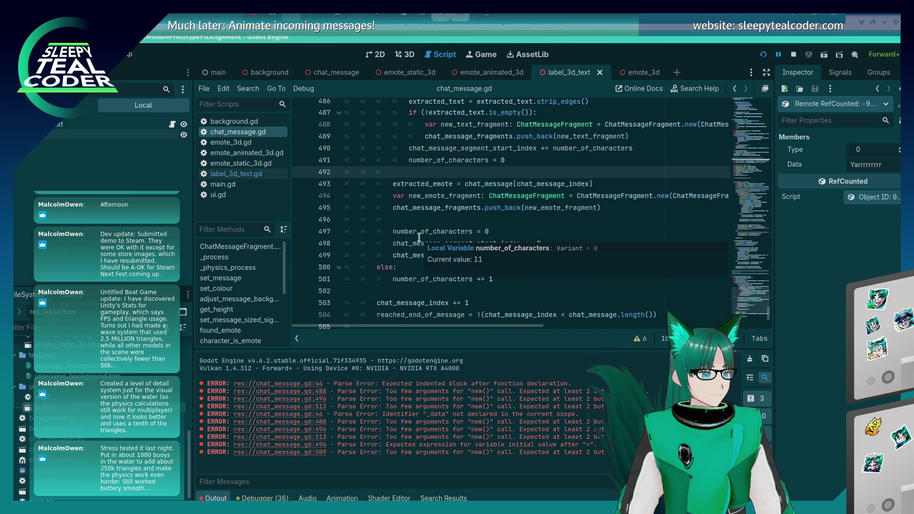
left_click(536, 216)
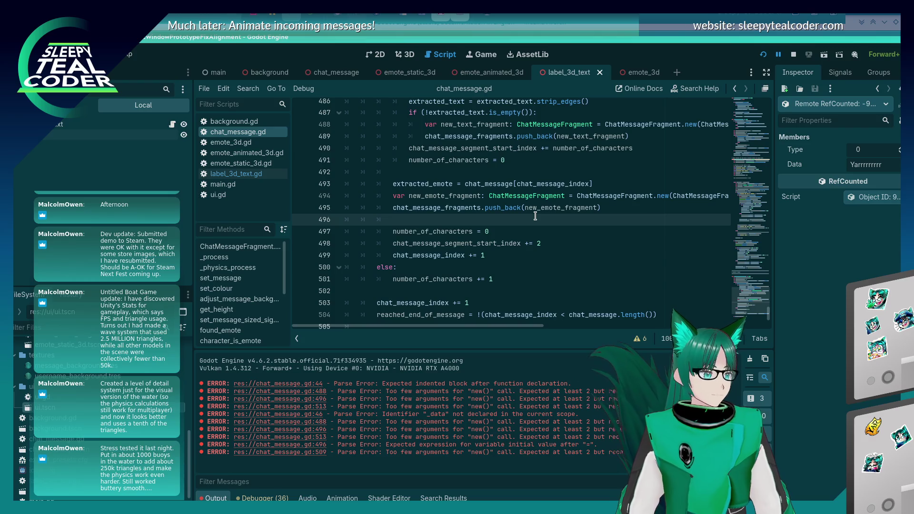
key("BackSpace")
key("BackSpace")
key("BackSpace")
key("ctrl+s")
scroll(404, 226, "down", 3)
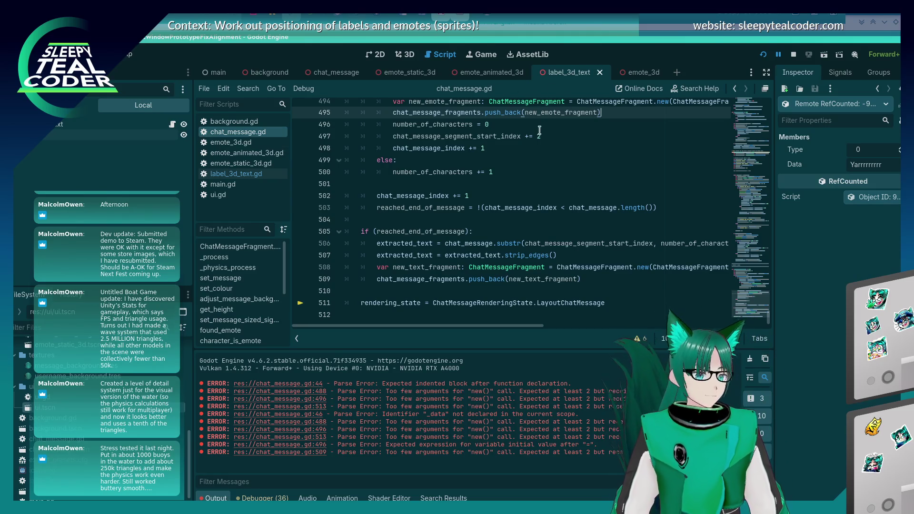
left_click(760, 57)
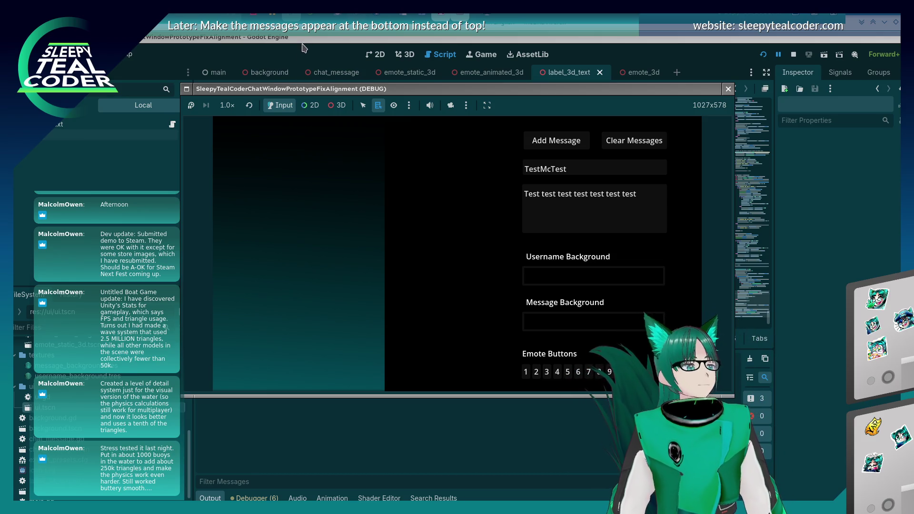
Post a 'Test test' message with two emotes and 'Yarrrrrrr', then quit the game with F8.
left_click(598, 197)
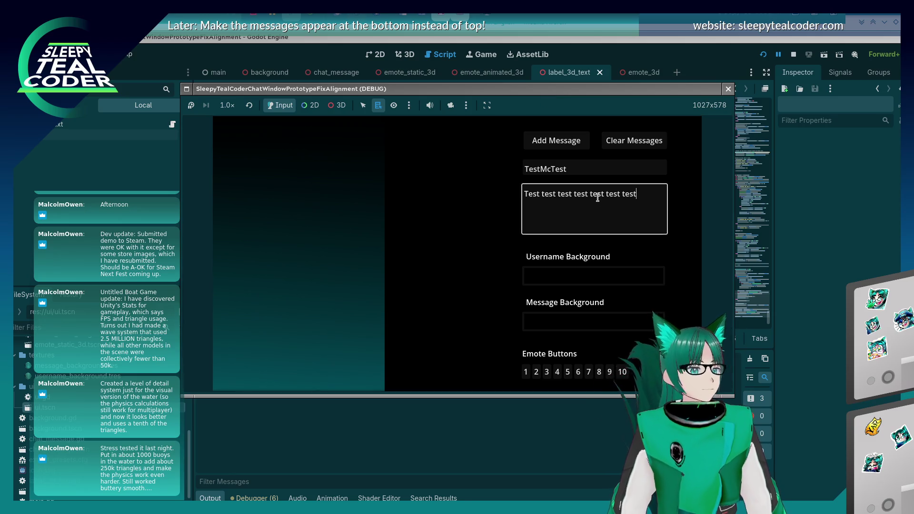
key("ctrl+a")
key("ctrl+shift+Right")
key("ctrl+shift+Right")
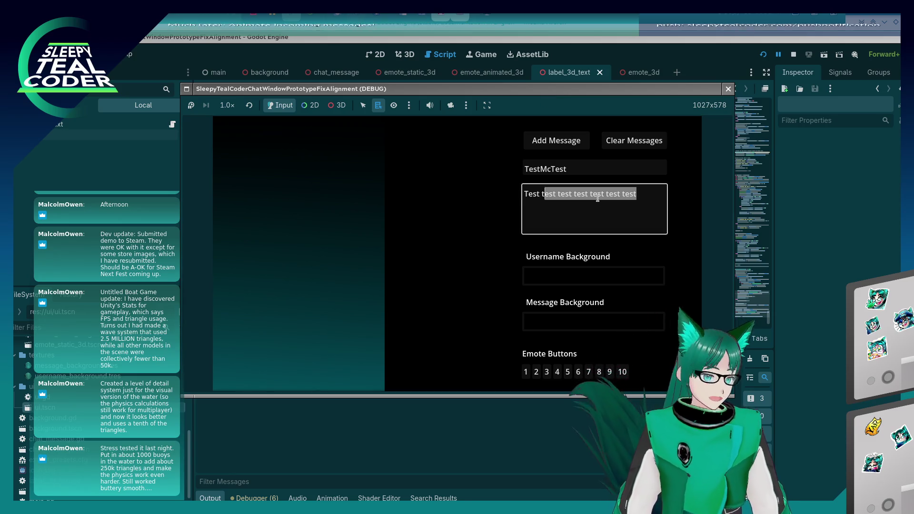
key("Delete")
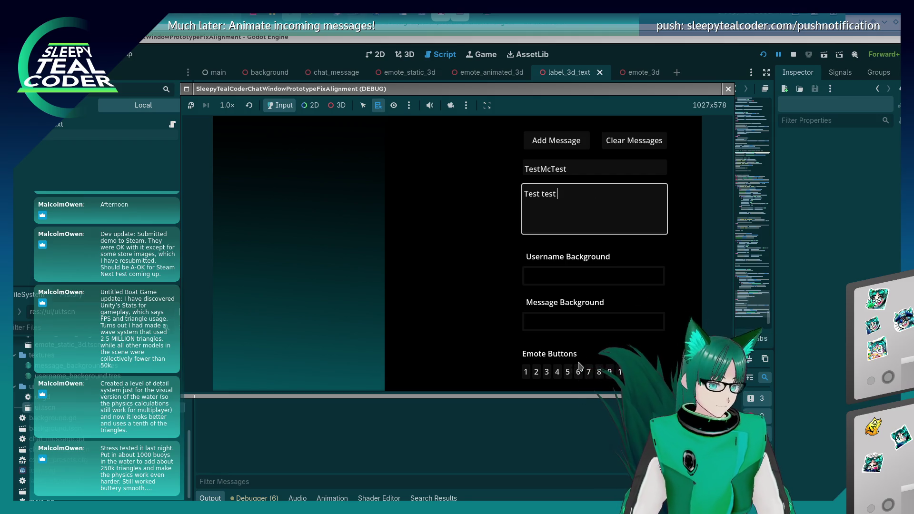
left_click(578, 373)
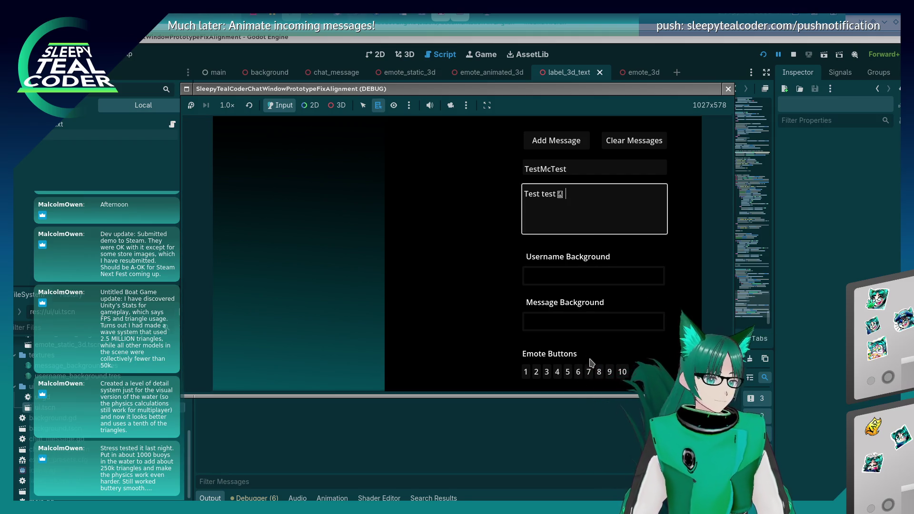
left_click(595, 374)
left_click(586, 212)
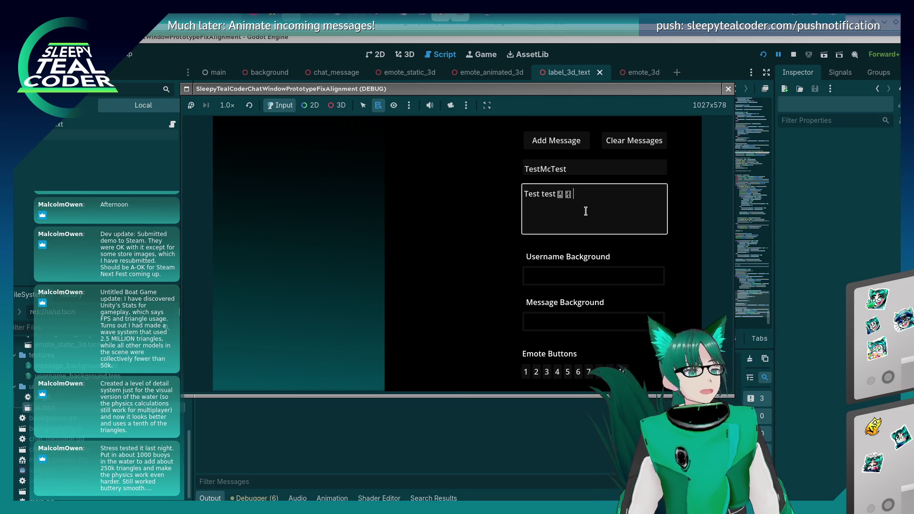
type("rrrrrrr")
left_click(565, 146)
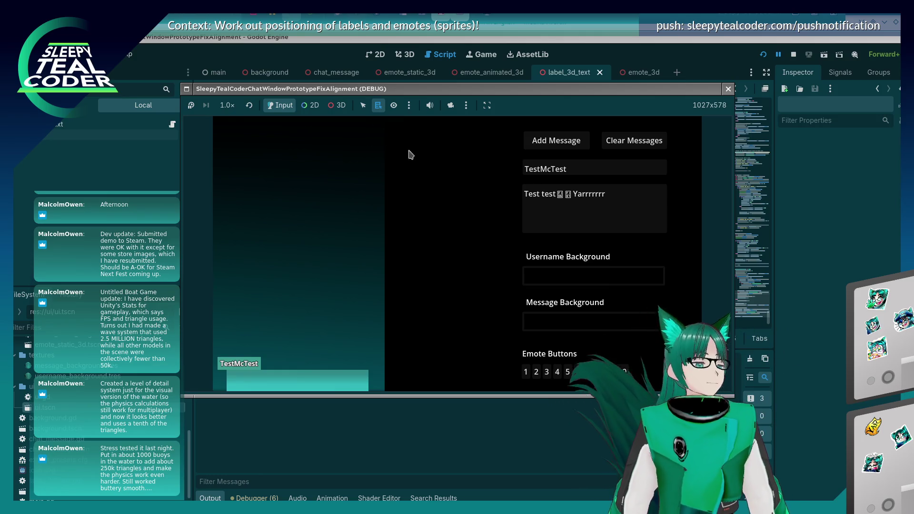
key("F8")
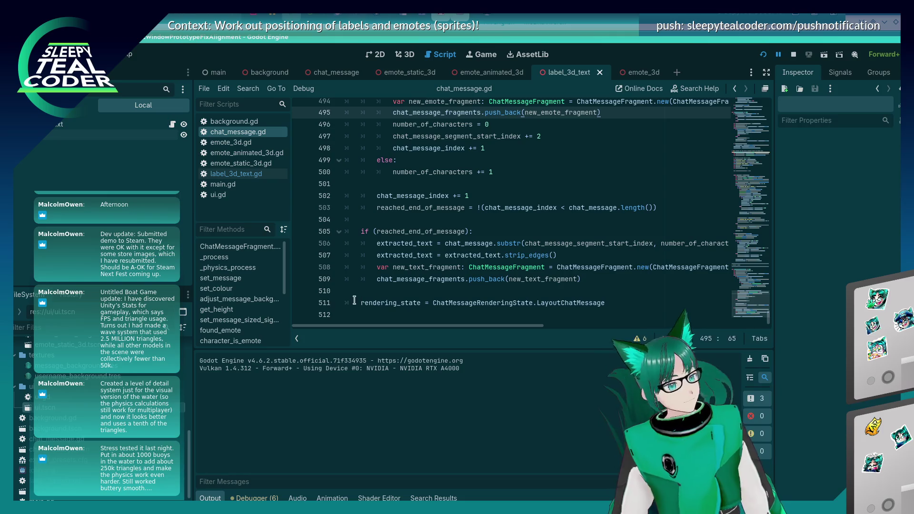
Add a breakpoint on line 511's rendering_state assignment and bring the running chat prototype forward.
left_click(301, 304)
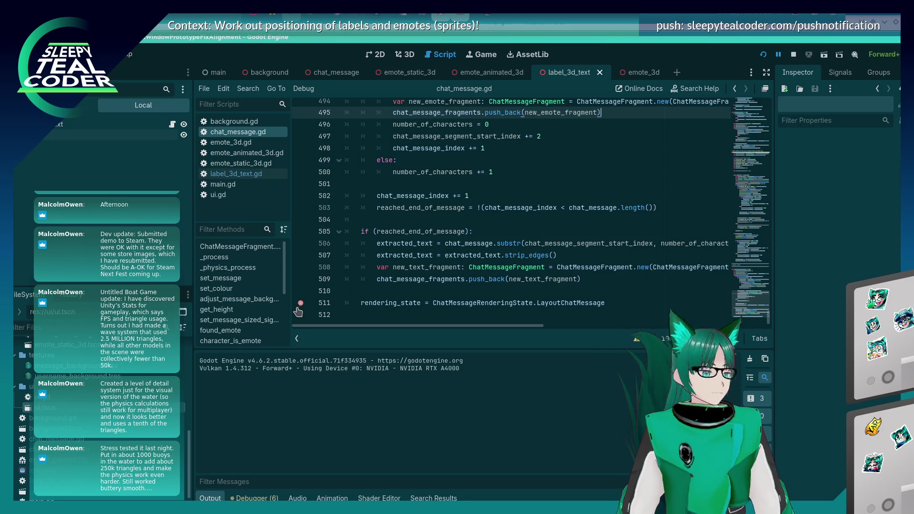
key("alt+Tab")
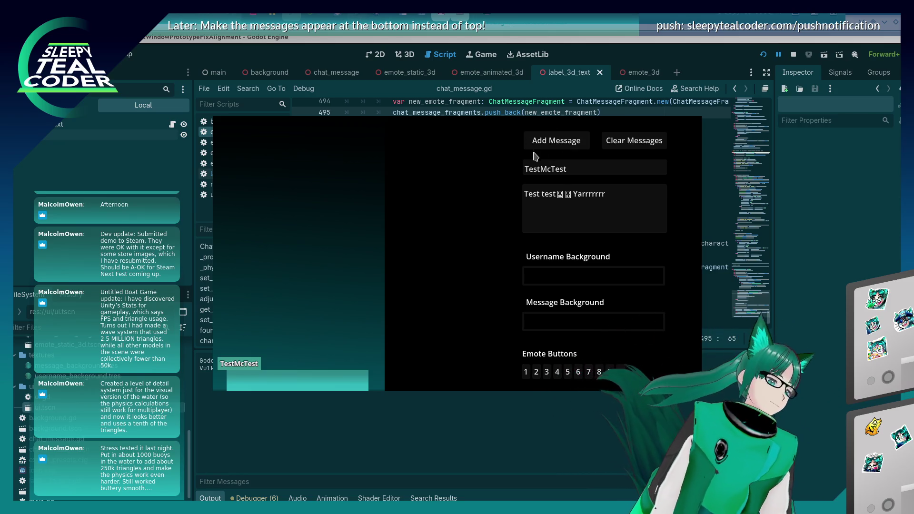
Add another message in the running game so execution breaks at chat_message.gd line 511.
left_click(558, 135)
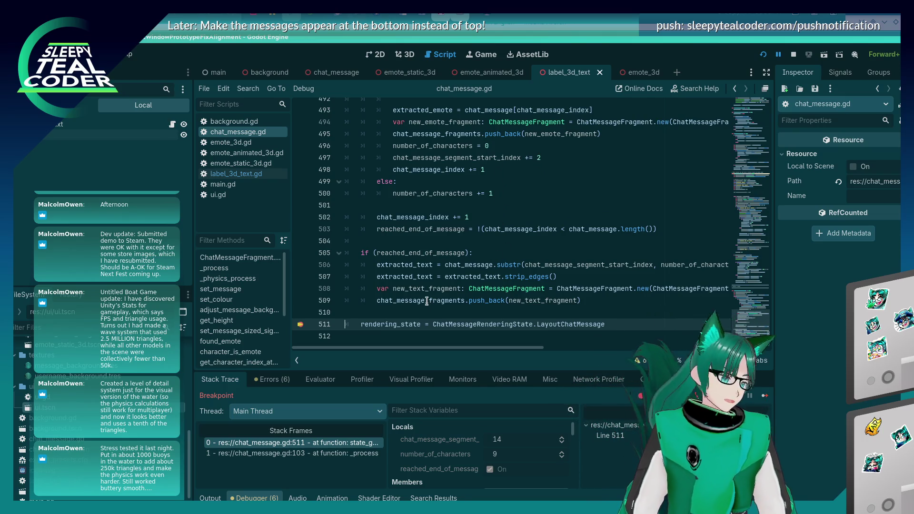
mouse_move(426, 297)
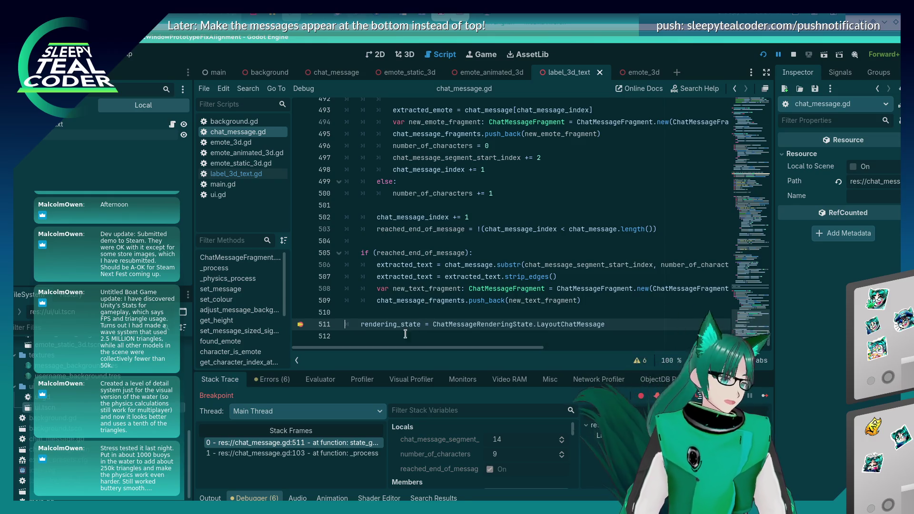
Evaluate chat_message_fragments in the debugger's Evaluator to list the fragments.
left_click(321, 379)
left_click(368, 400)
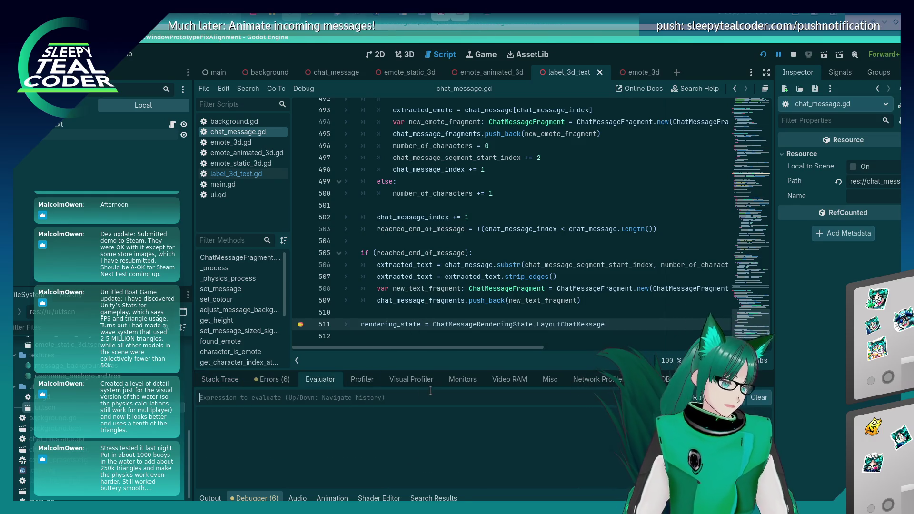
type("[chat_message_fragments[0], chat_message_fragments[1], chat_message_fragments[2], chat_message_fragments[3]]")
key("Return")
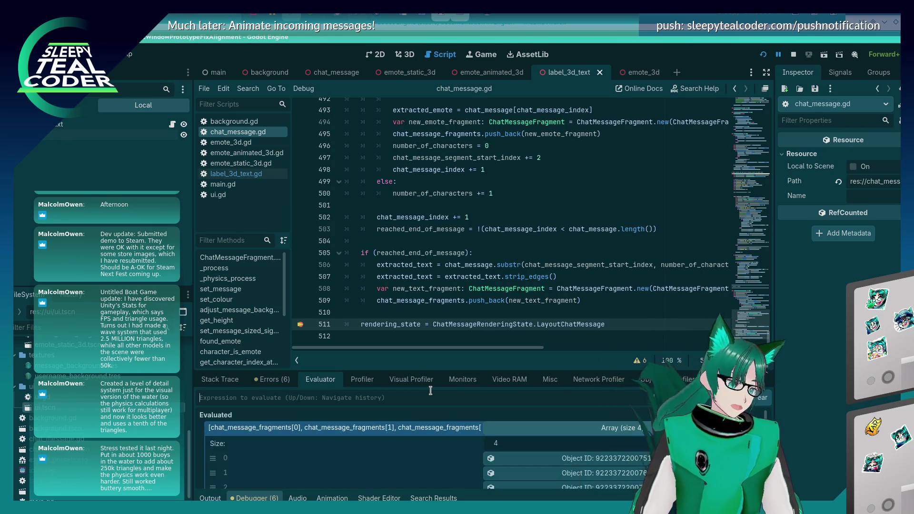
scroll(548, 469, "down", 2)
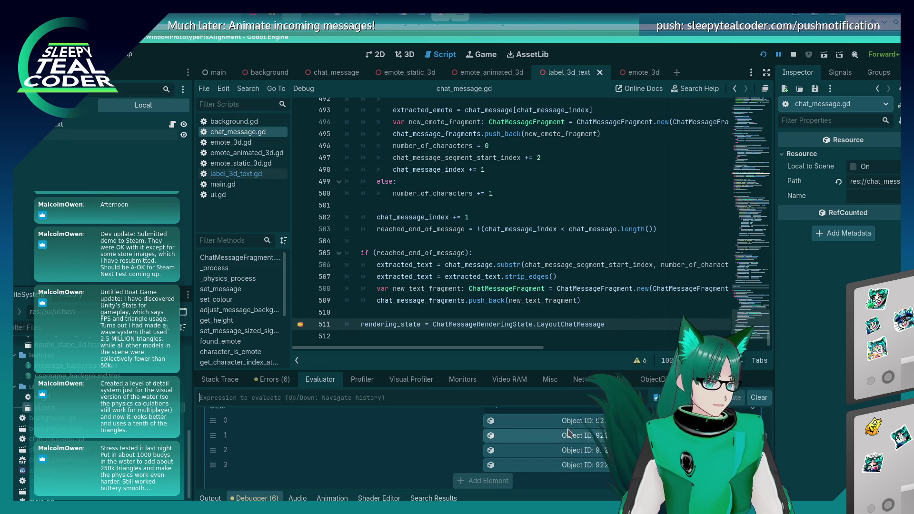
Inspect the four fragments (Test test text, two emotes, Yarrrrrrr), then remove the line 511 breakpoint.
left_click(564, 421)
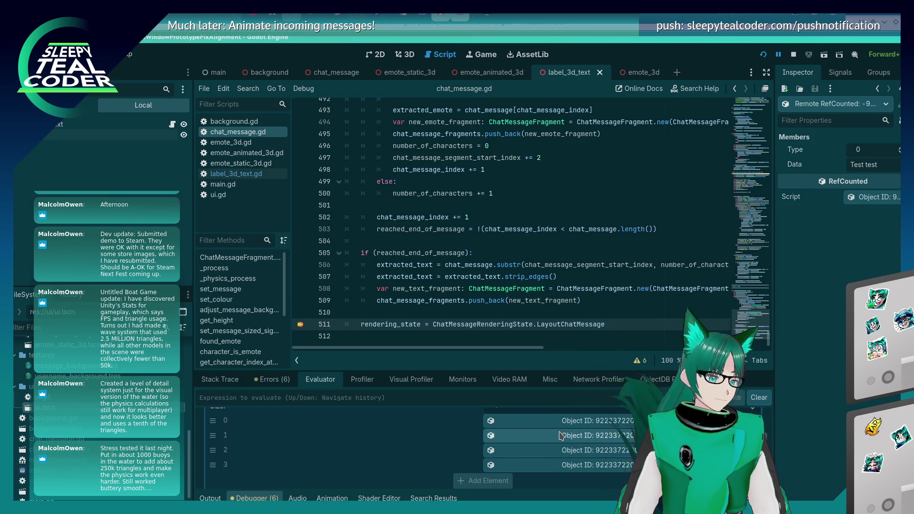
left_click(562, 435)
left_click(554, 451)
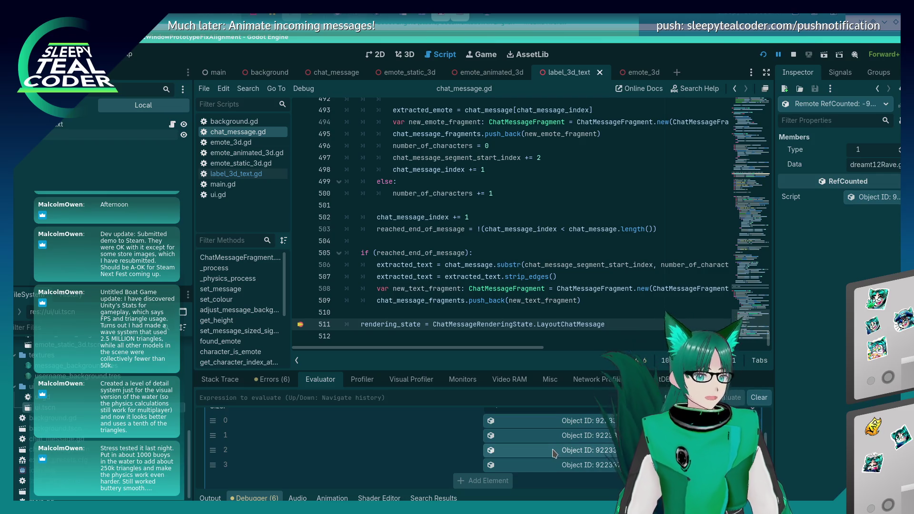
left_click(555, 466)
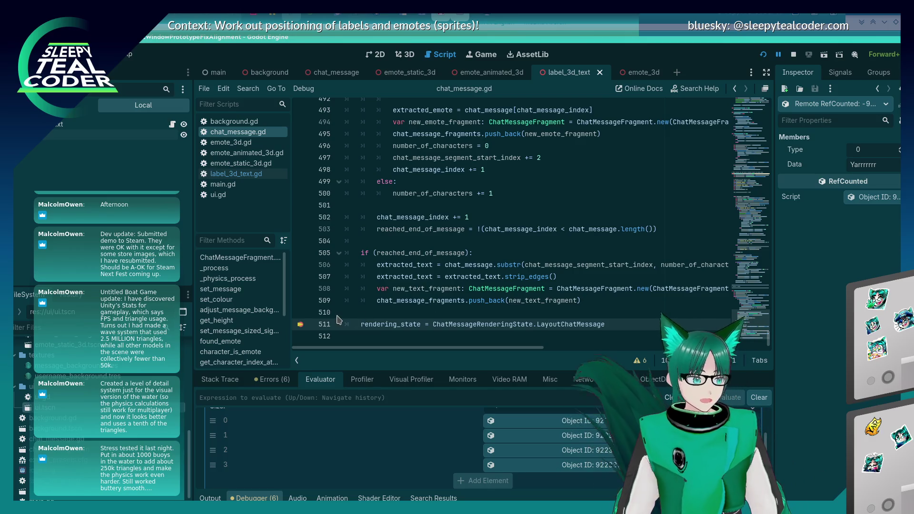
left_click(300, 325)
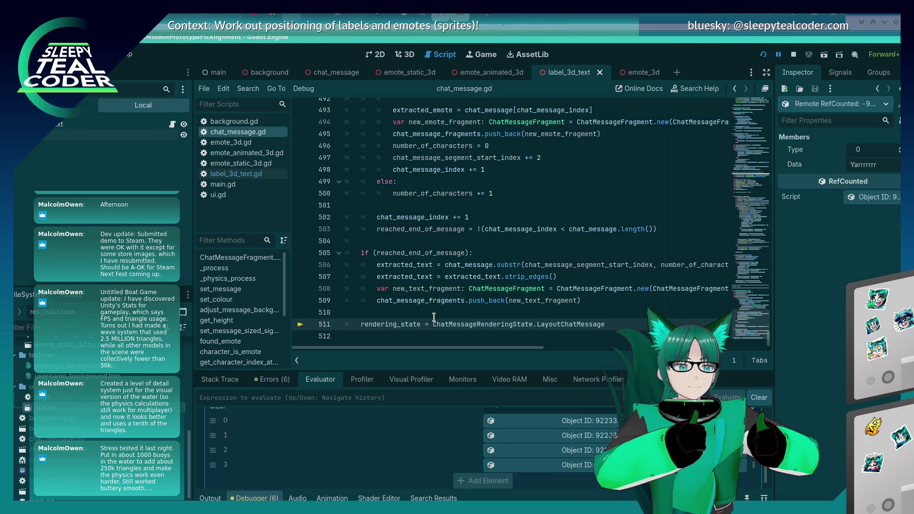
key("alt+Tab")
key("alt+Tab")
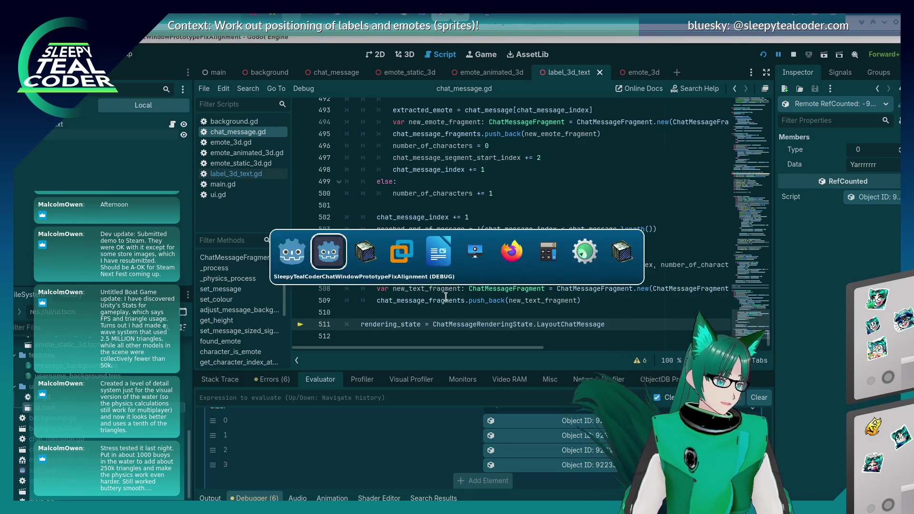
In Konsole, run git status to list the changed files.
key("alt+shift+Tab")
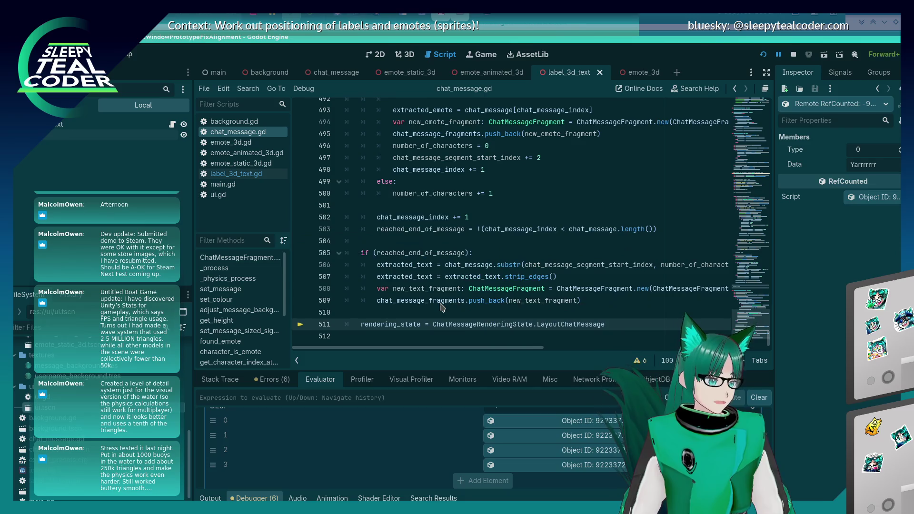
key("alt+Tab")
key("alt+Tab")
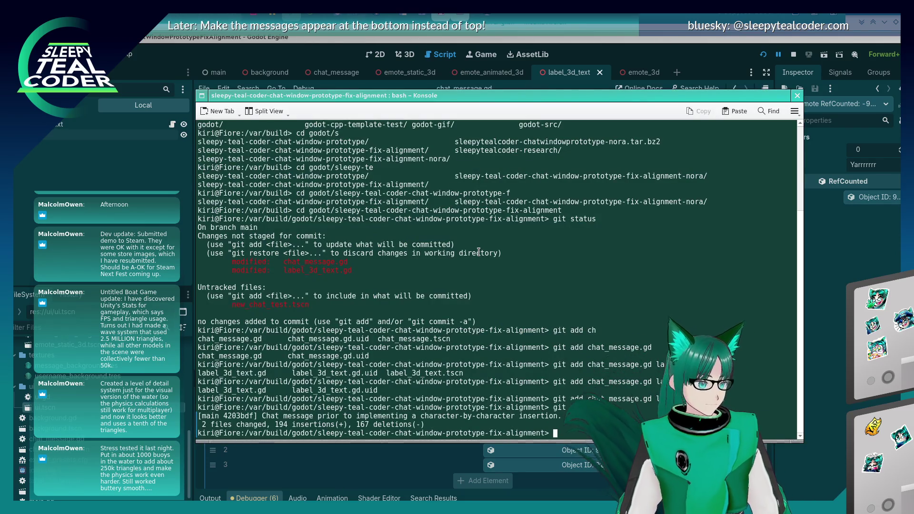
type("git statu")
key("Return")
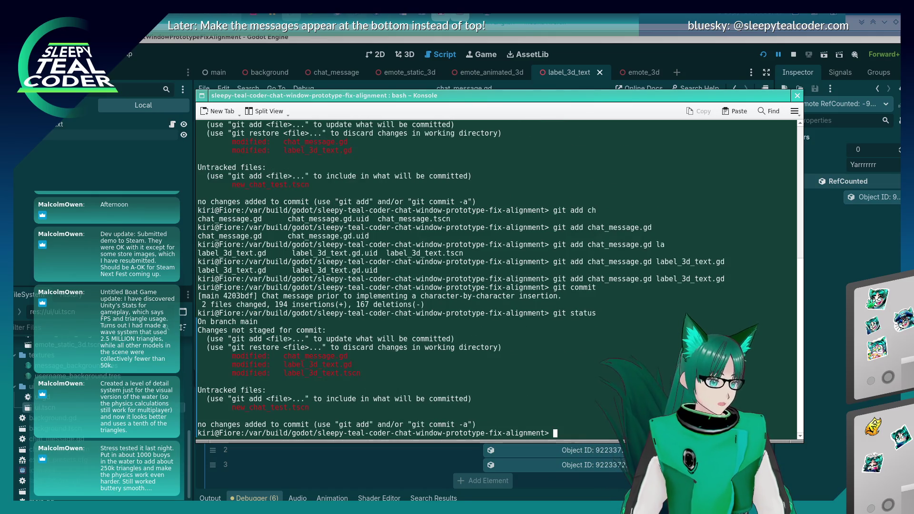
type("git add")
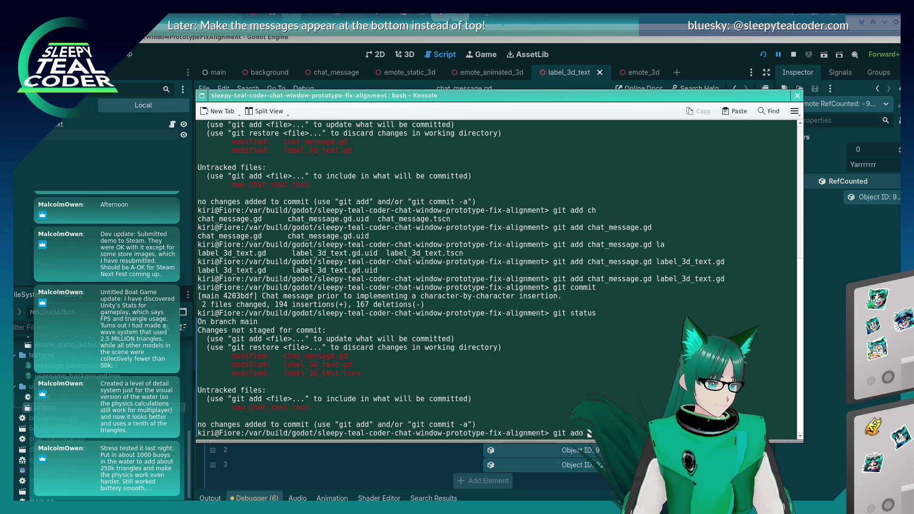
Stage chat_message.gd with git add, confirm with git status, and return to Godot.
key("alt+Tab")
key("alt+Tab")
type("cah")
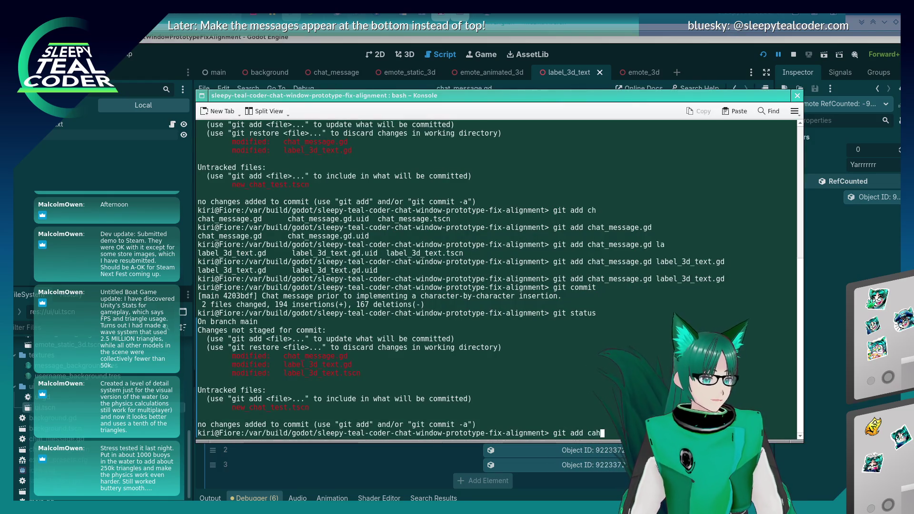
type("tmessa")
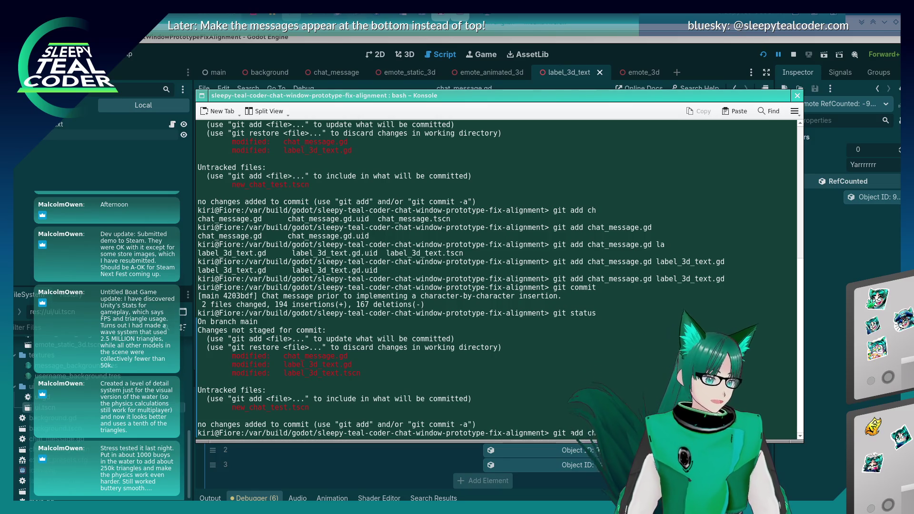
key("Return")
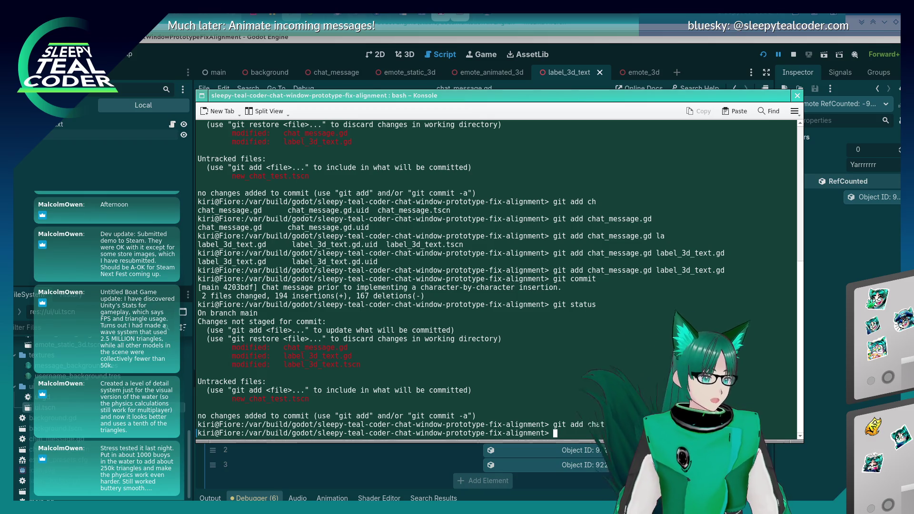
type("git status")
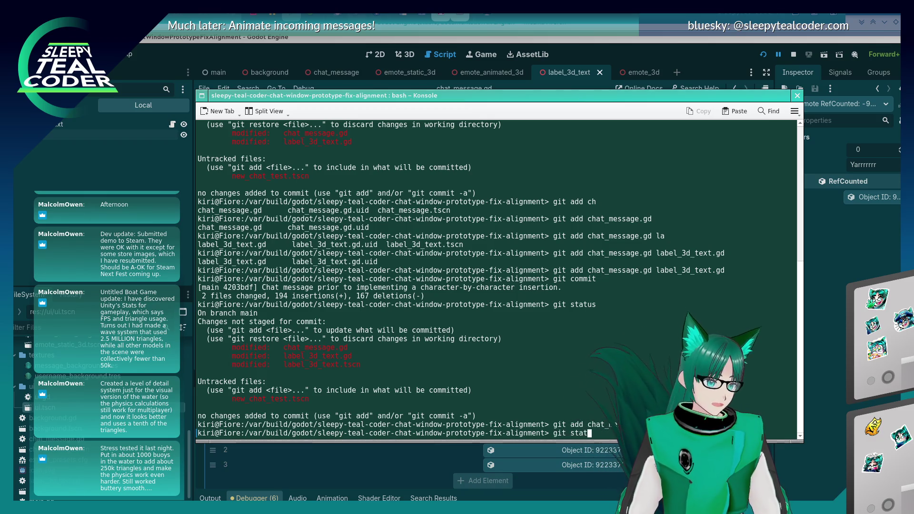
key("Return")
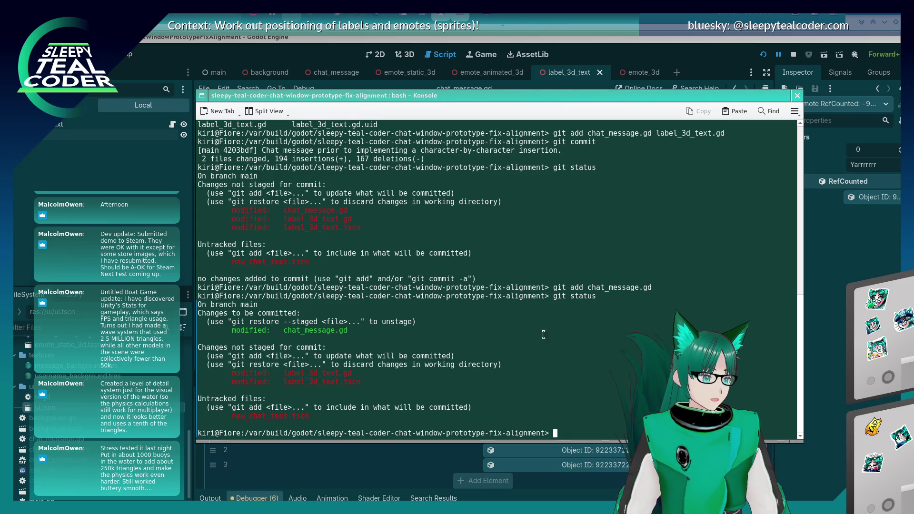
key("alt+Tab")
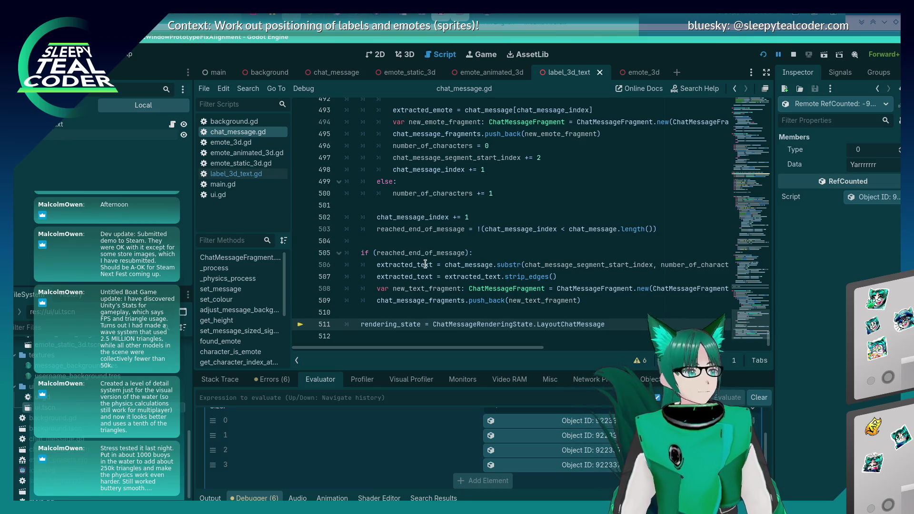
scroll(412, 285, "up", 20)
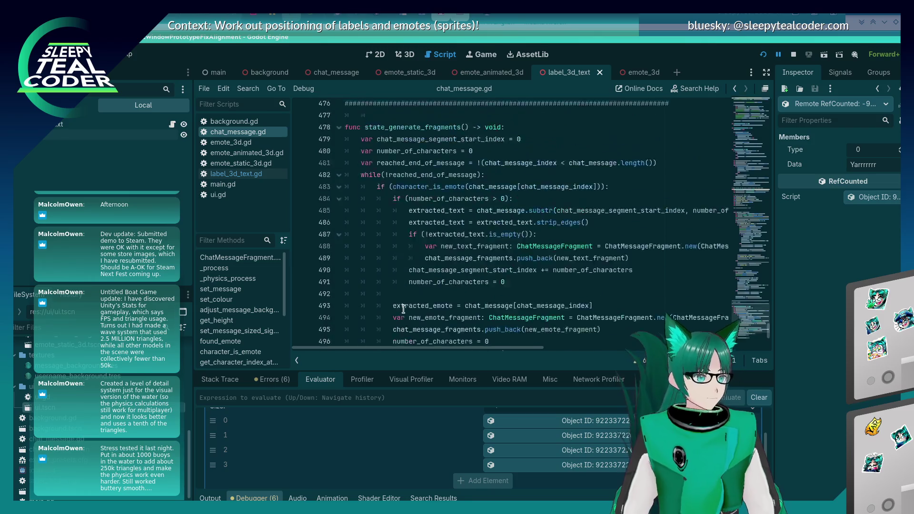
scroll(404, 308, "up", 17)
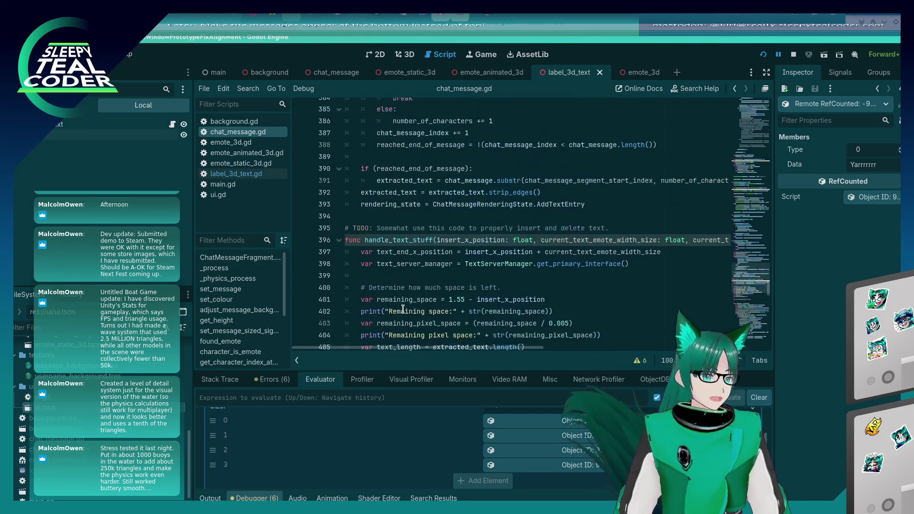
scroll(404, 308, "up", 20)
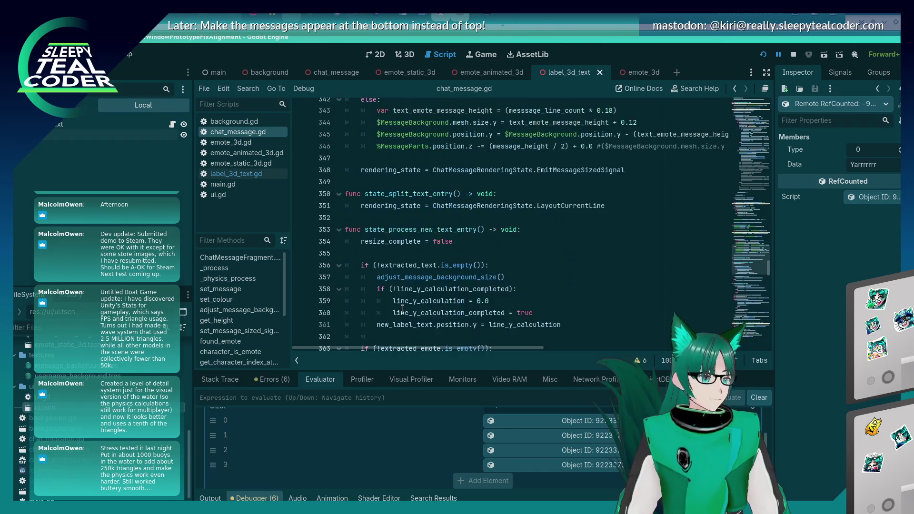
scroll(396, 303, "up", 20)
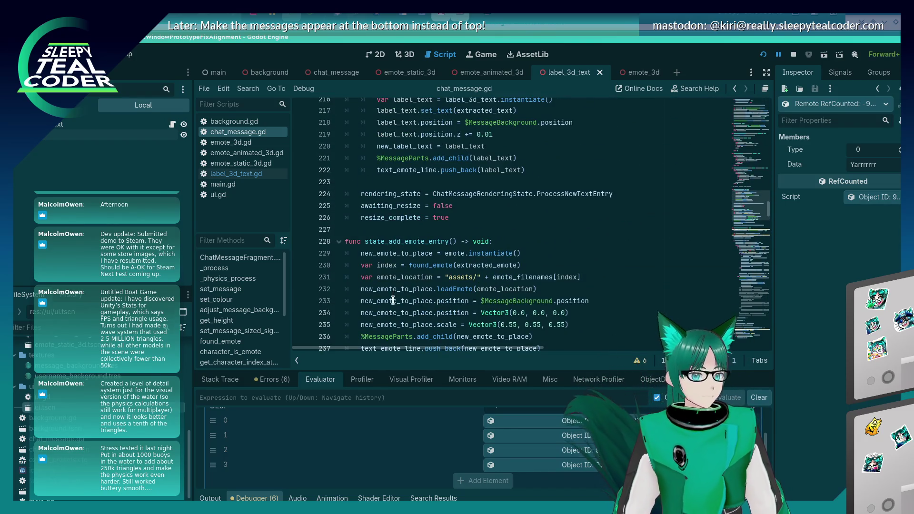
scroll(390, 285, "up", 20)
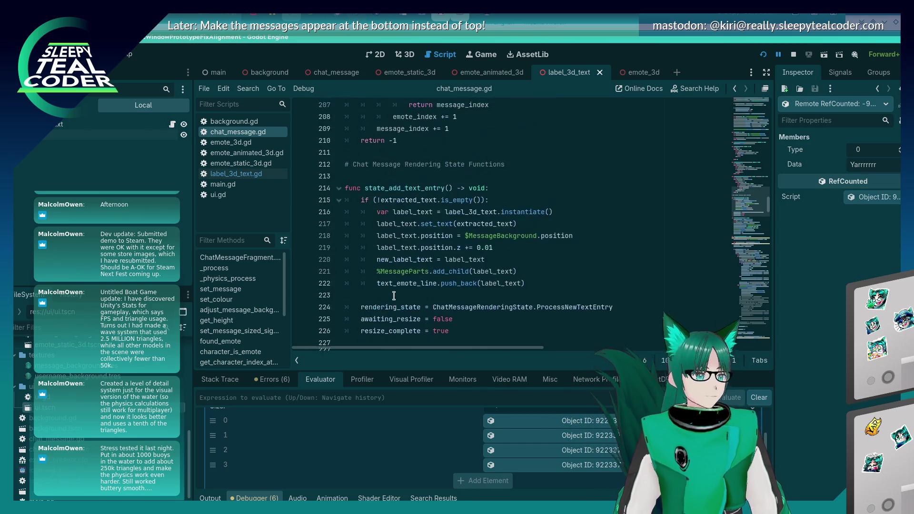
scroll(384, 299, "up", 20)
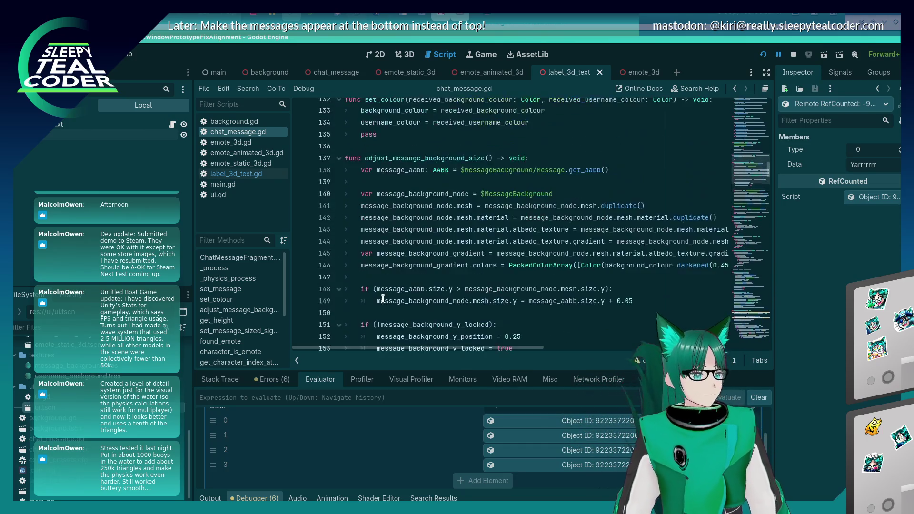
scroll(379, 289, "up", 14)
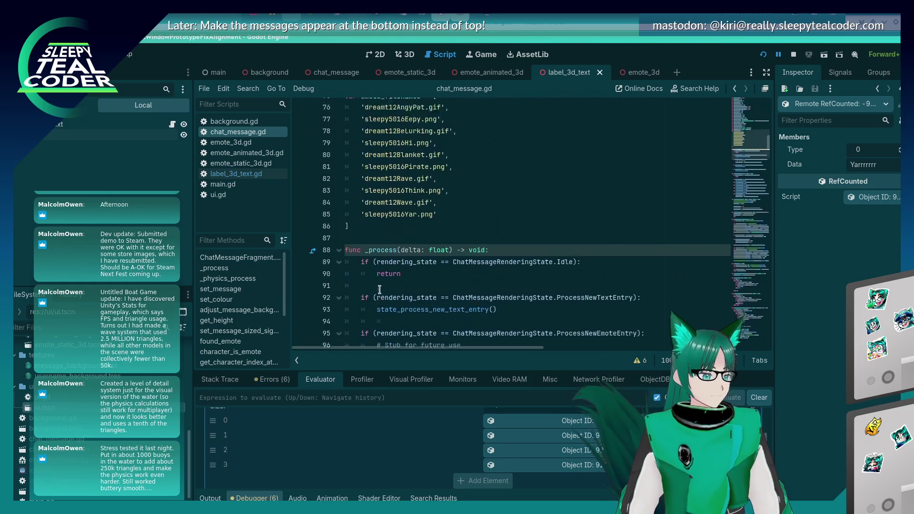
scroll(379, 292, "up", 7)
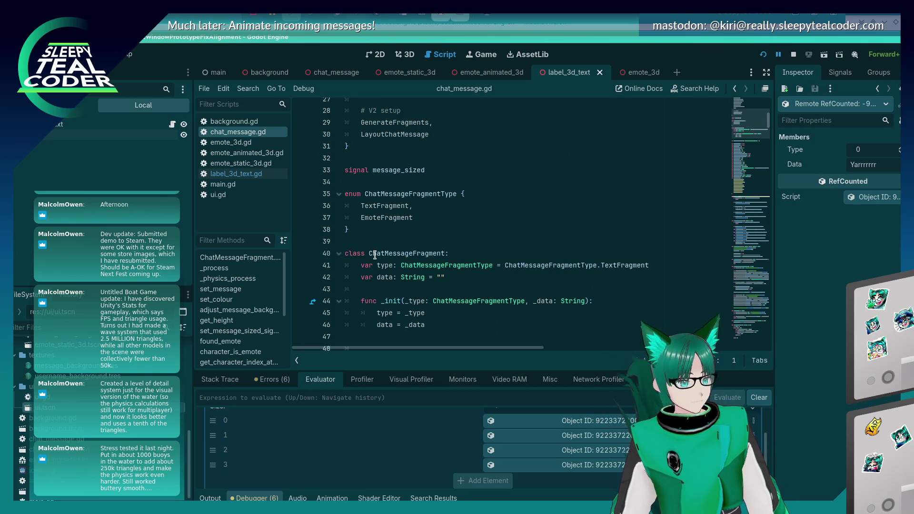
scroll(375, 254, "up", 1)
scroll(375, 250, "down", 2)
scroll(375, 248, "down", 15)
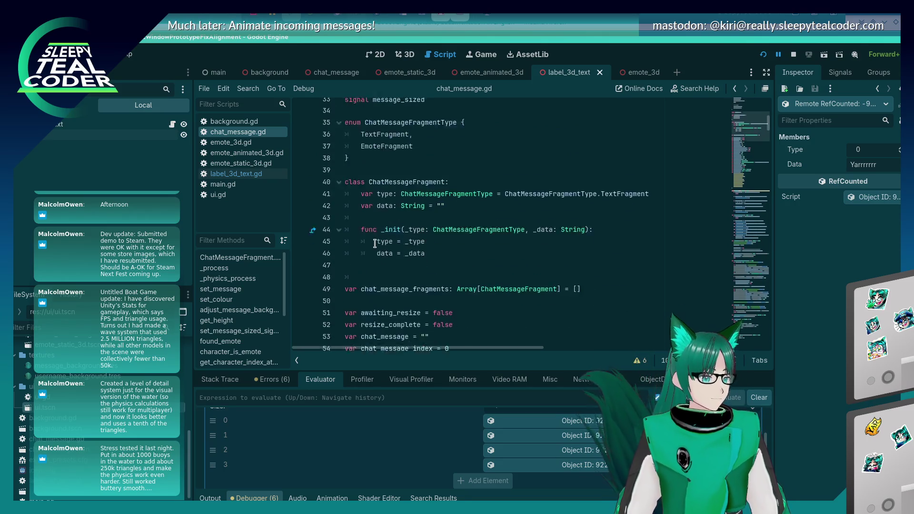
scroll(376, 244, "down", 10)
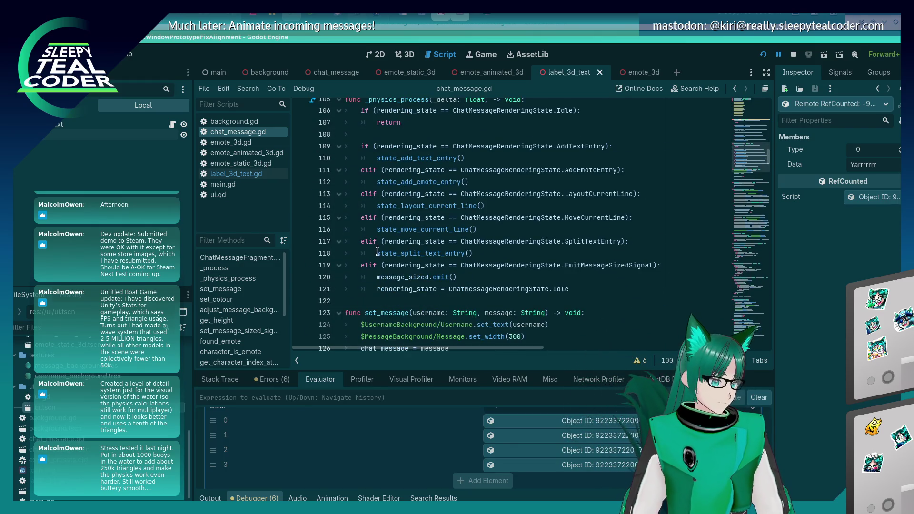
scroll(378, 251, "up", 6)
scroll(379, 247, "down", 7)
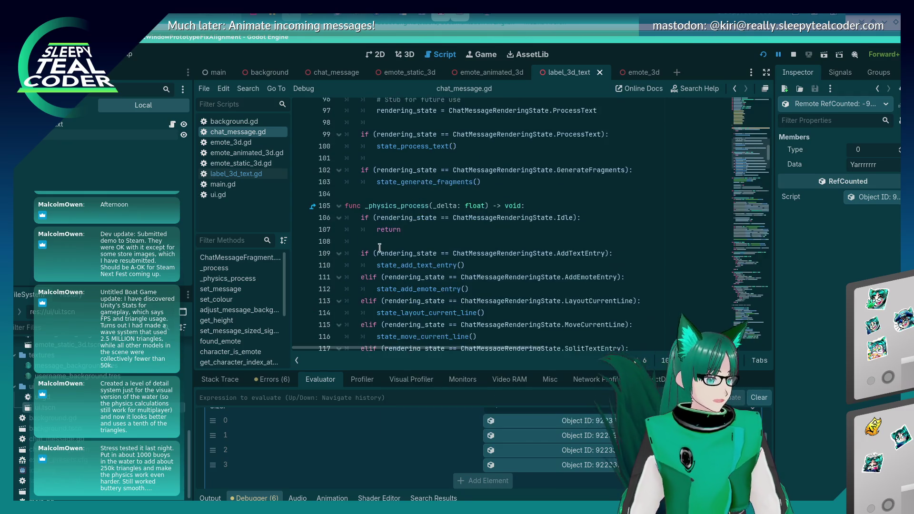
left_click(585, 256)
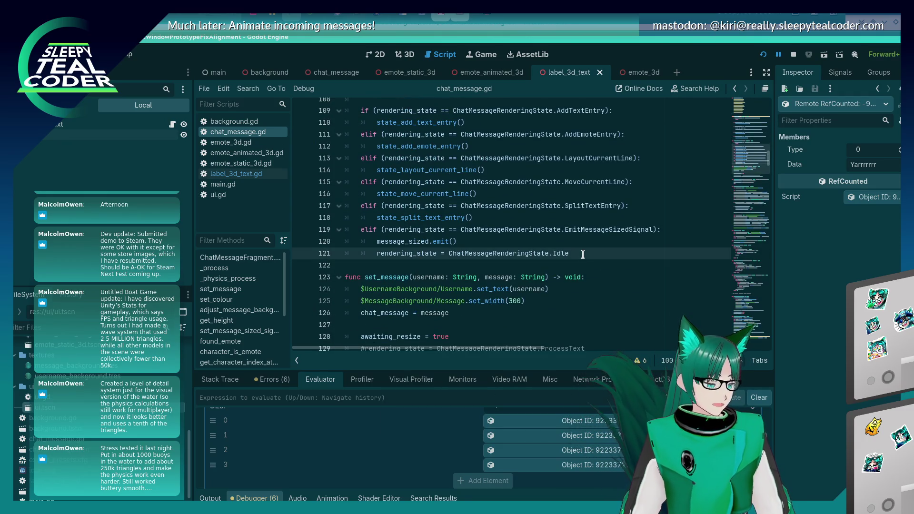
Below line 121, start an elif branch testing rendering_state == ChatMessageRenderingState.
key("Return")
key("BackSpace")
type("lse if")
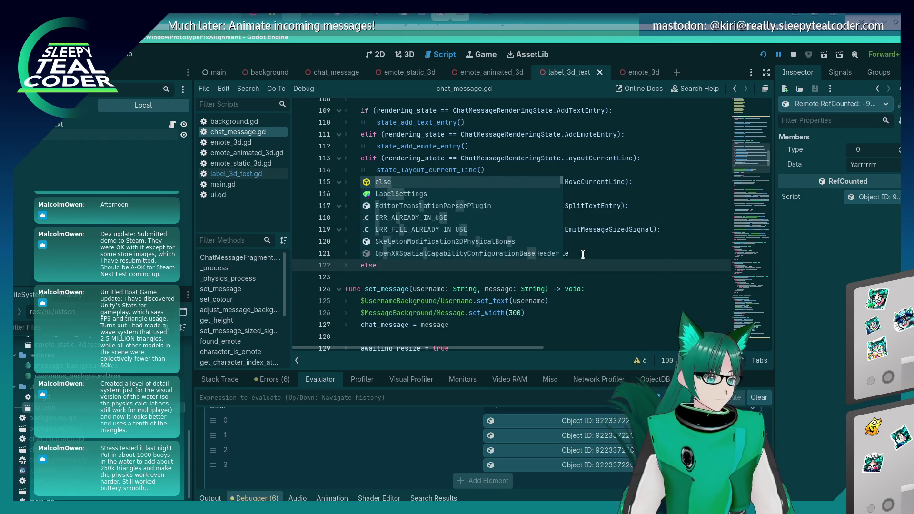
key("BackSpace")
key("BackSpace")
key("BackSpace")
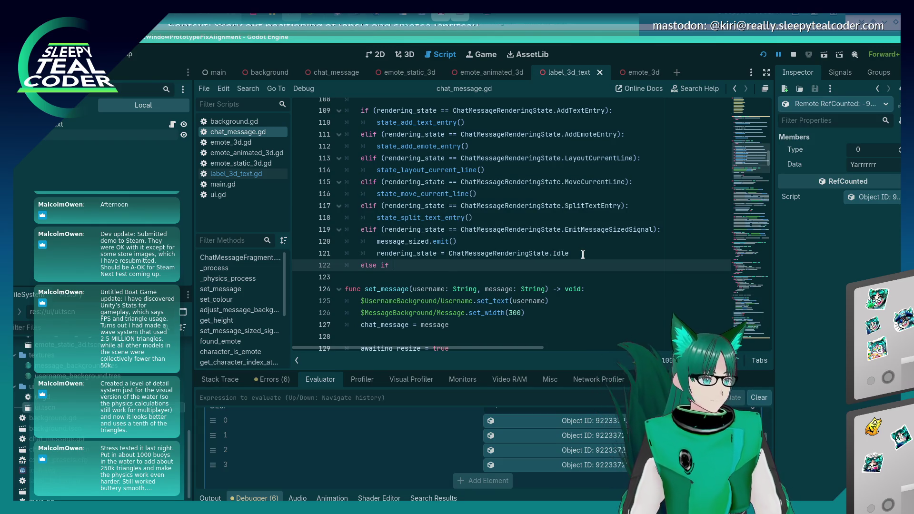
type("i")
type("der_")
type("ing")
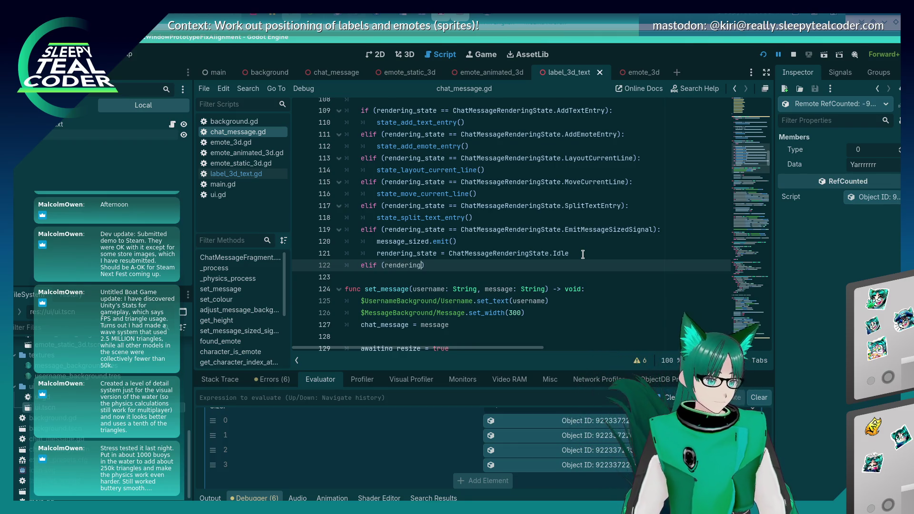
type("tate == ChatM")
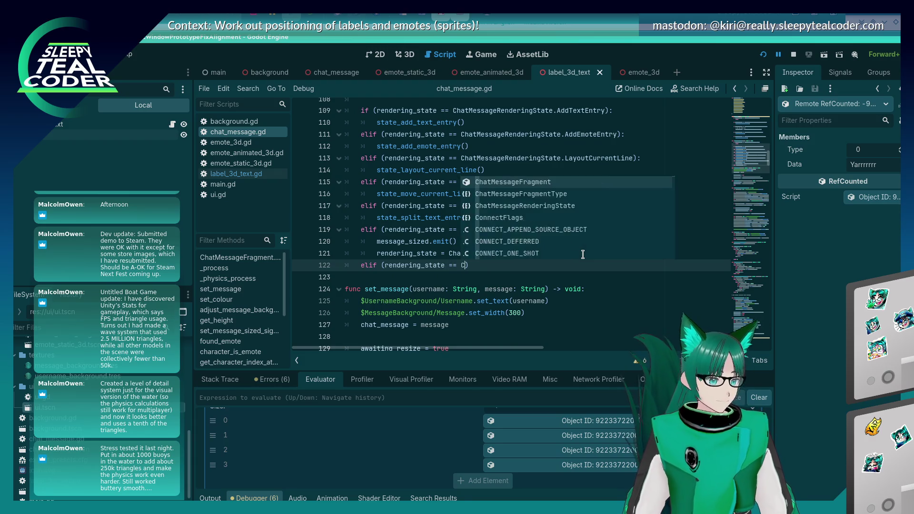
type("essage")
key("Down")
key("Return")
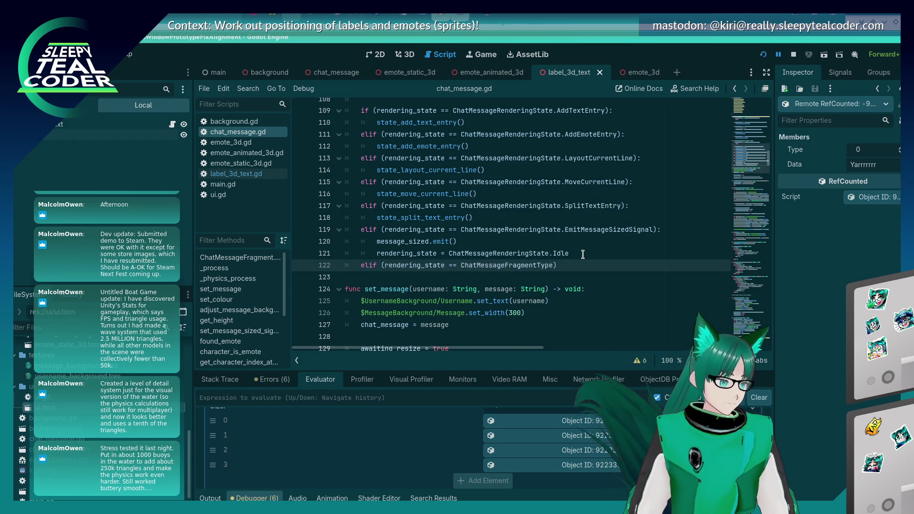
key("BackSpace")
key("BackSpace")
key("BackSpace")
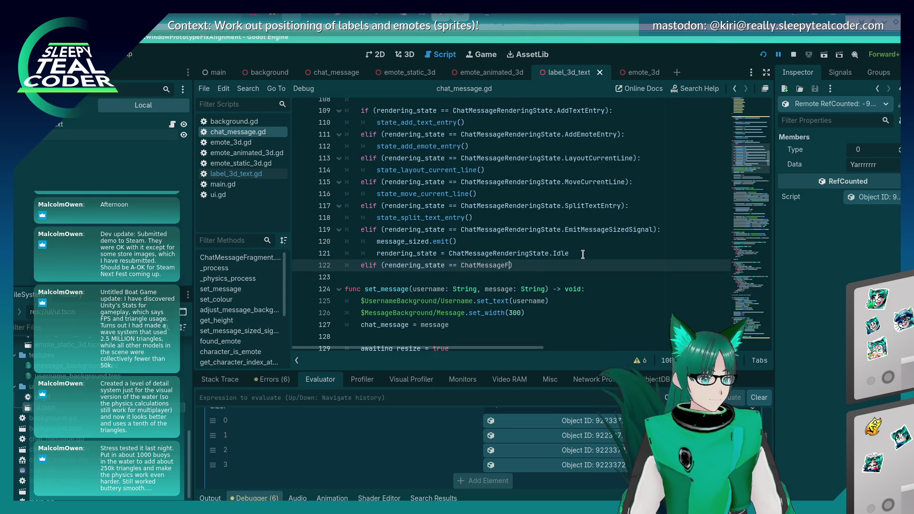
key("BackSpace")
type("Render")
key("Return")
type(".")
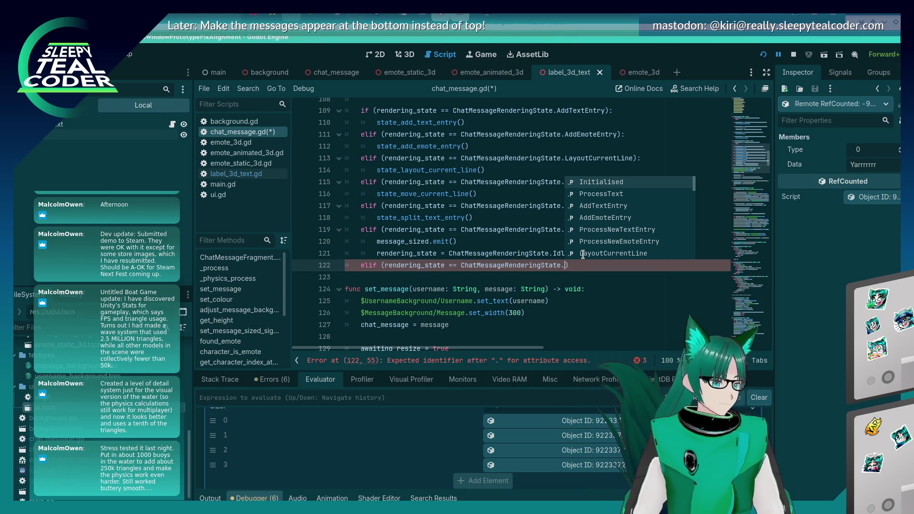
key("Right")
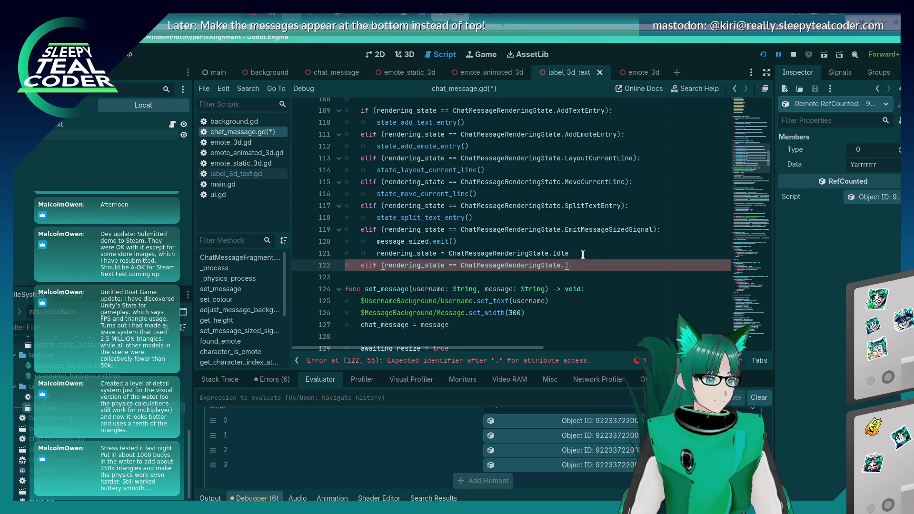
type(":")
Complete the condition with LayoutChatMessage, call state_layout_chat_message() in its body, and save.
key("Return")
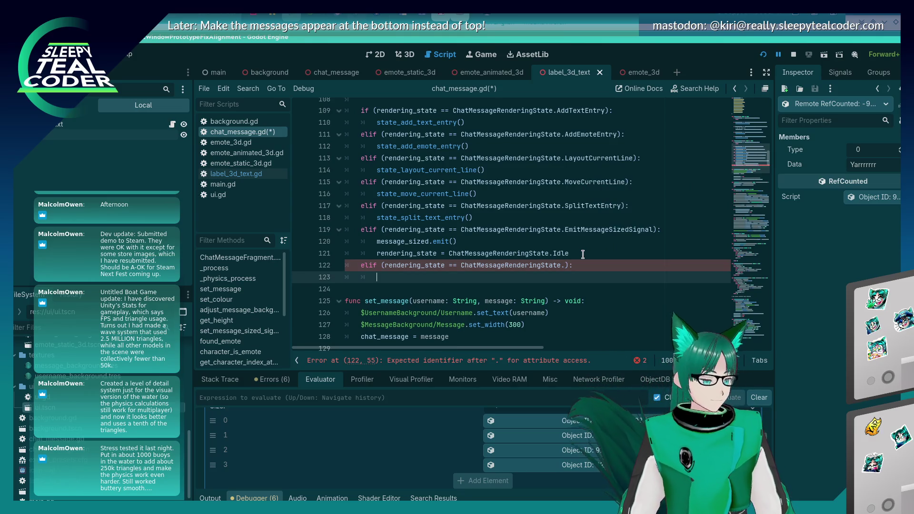
type("state_")
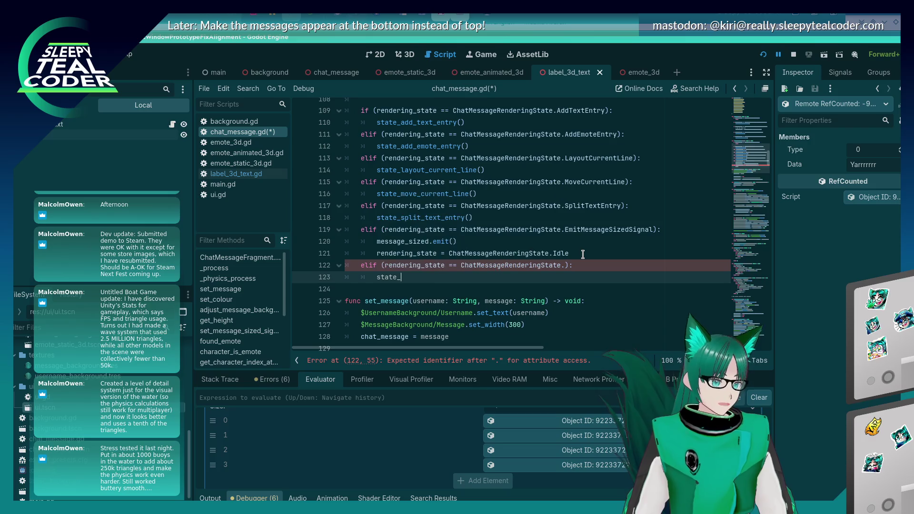
key("Up")
key("End")
key("Left")
key("Left")
type("Layot")
key("Down")
key("Return")
key("Down")
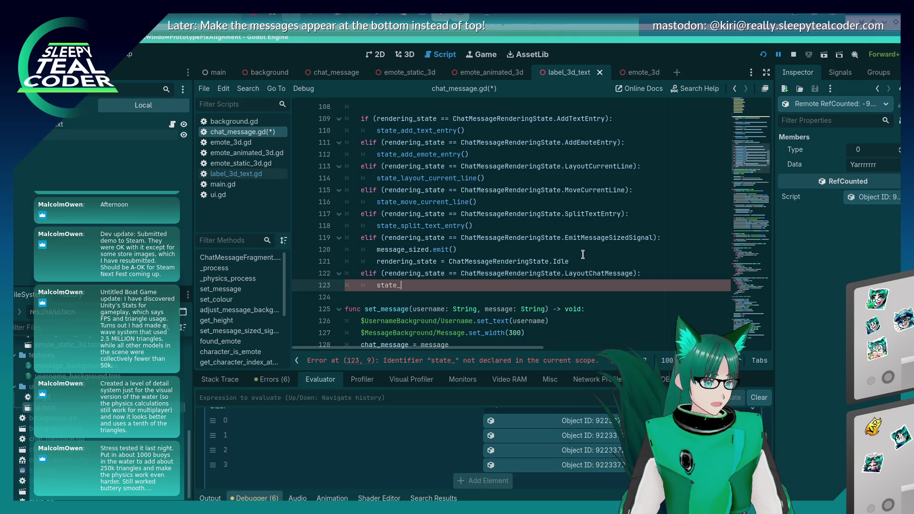
type("layout_chat")
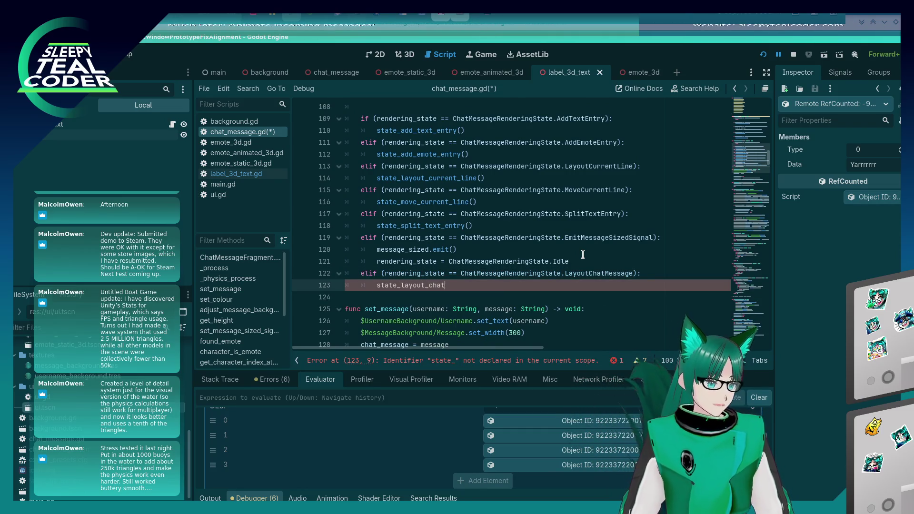
type("_message(")
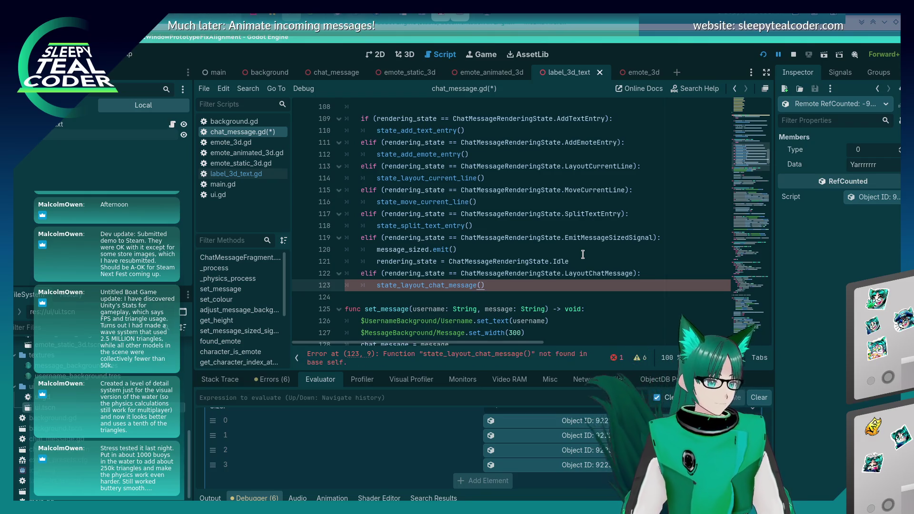
key("Up")
key("ctrl+s")
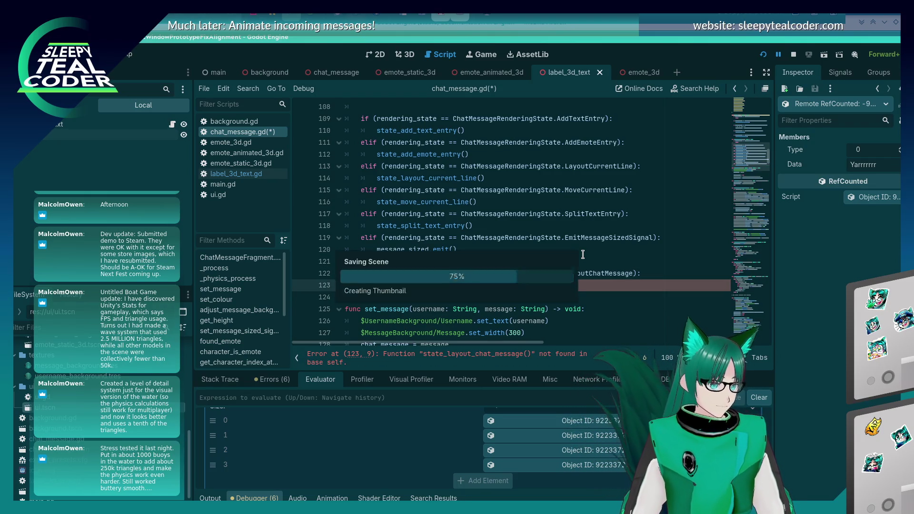
At the script's end, define func state_layout_chat_message(): with a placeholder pass body.
key("ctrl+End")
type("func state")
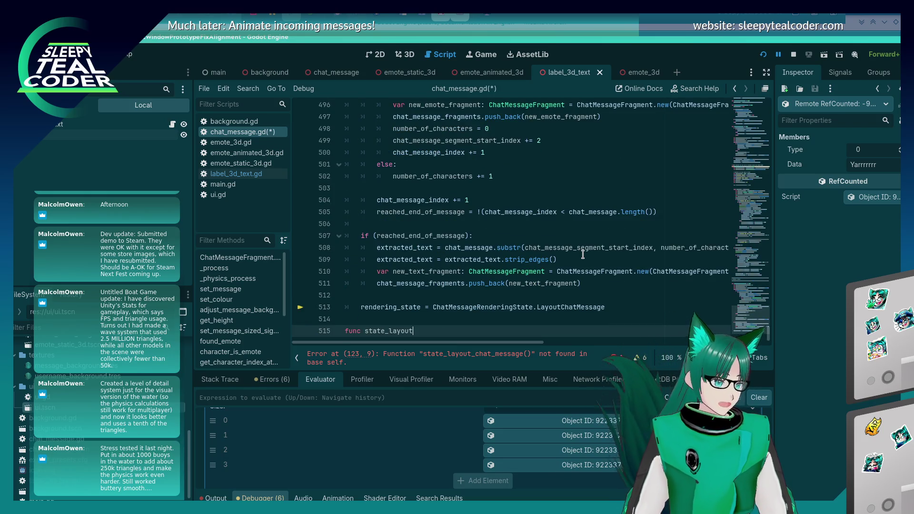
type("_layout_chat_message():")
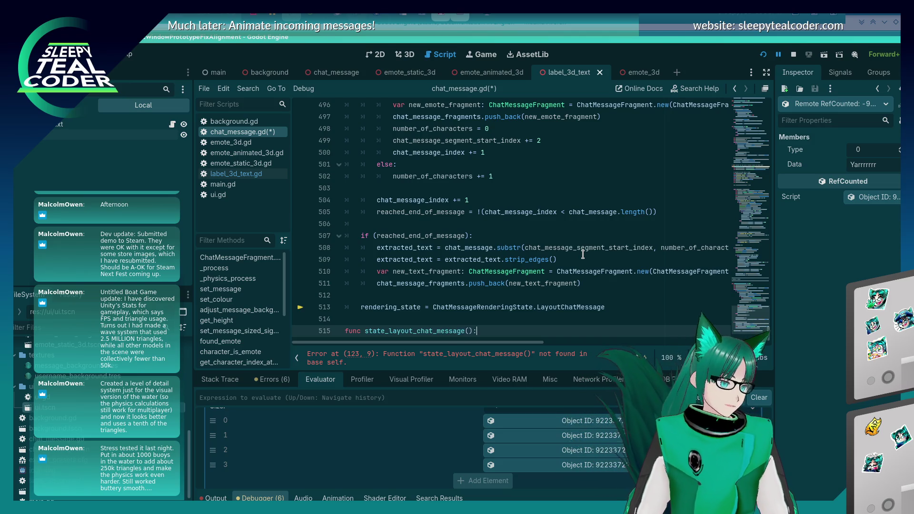
key("Return")
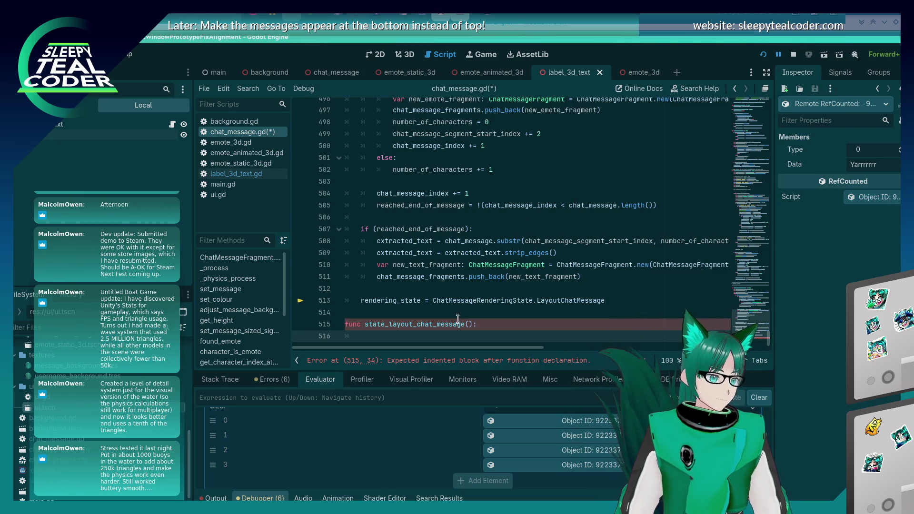
type("pass")
key("ctrl+shift+Return")
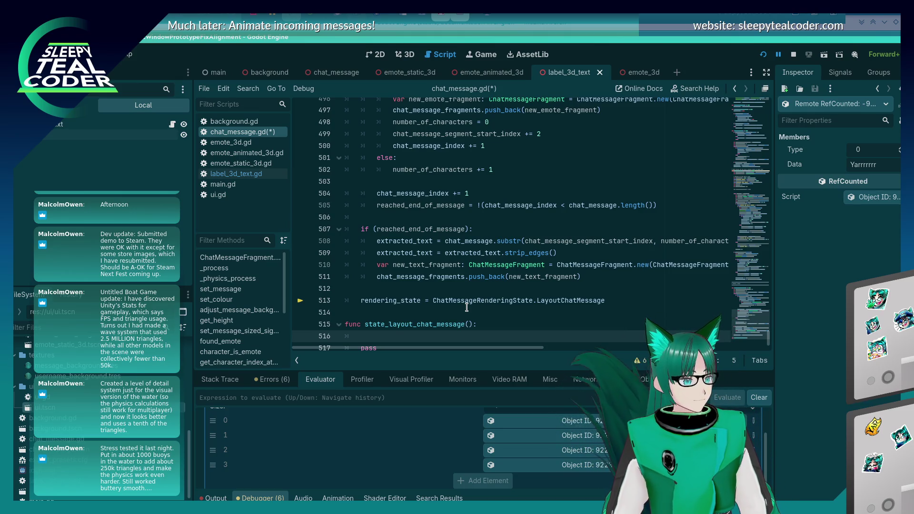
Review the while loop in state_generate_fragments for reference.
scroll(467, 308, "up", 8)
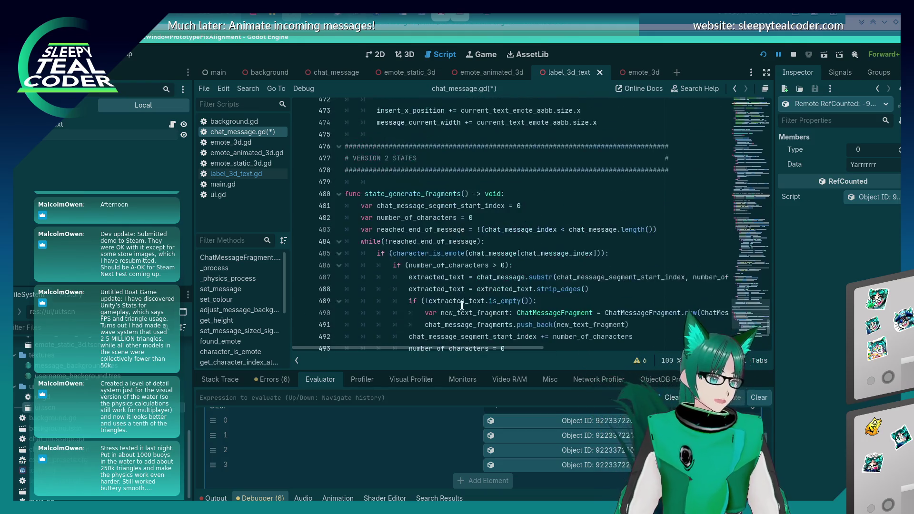
left_click(499, 246)
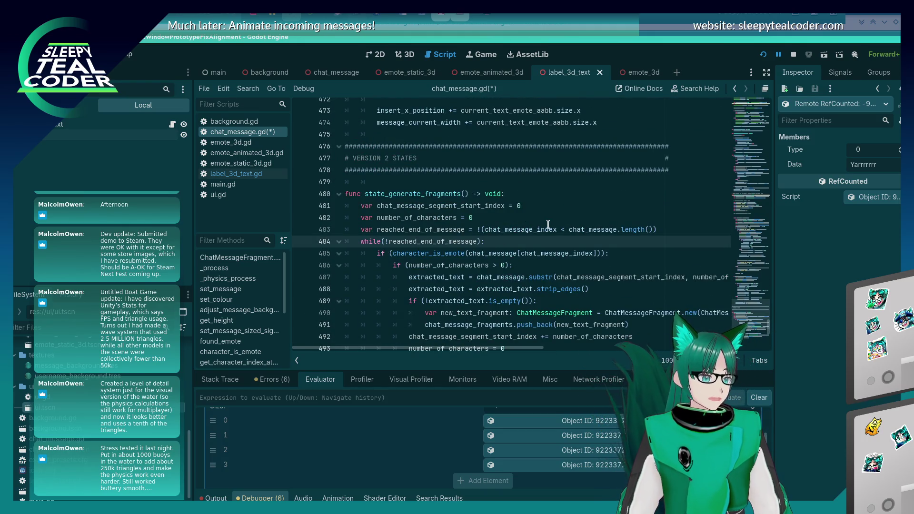
mouse_move(549, 224)
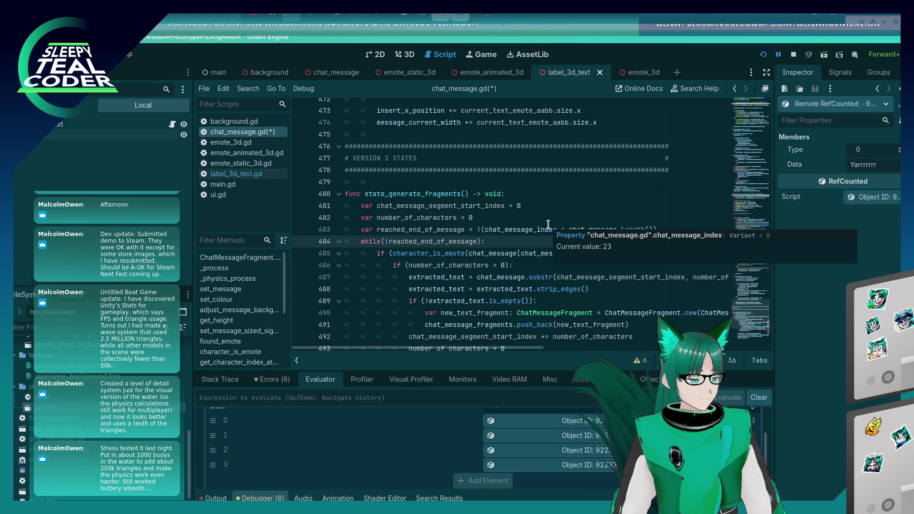
scroll(429, 263, "down", 8)
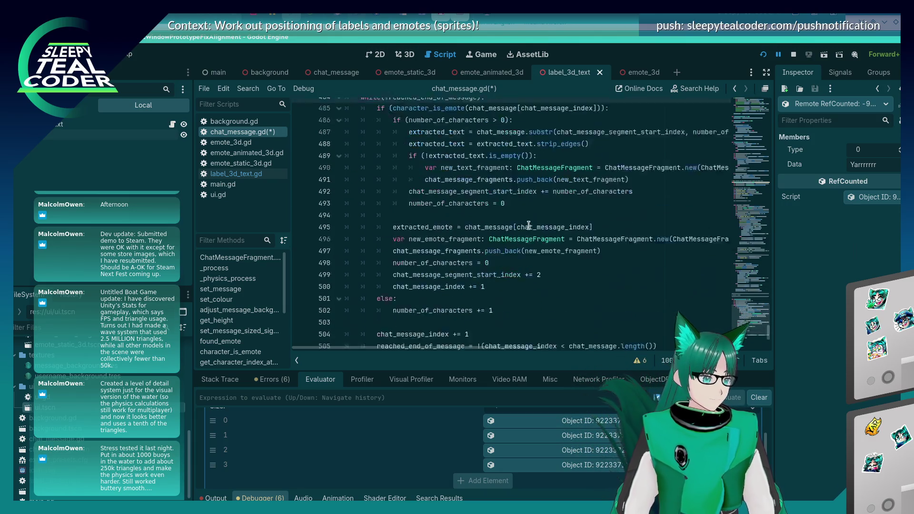
On line 516, write a for loop over chat_message_fragments using each fragment.
left_click(393, 324)
type("for")
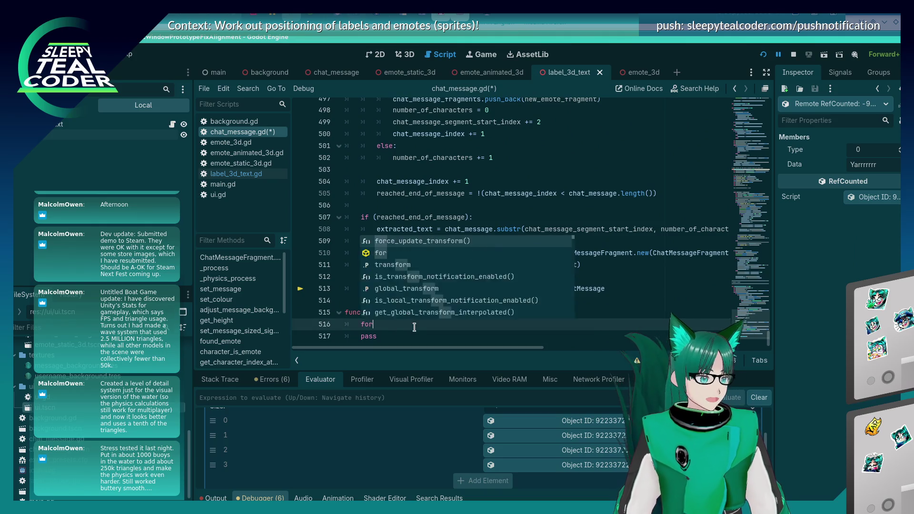
type(" (fragment in chat_")
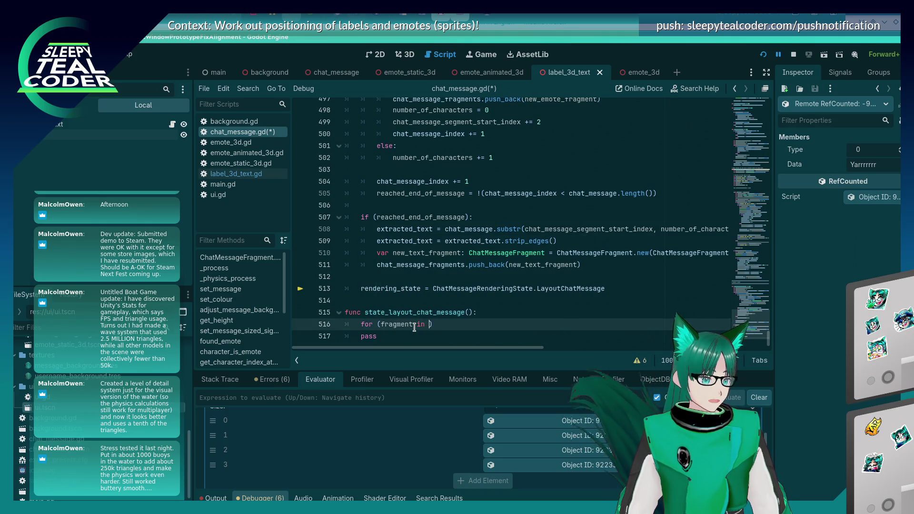
type("message_f")
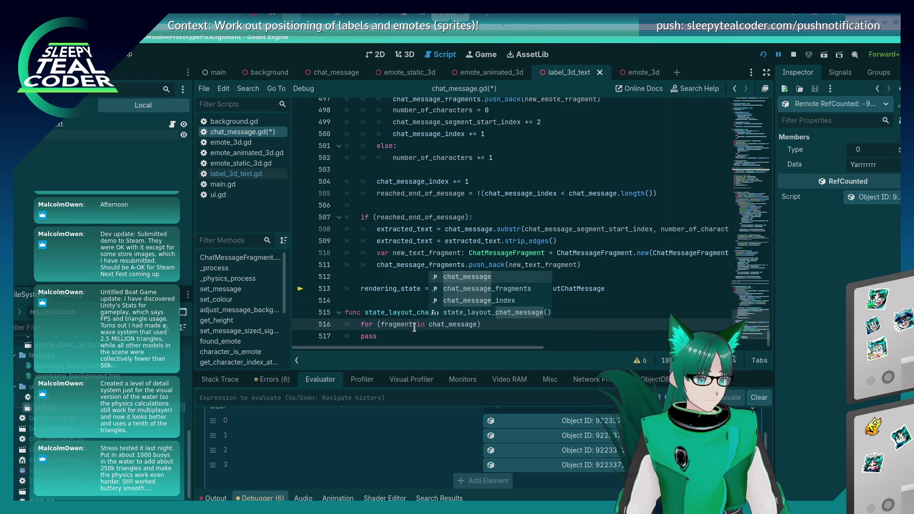
key("Delete")
type("rag")
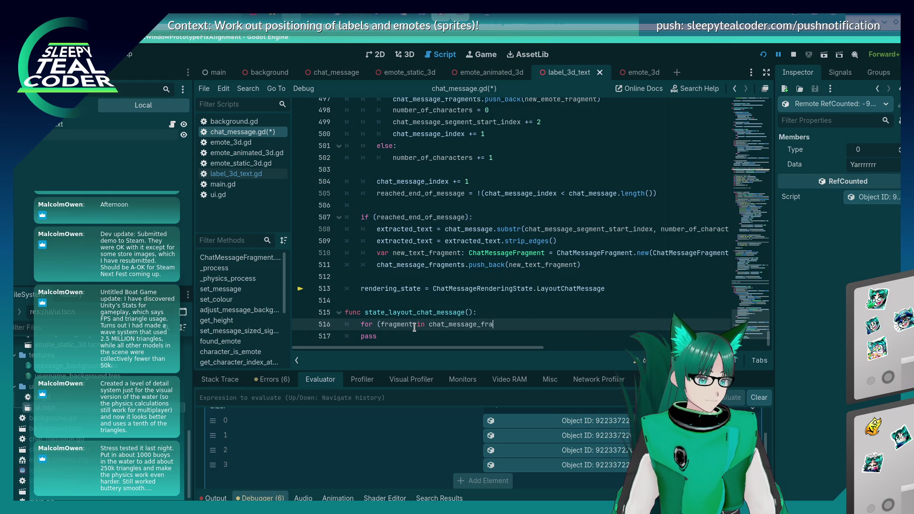
key("Return")
type("):")
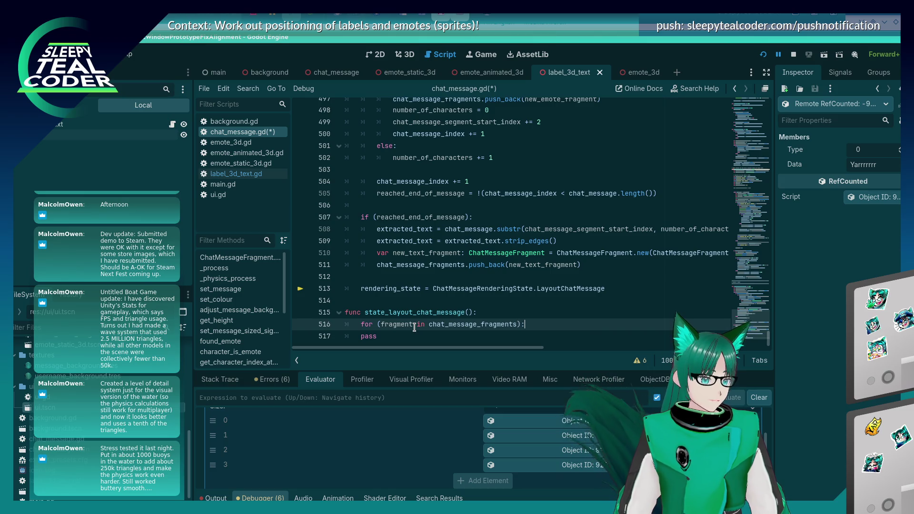
After the loop, add 'rendering_state = ChatMessageRenderingState.Idle' and return to the loop header.
key("Down")
key("Return")
key("Return")
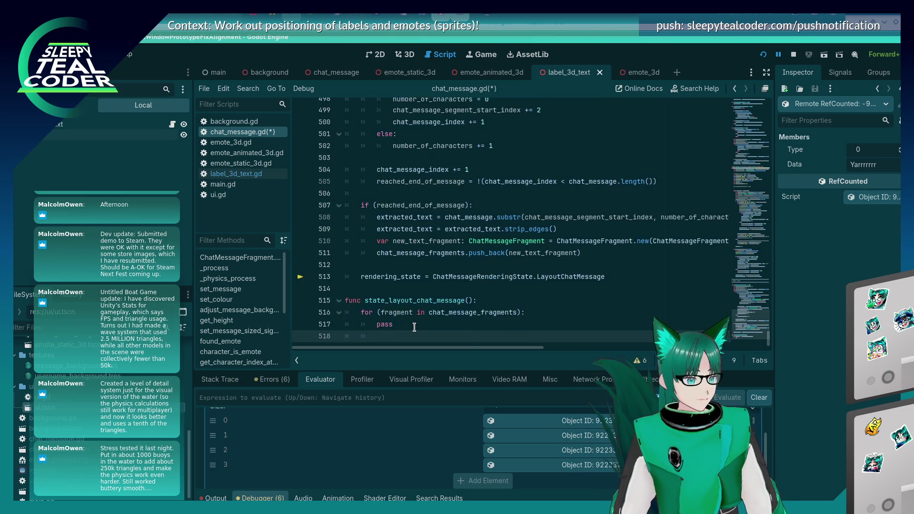
key("BackSpace")
type("rendering_state = ")
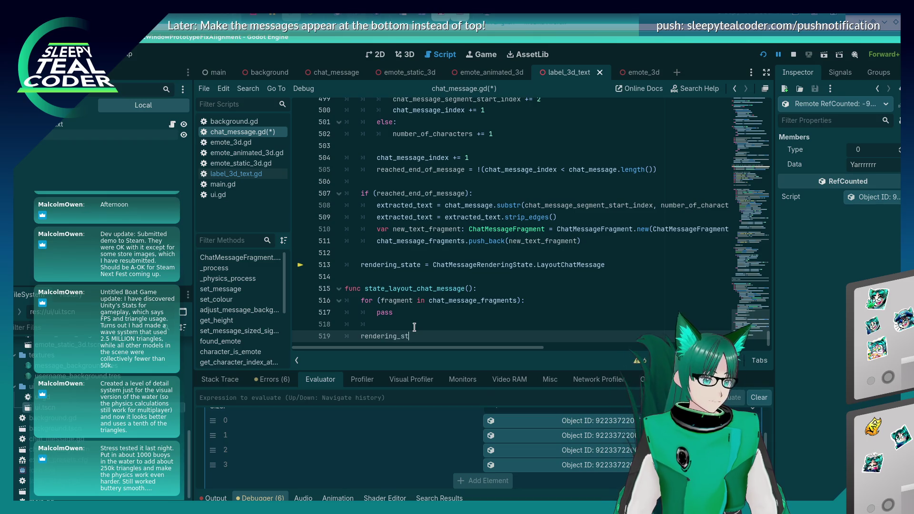
type("ChatMess")
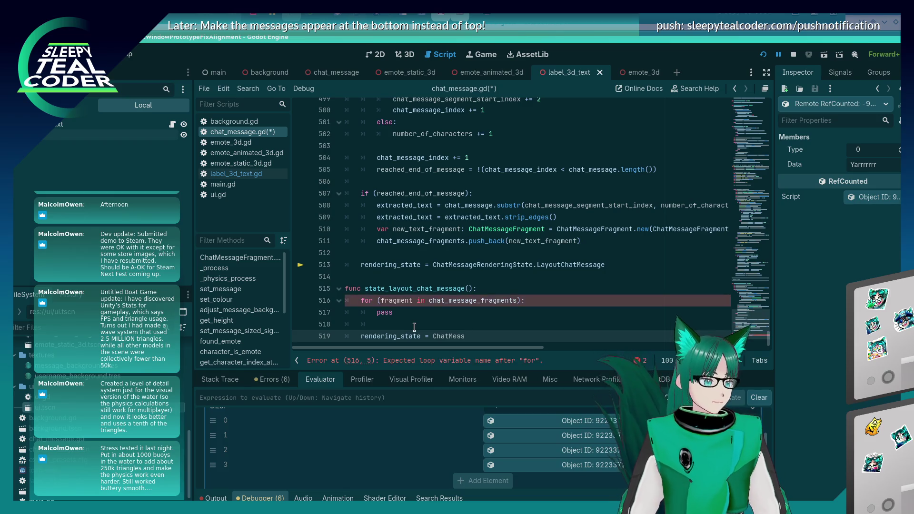
type("age")
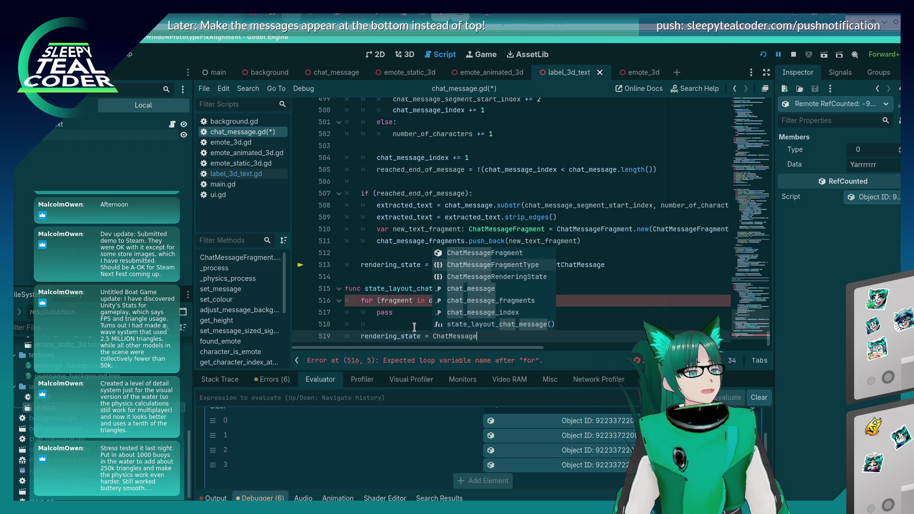
type("Rendering")
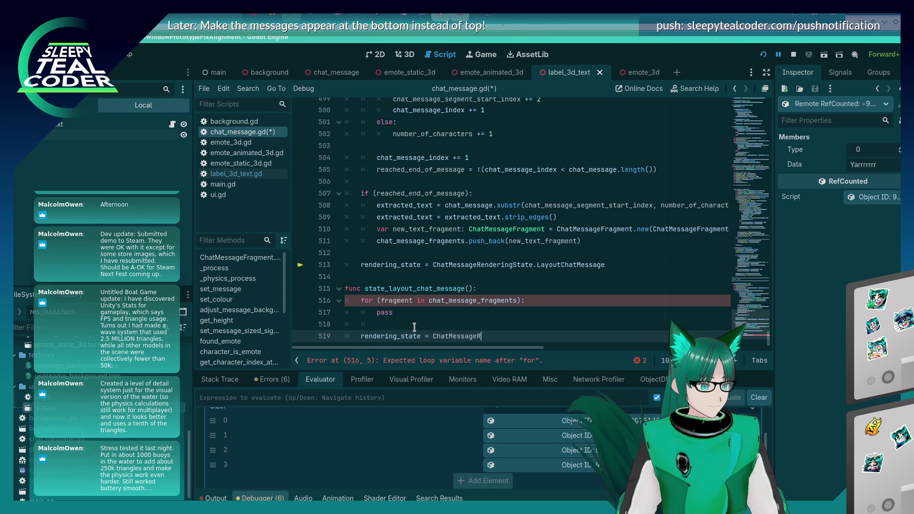
type("Stat")
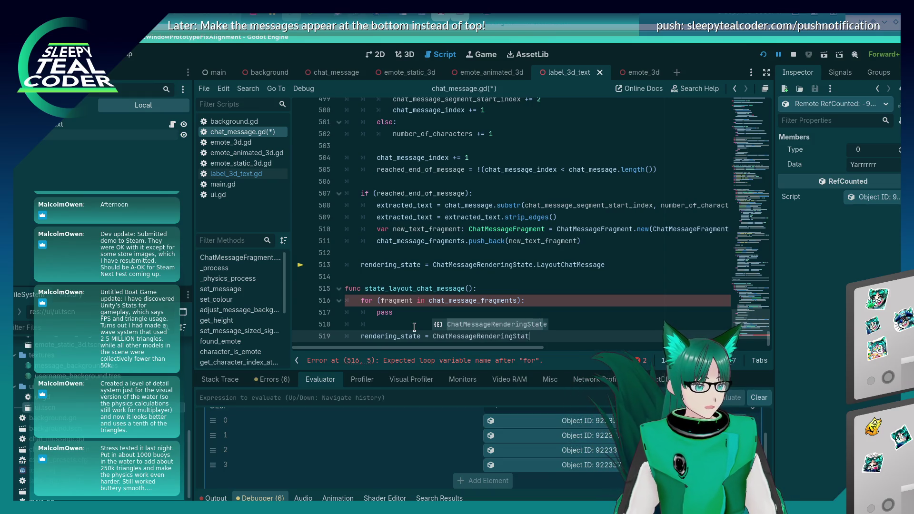
type("e.Idle")
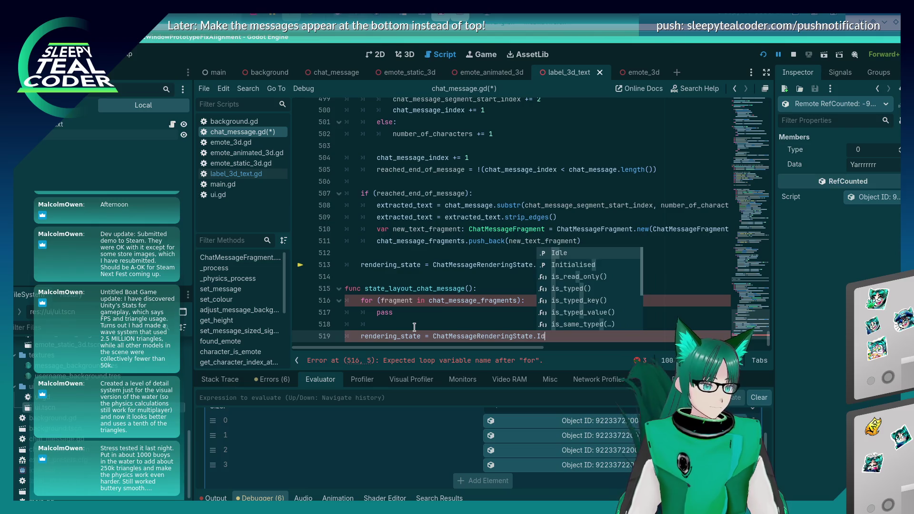
key("Up")
key("Up")
key("Up")
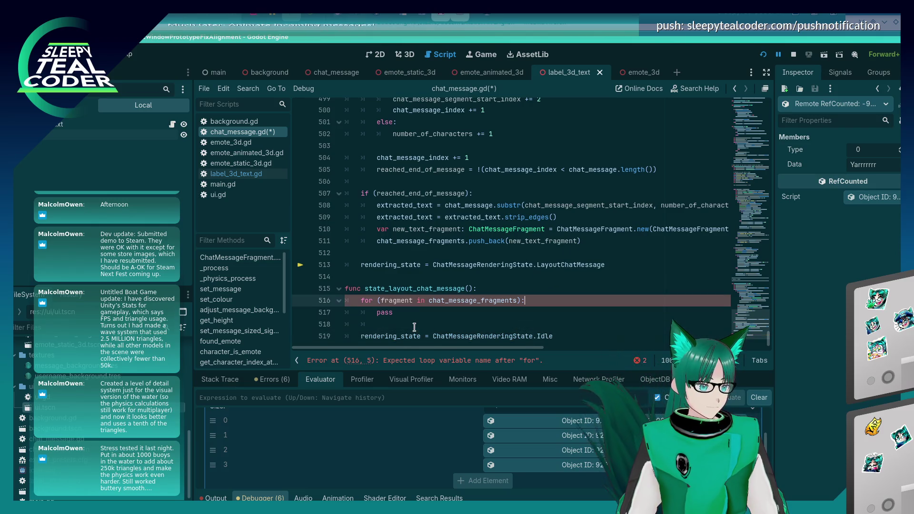
key("Home")
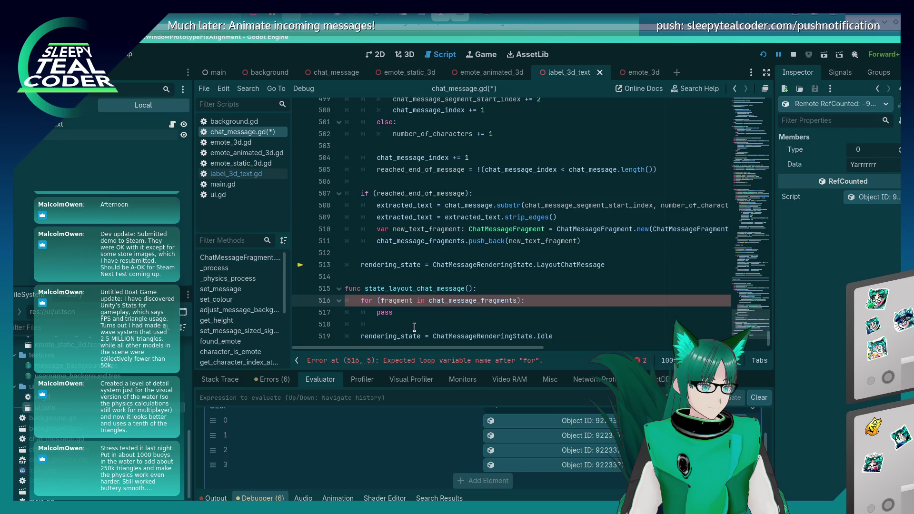
type("var")
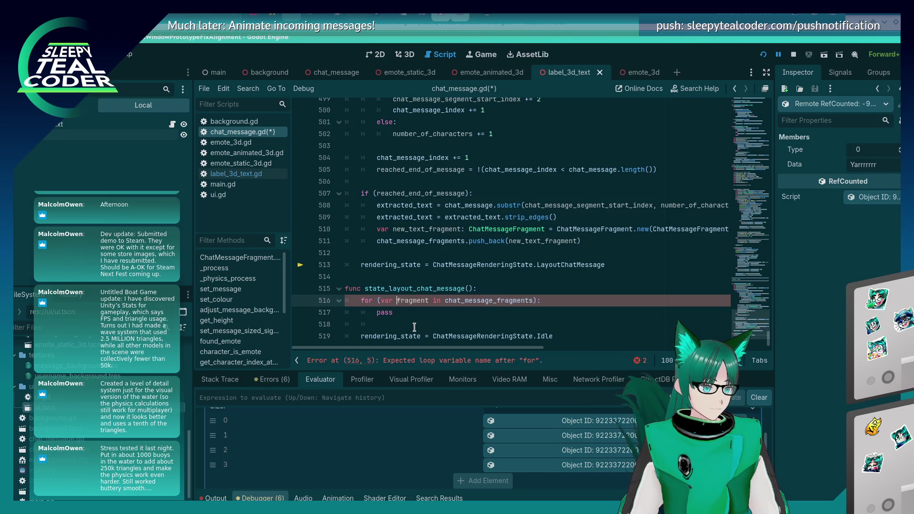
key("BackSpace")
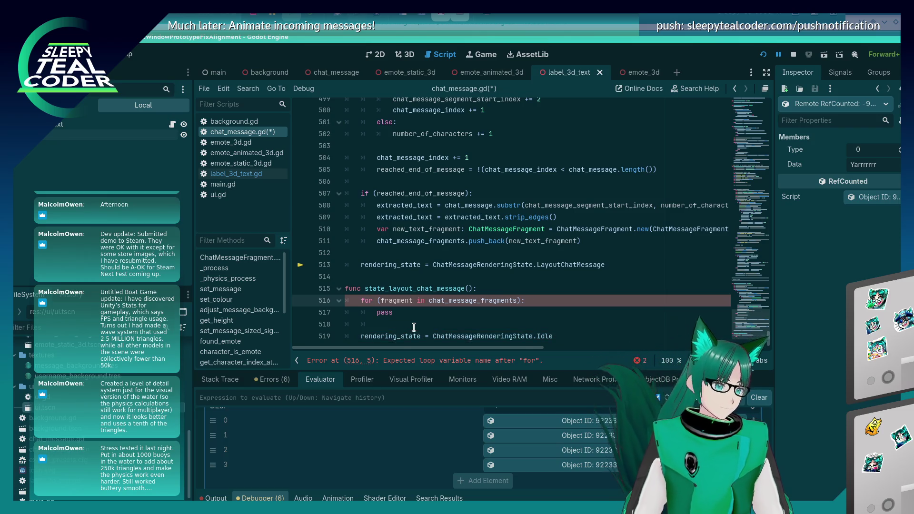
key("Down")
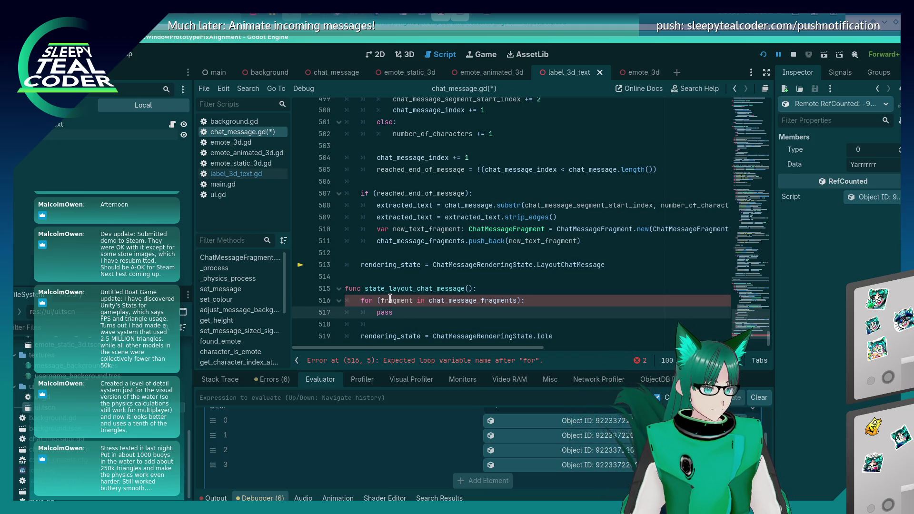
left_click(379, 300)
Strip the parentheses so the header reads 'for fragment in chat_message_fragments:', add a body line, save.
key("BackSpace")
key("End")
key("Left")
key("BackSpace")
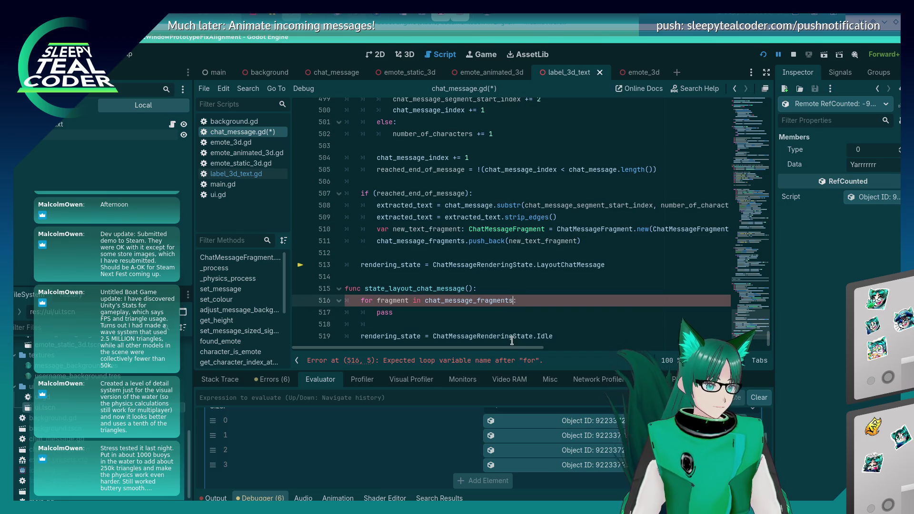
key("End")
key("Return")
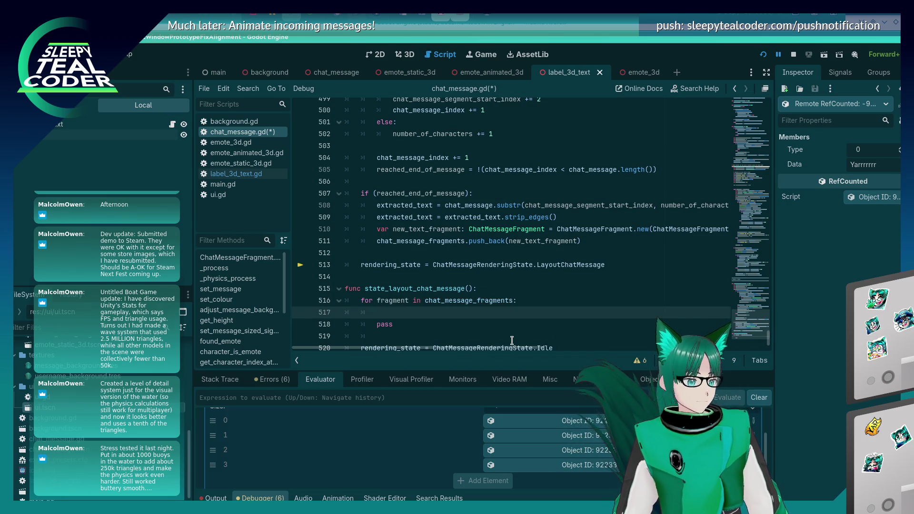
key("ctrl+s")
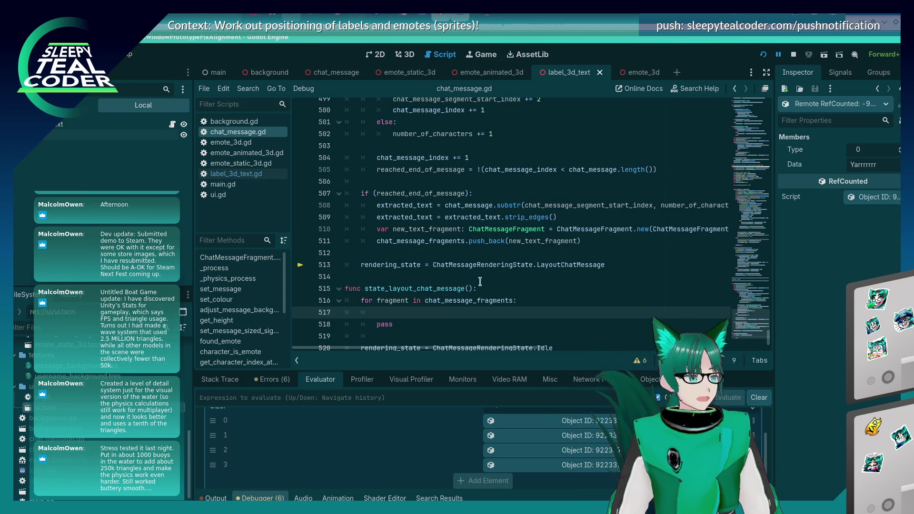
scroll(472, 152, "up", 8)
scroll(453, 233, "up", 19)
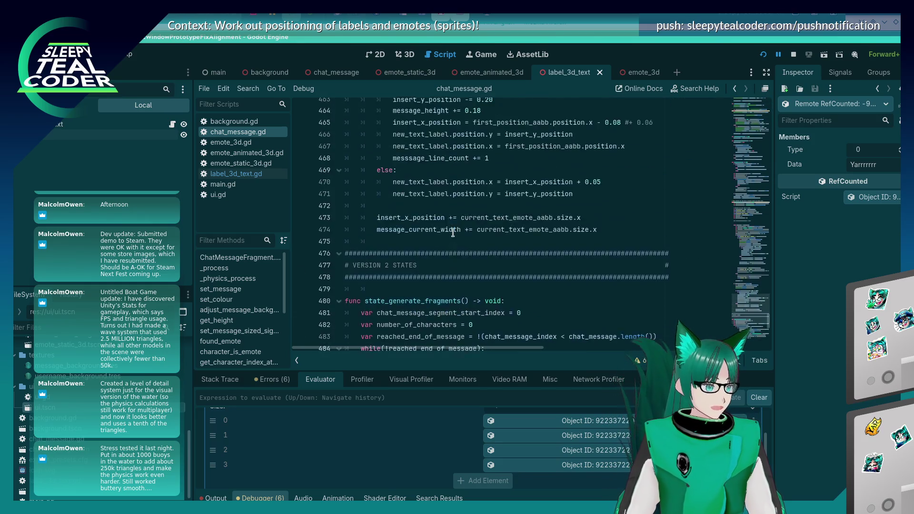
scroll(453, 233, "up", 11)
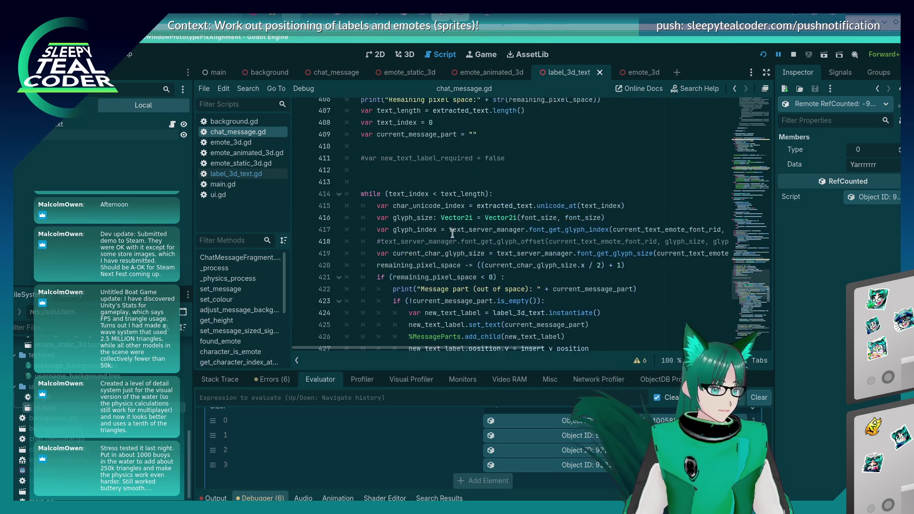
scroll(452, 233, "up", 18)
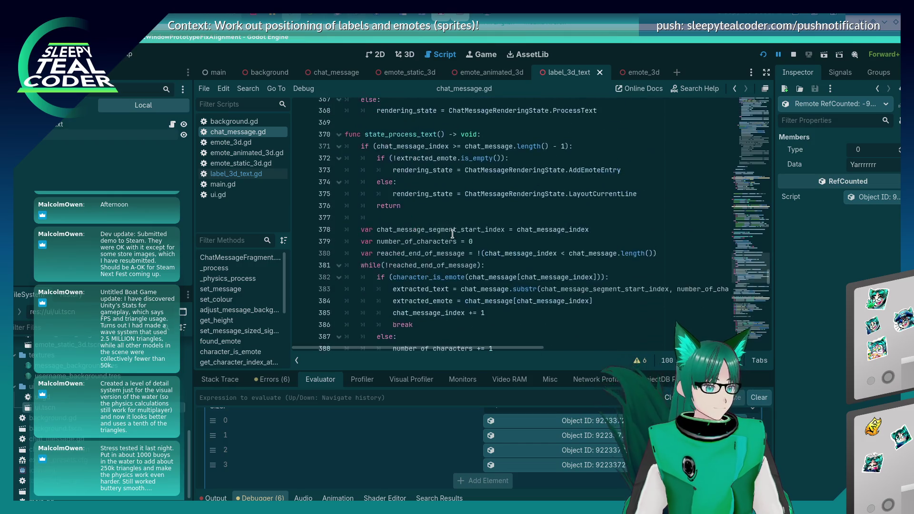
scroll(452, 232, "up", 6)
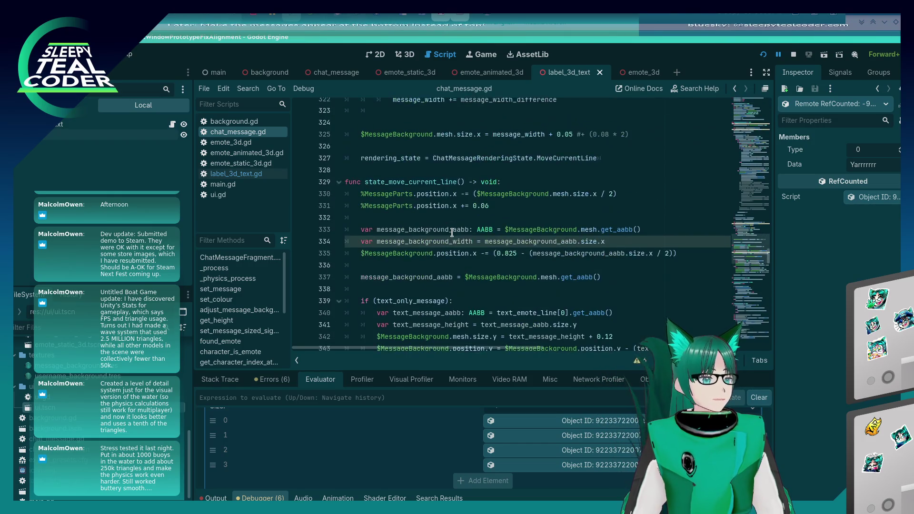
scroll(451, 232, "down", 4)
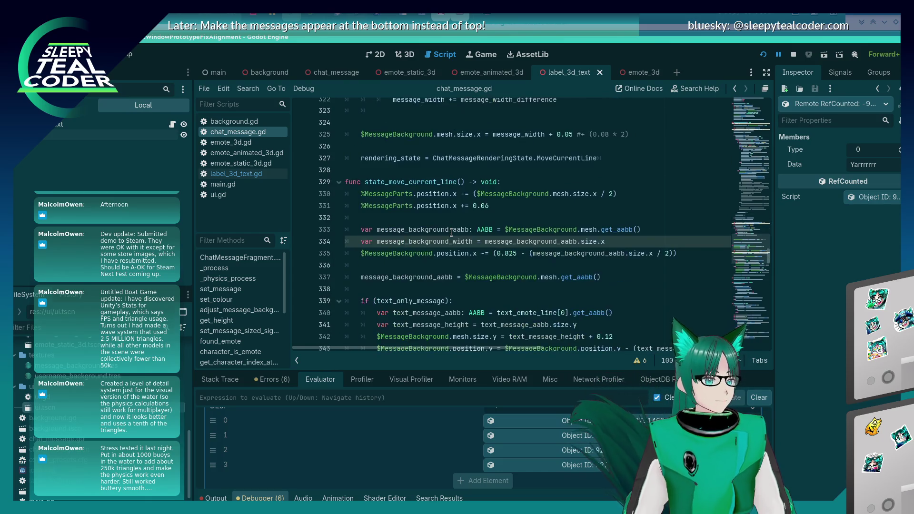
scroll(443, 233, "down", 2)
scroll(435, 234, "up", 3)
scroll(435, 233, "up", 20)
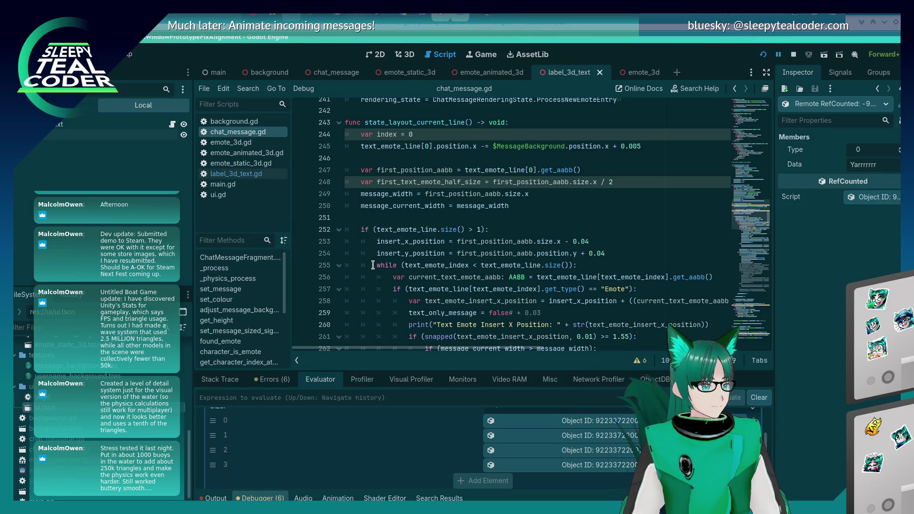
left_click_drag(768, 218, 769, 346)
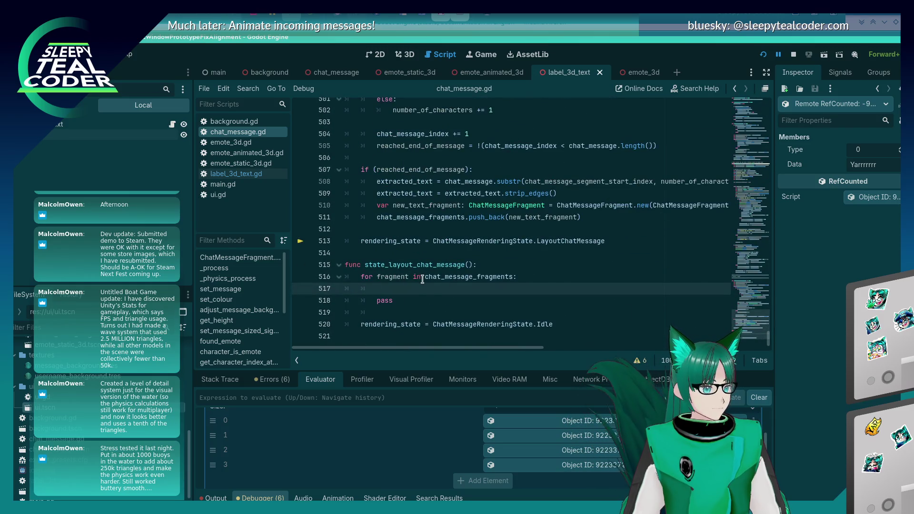
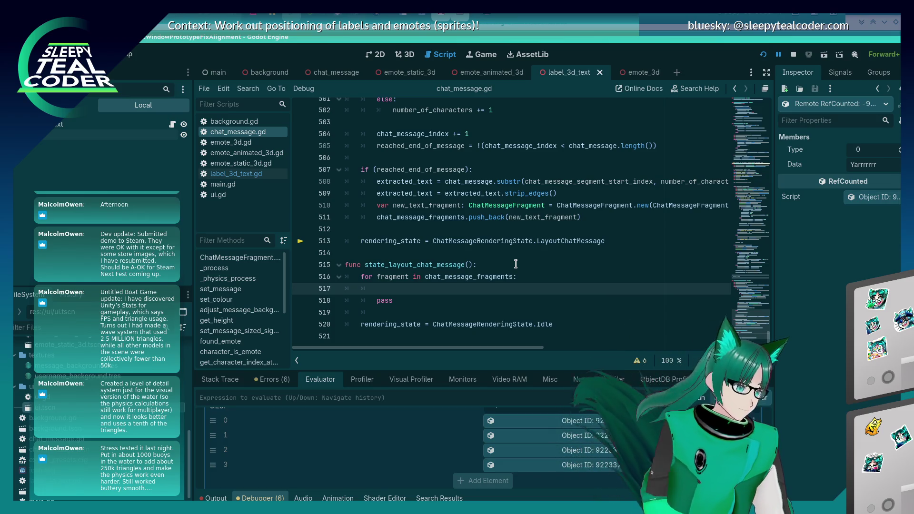
Inside the fragment loop, start an if and an elif condition, both testing fragment.type ==.
type("if")
key("BackSpace")
key("BackSpace")
key("BackSpace")
type("switch")
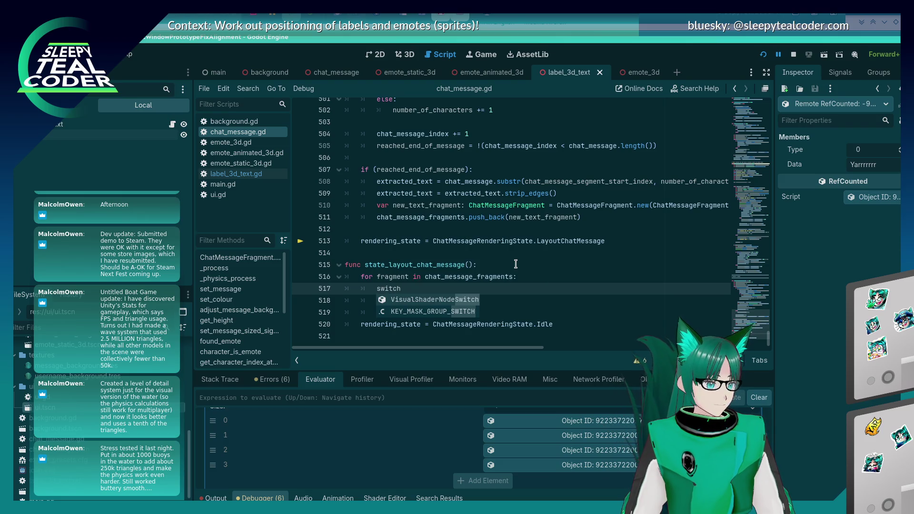
key("BackSpace")
key("BackSpace")
key("BackSpace")
type("if (")
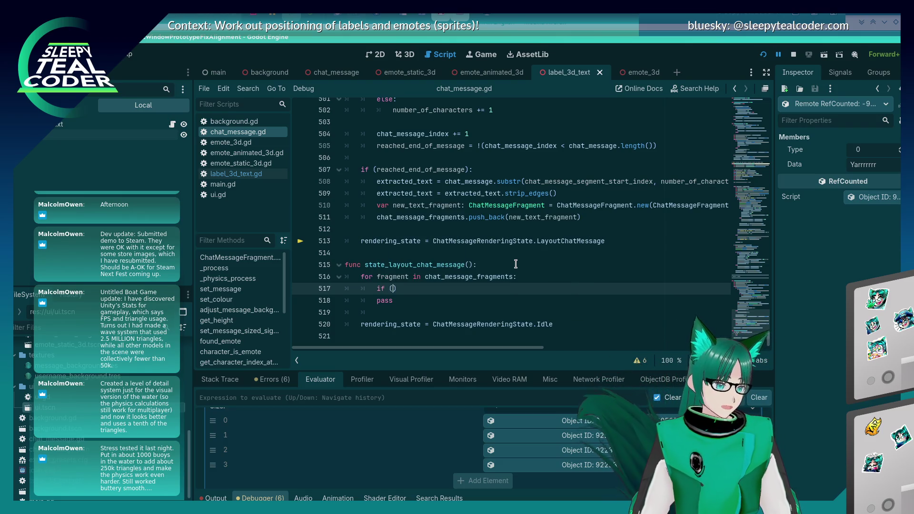
type("fragment.")
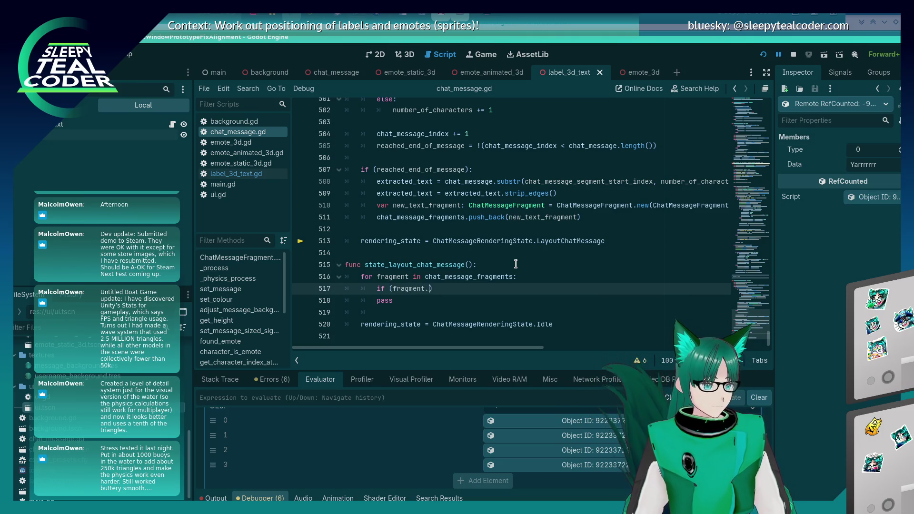
type("type ==")
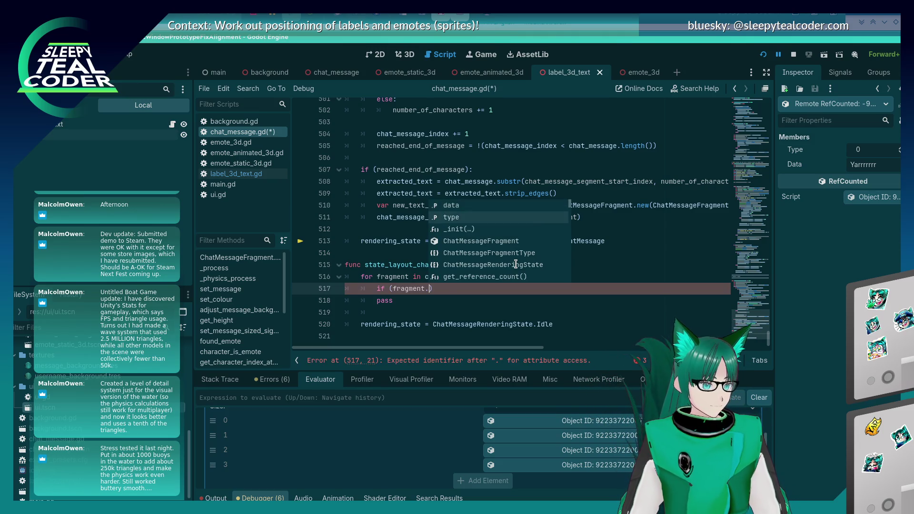
key("End")
key("Return")
type("e")
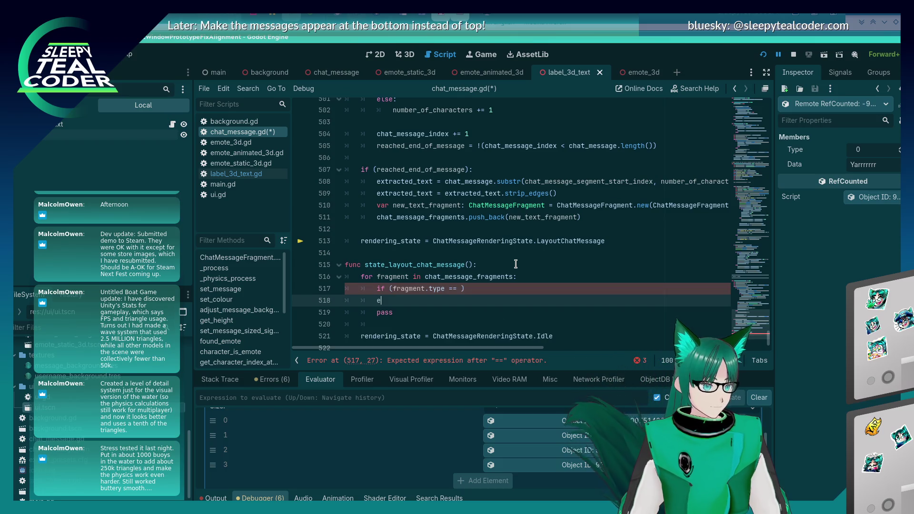
type("lif (fragment.type ==")
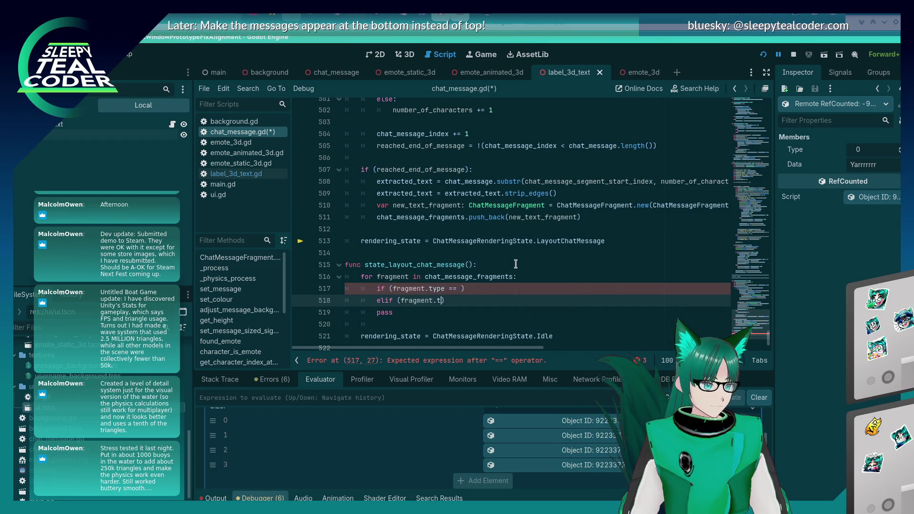
Finish the if condition as fragment.type == ChatMessageFragmentType.TextFragment.
key("Up")
type("ChatMess")
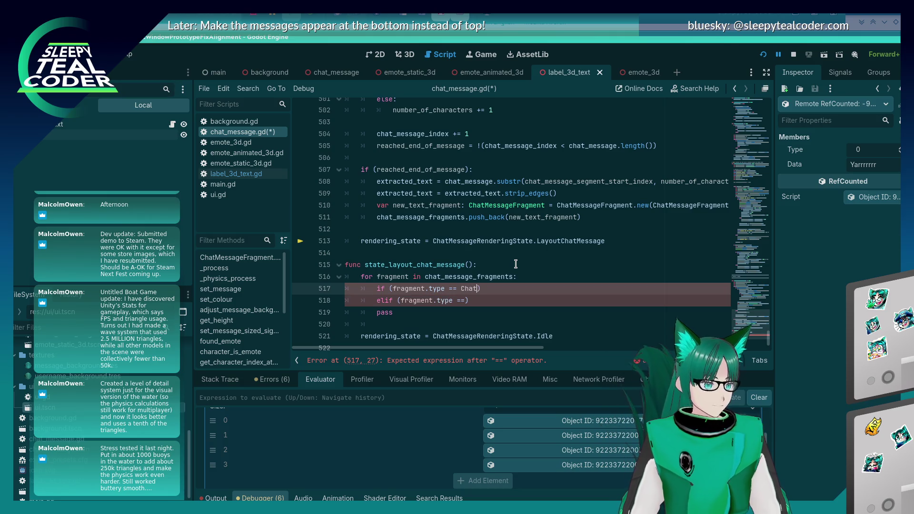
key("Down")
key("Return")
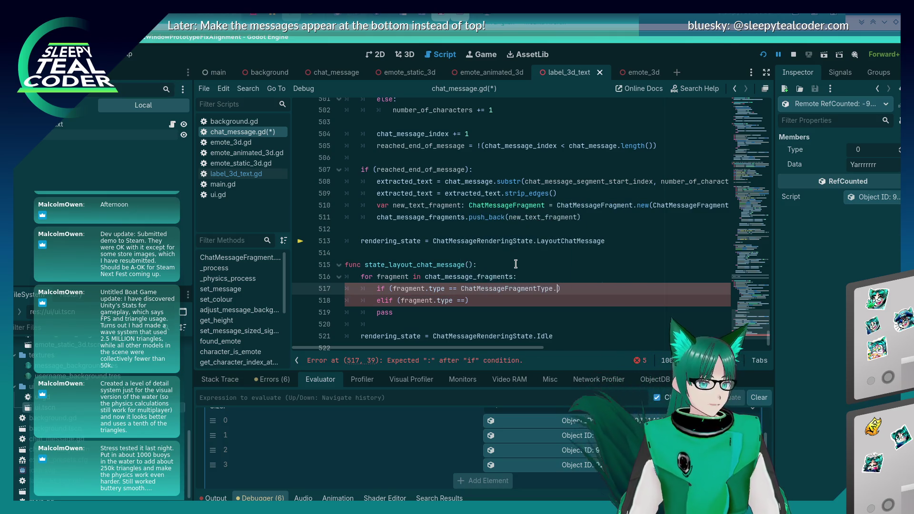
type(".")
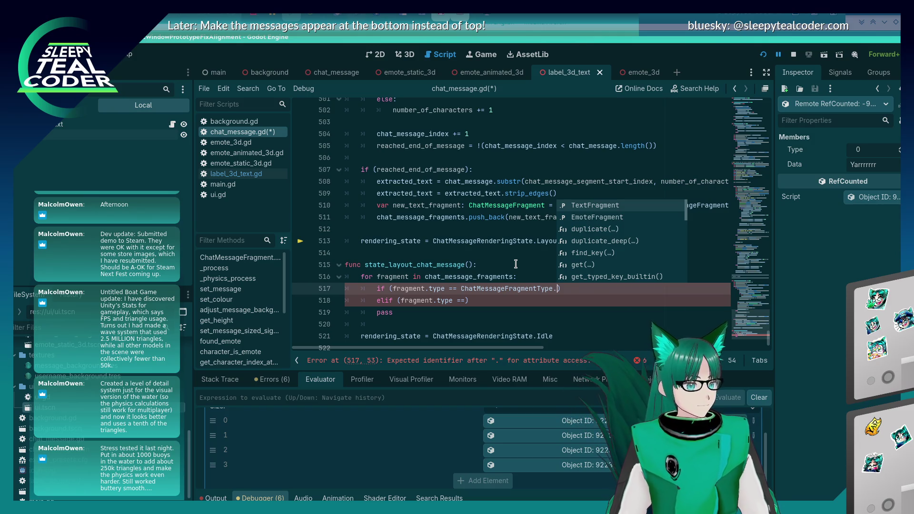
key("Return")
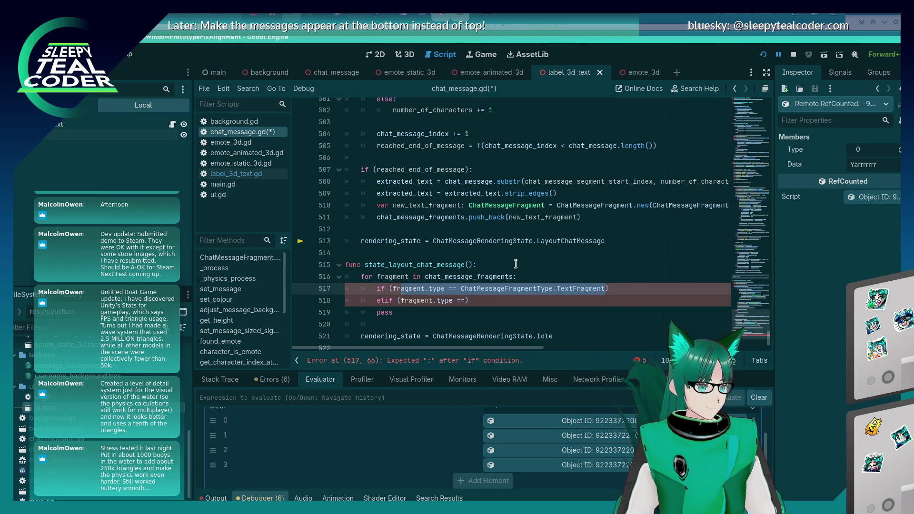
Finish the elif condition as fragment.type == ChatMessageFragmentType.EmoteFragment.
key("End")
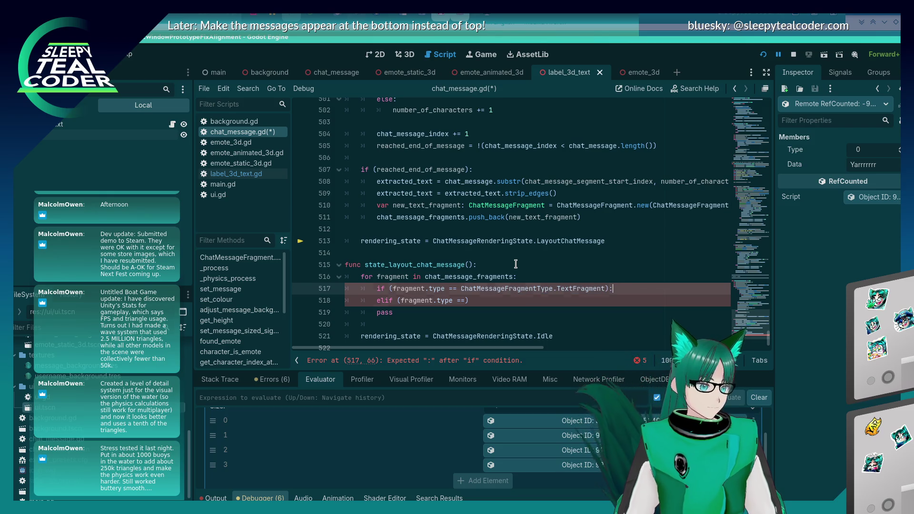
key("Down")
key("Left")
type("ChatMessageFragmentType.TextFragment")
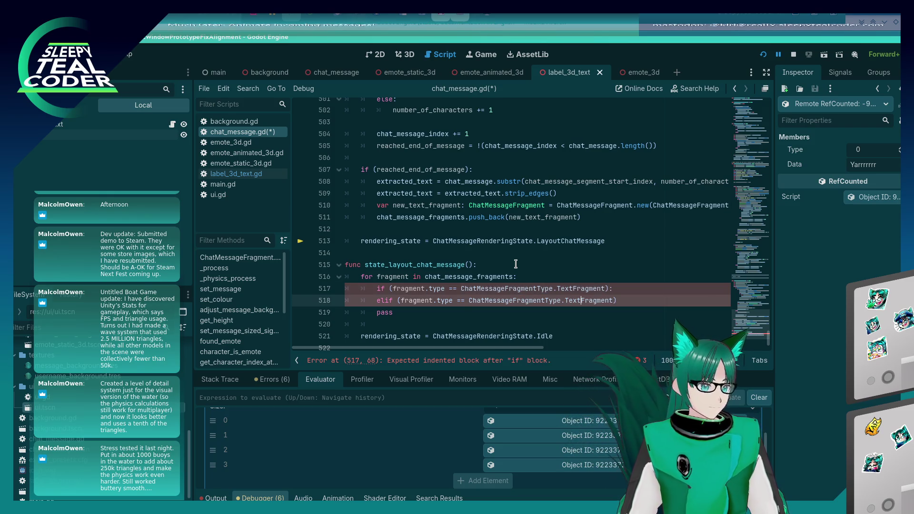
key("BackSpace")
key("BackSpace")
key("BackSpace")
type("Emote")
key("End")
type(":")
key("Return")
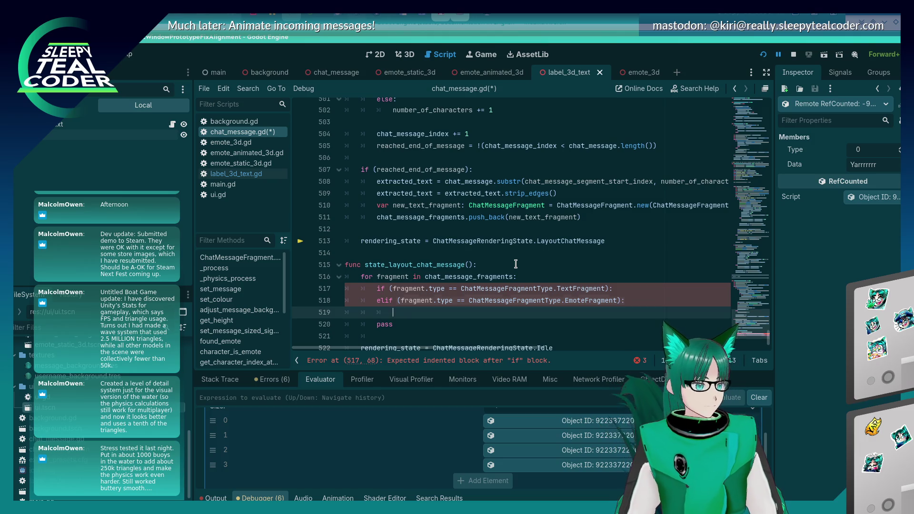
Add an empty body line under the if branch and save chat_message.gd.
key("Up")
key("Up")
key("End")
key("Return")
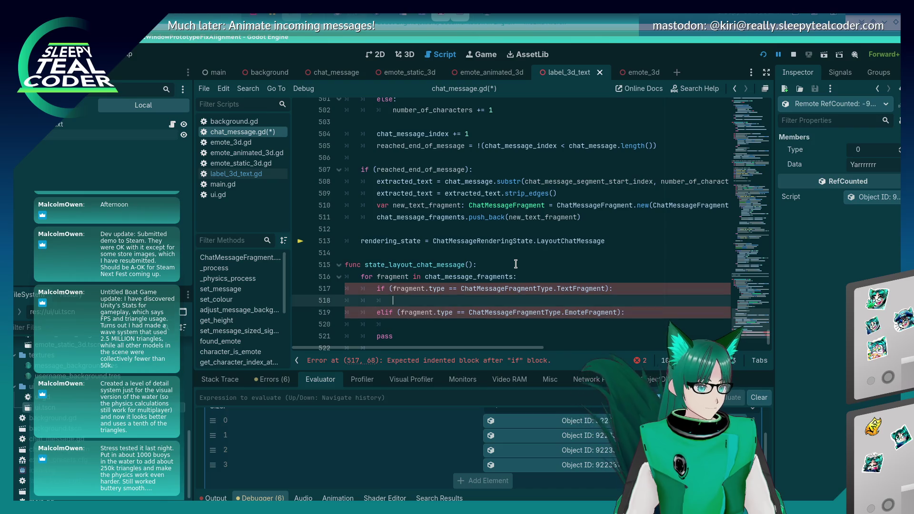
key("ctrl+s")
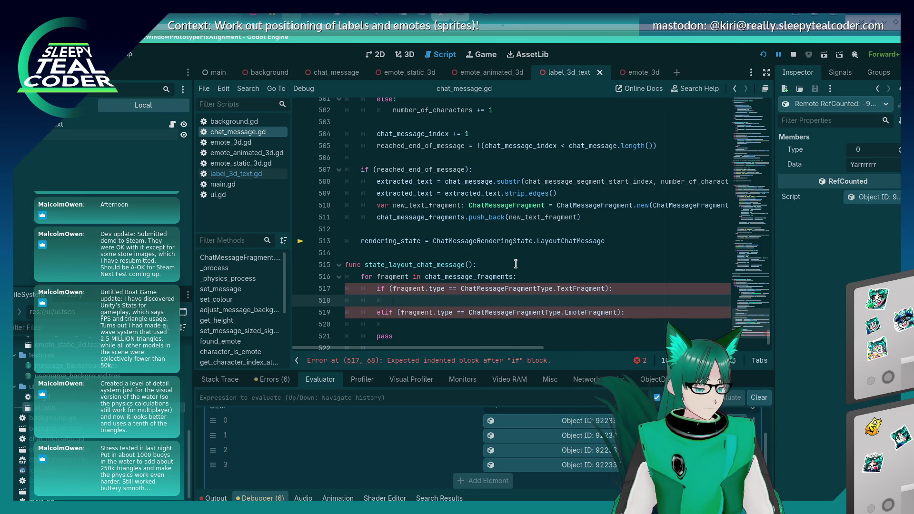
Undo stray %Message edits on line 518, then begin declaring var text_fragment in the TextFragment branch.
type("%Mess")
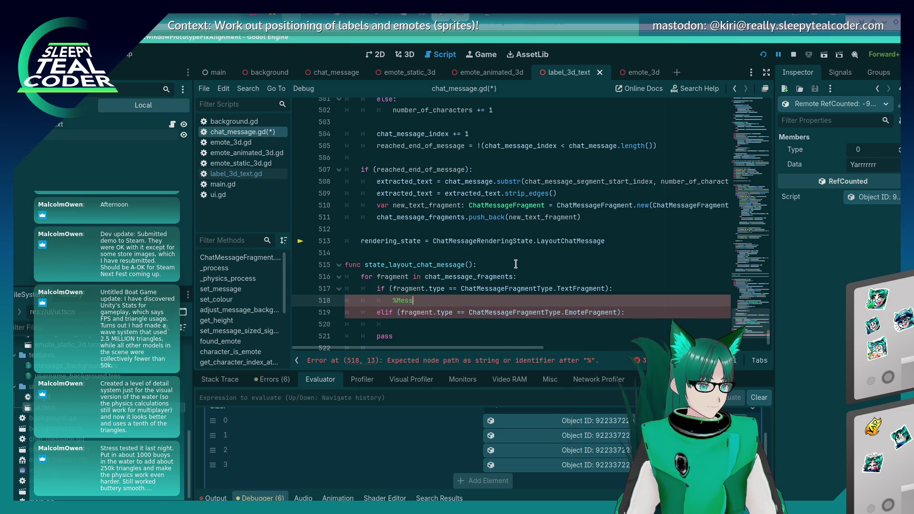
type("age")
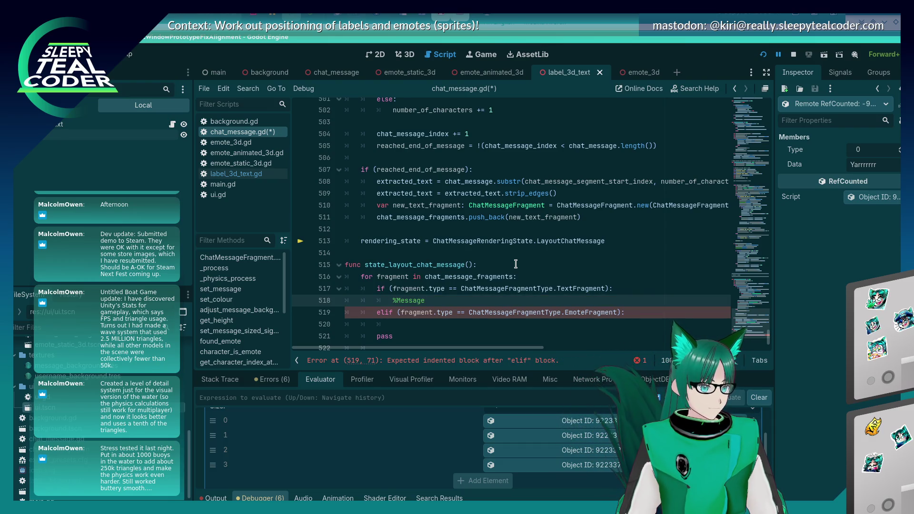
key("BackSpace")
key("BackSpace")
key("BackSpace")
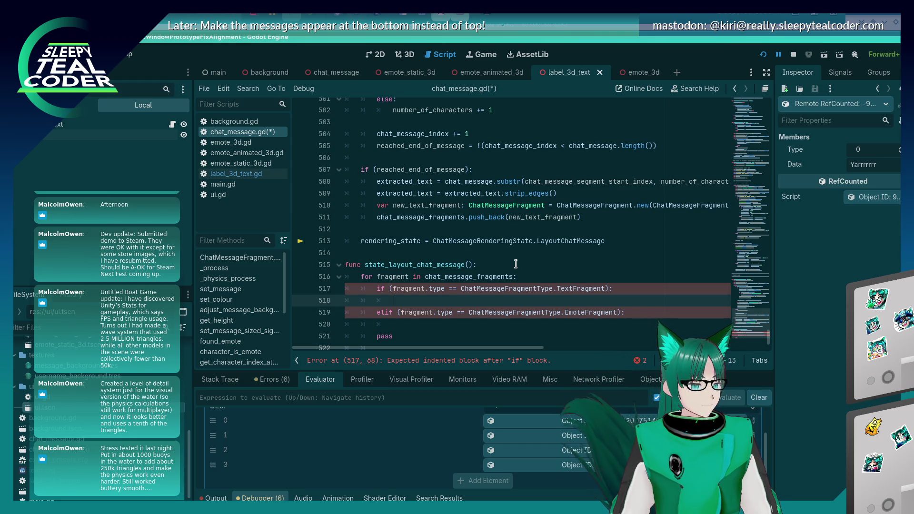
type("%")
key("BackSpace")
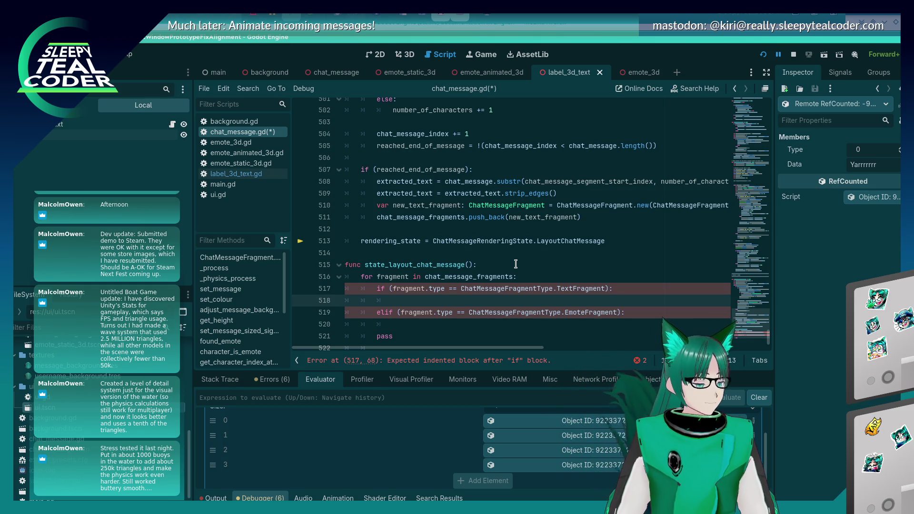
type("p")
key("BackSpace")
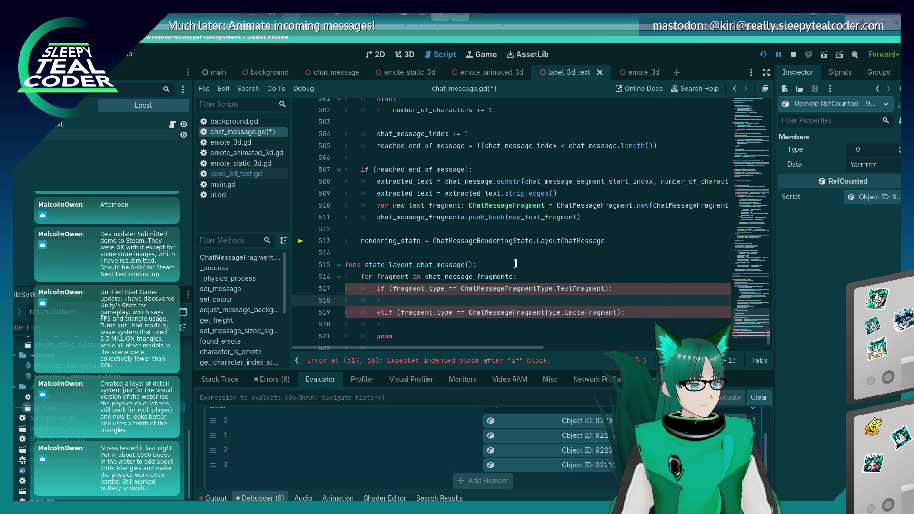
type("ar text")
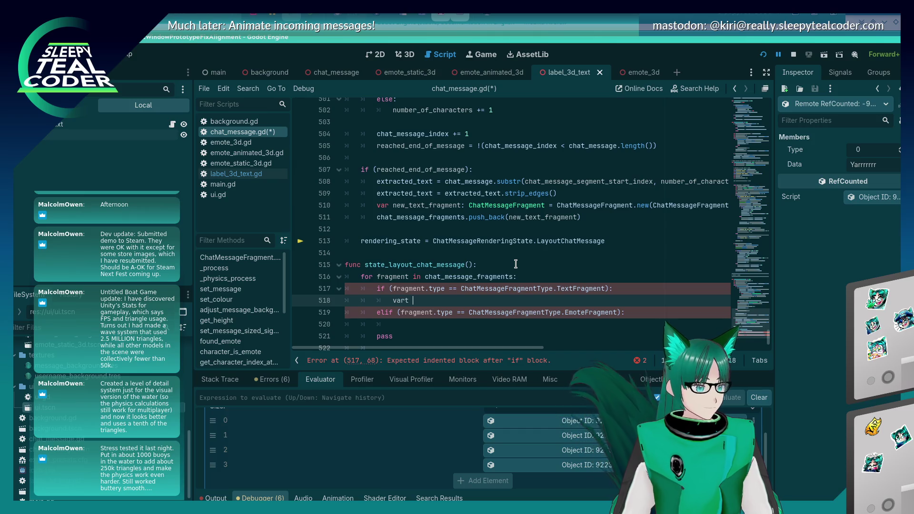
type("_fragment = ")
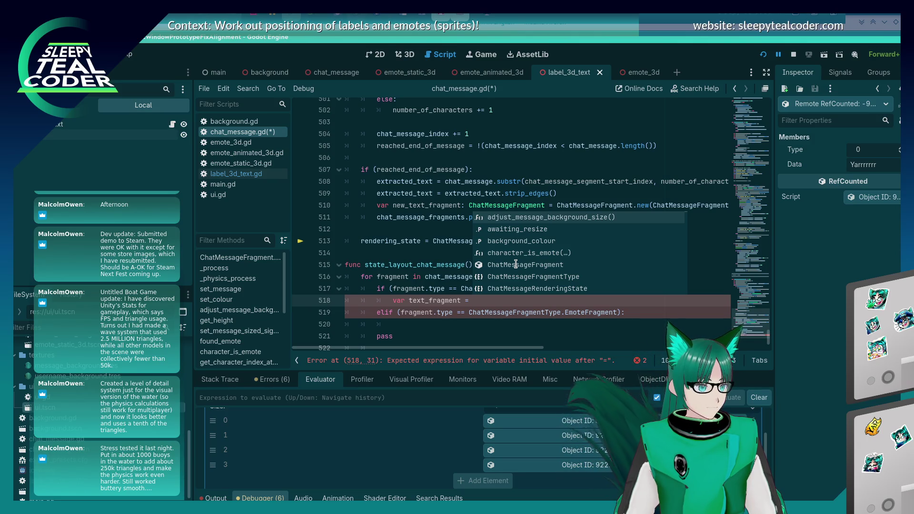
type("Labe")
Assign text_fragment from label_3d_text.instantiate() in the TextFragment branch.
key("Down")
key("Down")
key("Down")
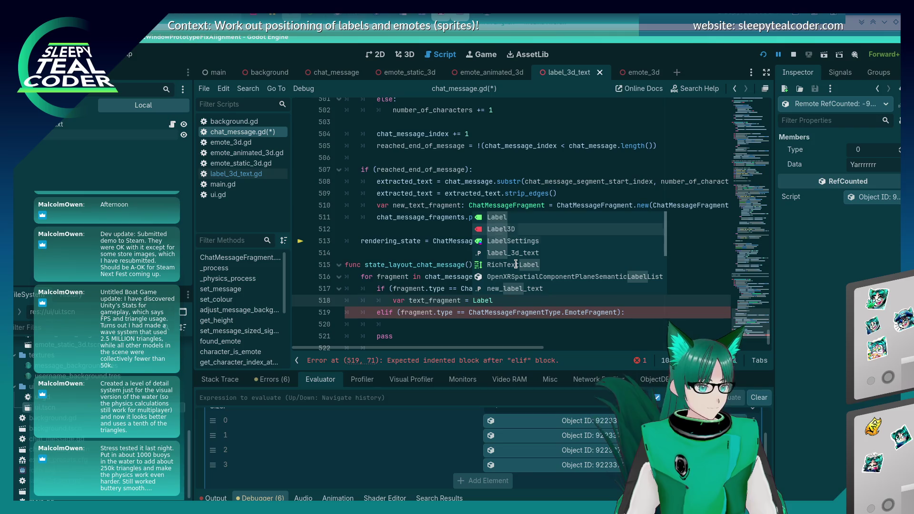
key("Return")
type(".")
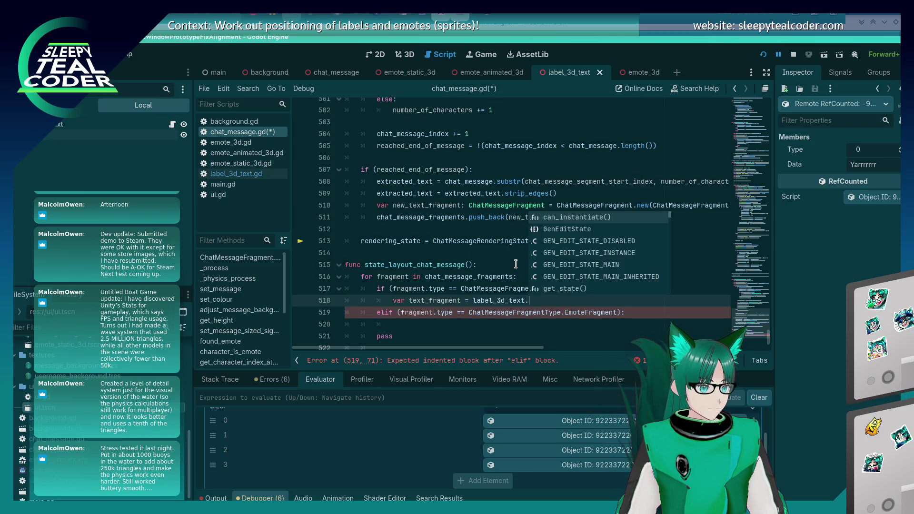
type("inst")
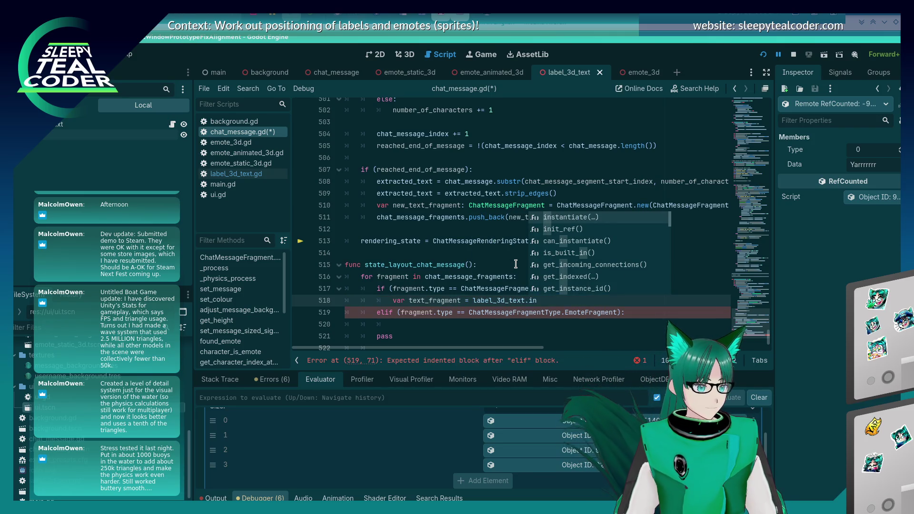
key("Return")
key("Escape")
key("End")
key("Return")
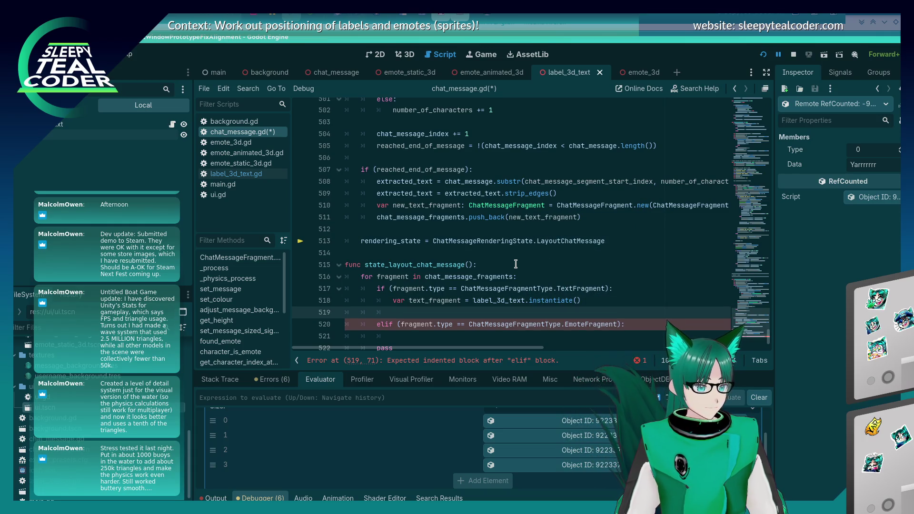
Call text_fragment.set_message(fragment.data) on the next line.
type("text_fragment.set_")
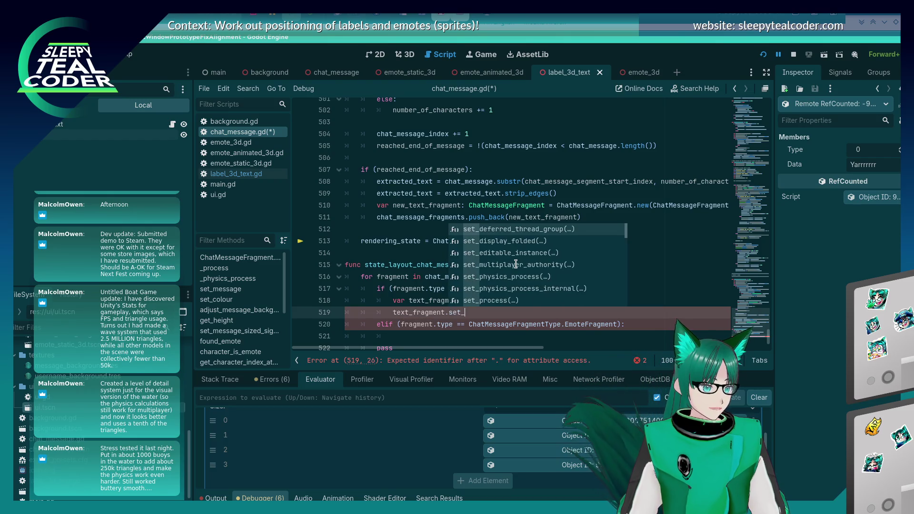
type("mes")
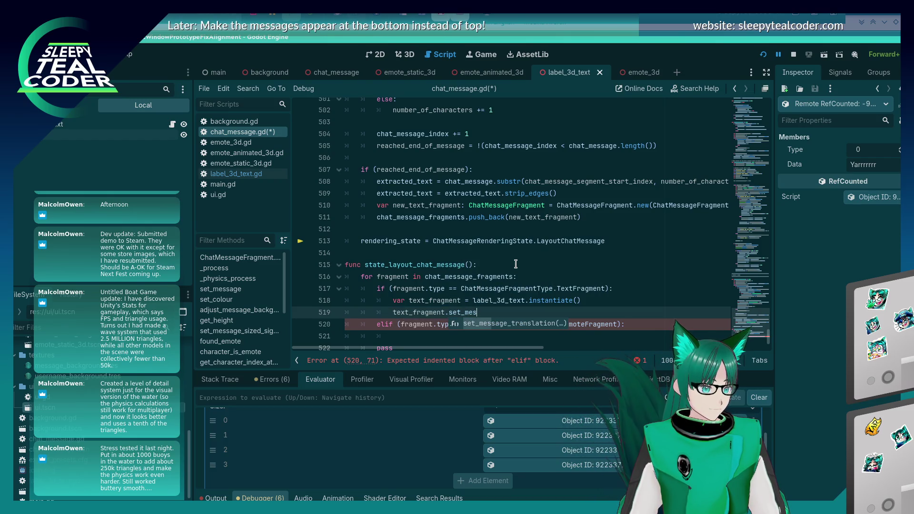
key("BackSpace")
key("BackSpace")
key("BackSpace")
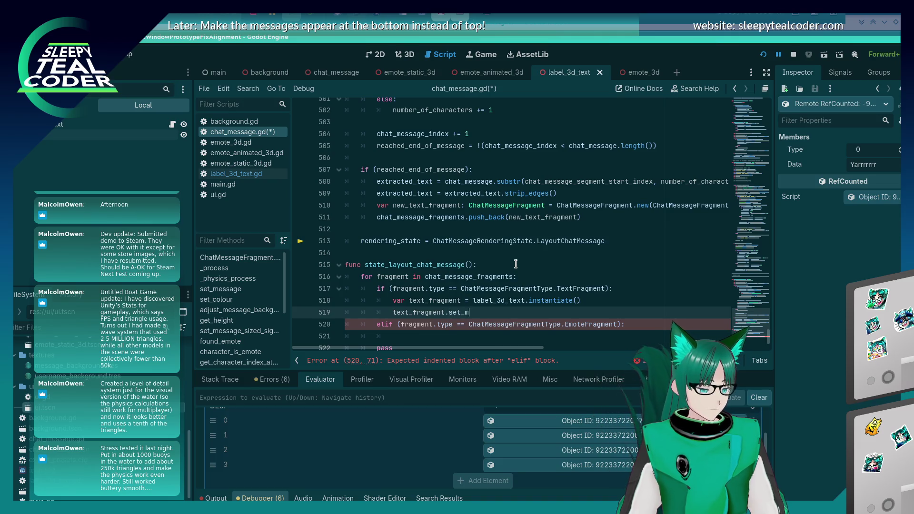
type("essage(")
key("Return")
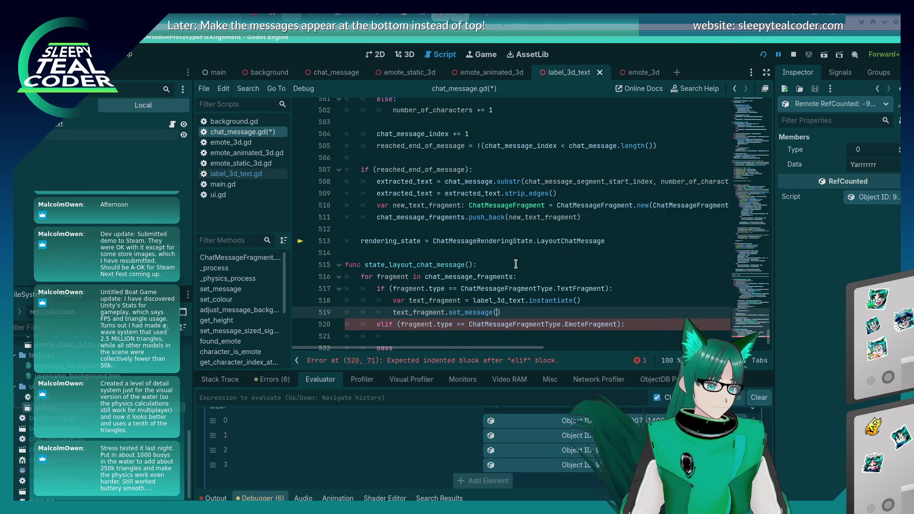
type("fragment.data")
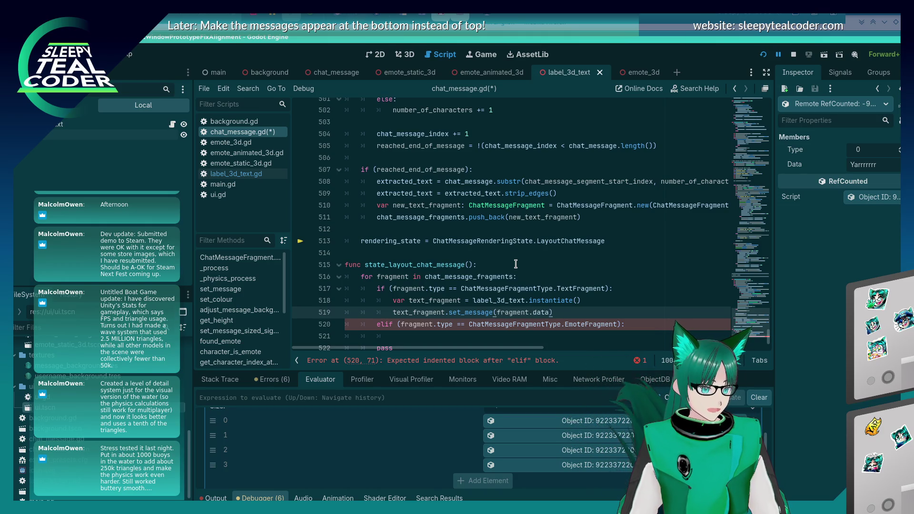
Comment out the unfinished elif EmoteFragment branch with Ctrl+K and save.
key("Down")
key("Down")
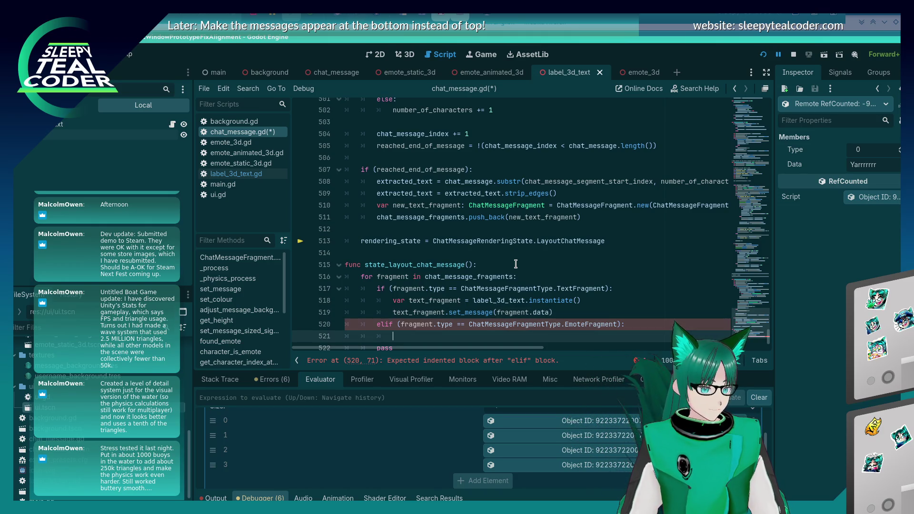
key("Up")
key("ctrl+k")
key("Down")
key("Down")
key("ctrl+k")
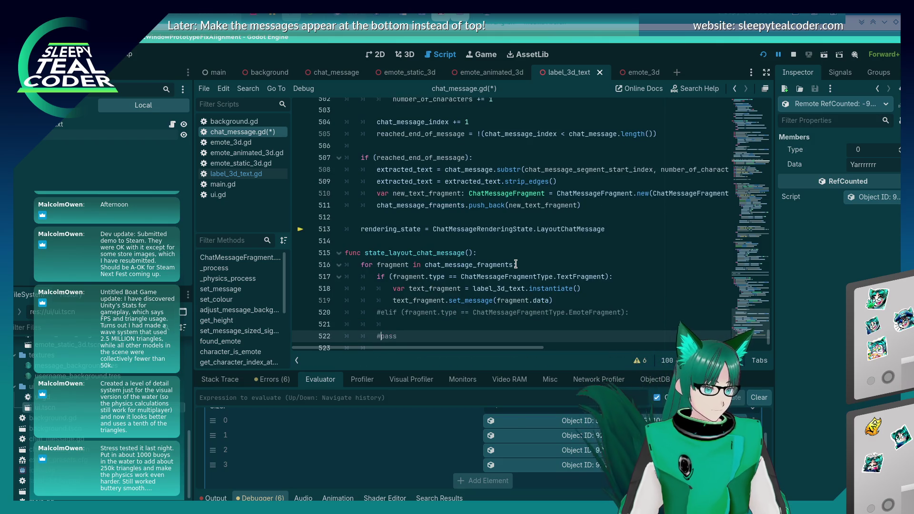
key("Up")
key("Up")
key("ctrl+s")
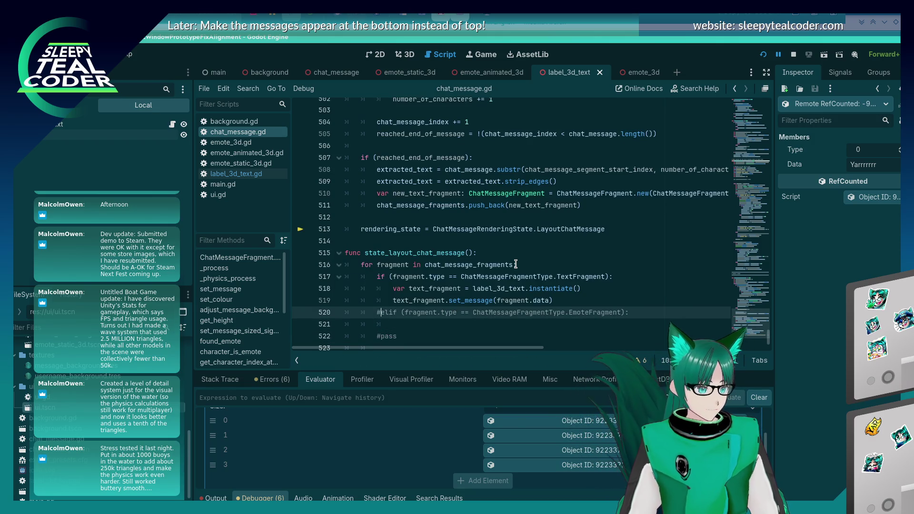
Add %MessageParts.add_child(text_fragment) to the text branch and save.
key("ctrl+shift+Return")
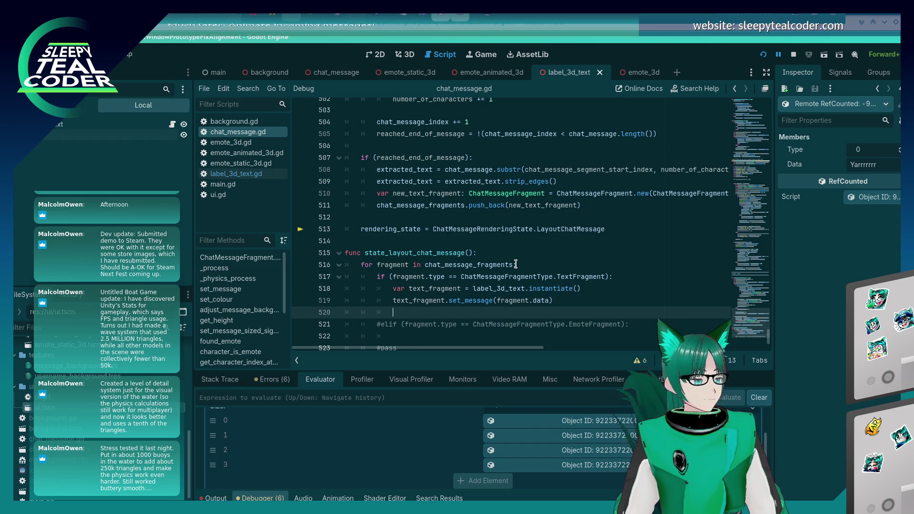
scroll(516, 265, "up", 15)
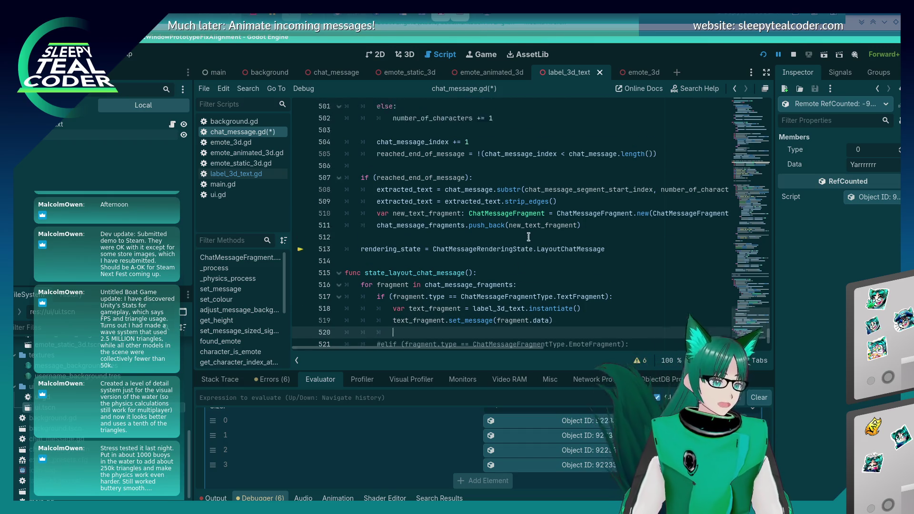
scroll(523, 236, "up", 8)
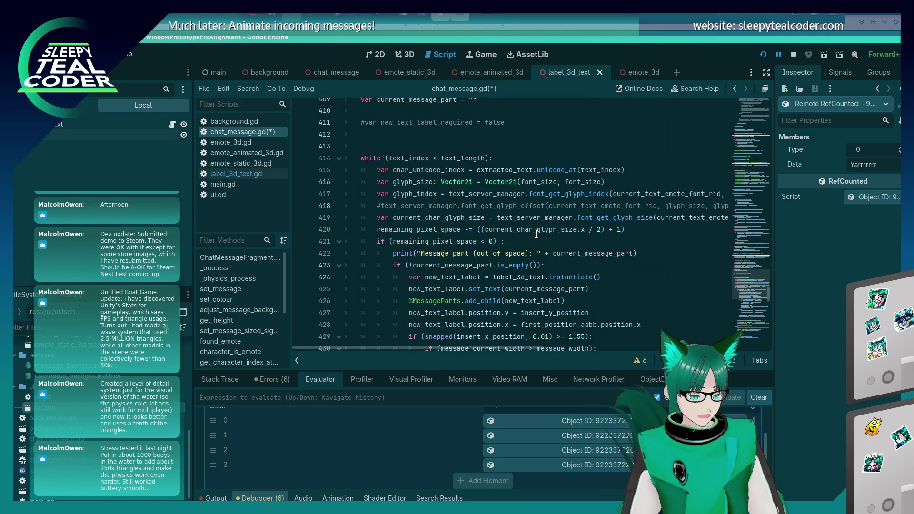
type("%MessagePart")
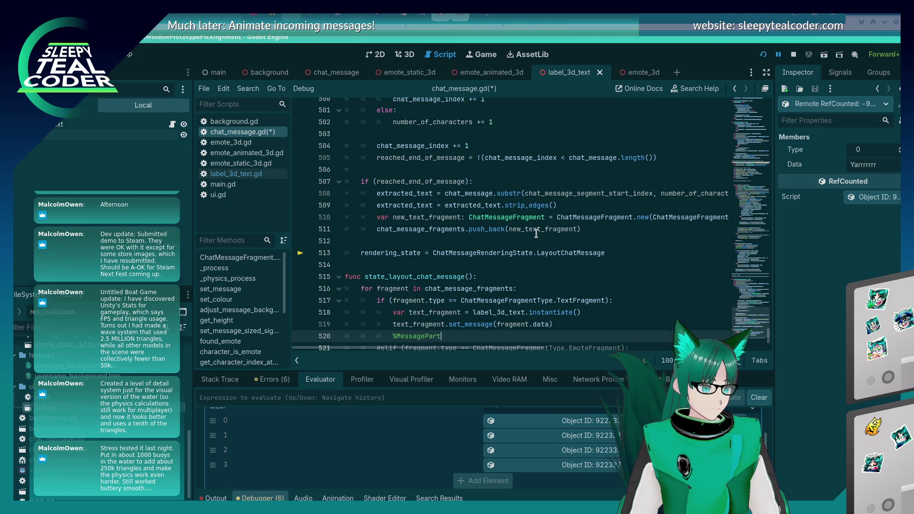
type("s.add_")
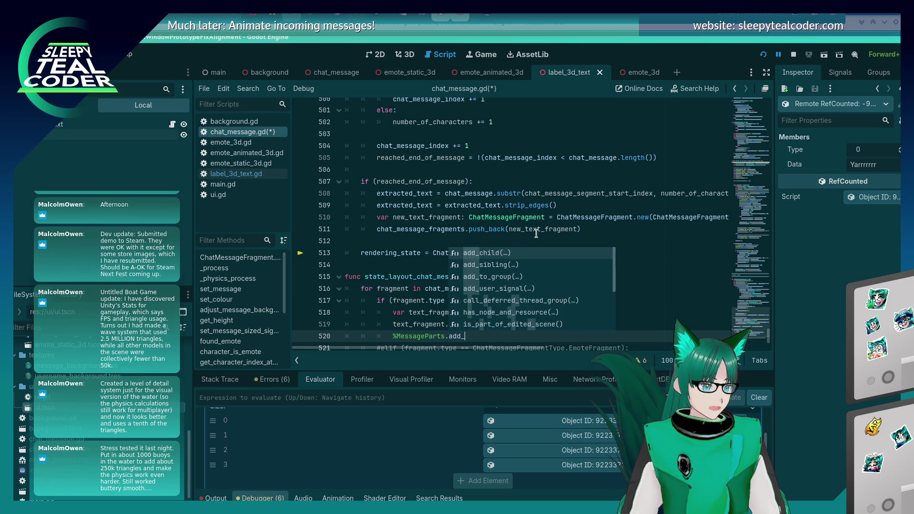
key("Return")
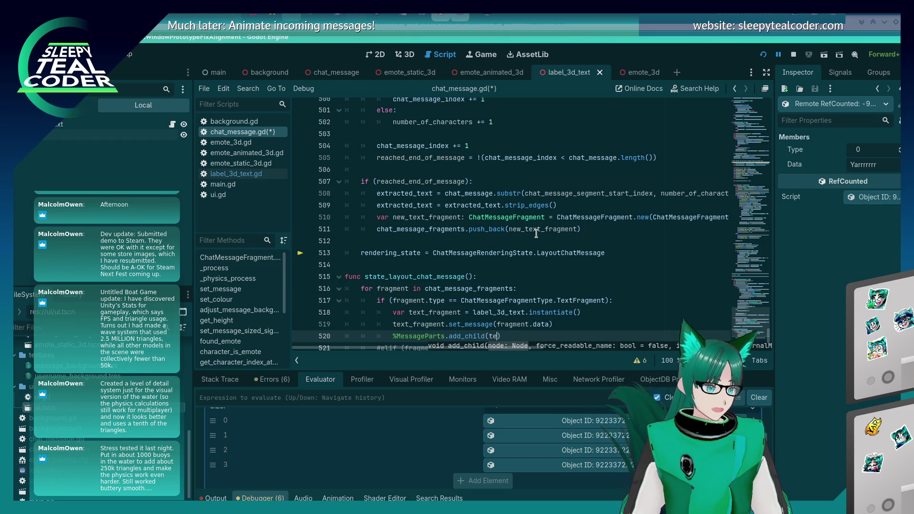
type("nt")
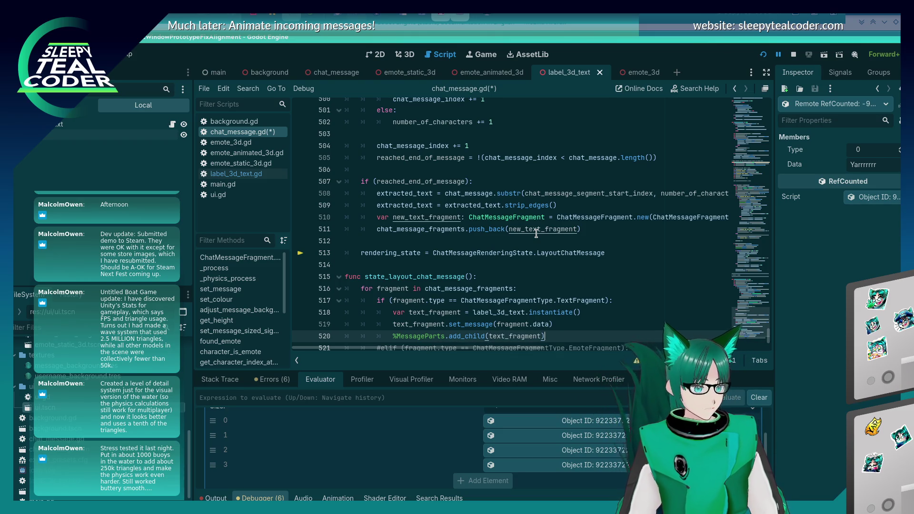
key("ctrl+s")
scroll(536, 241, "down", 2)
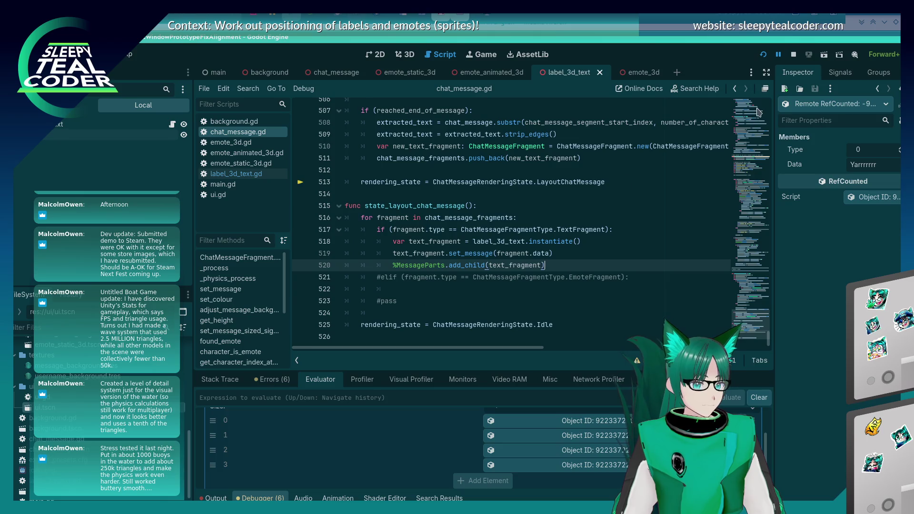
Run the game and trim the message box text down to 'Test test'.
left_click(763, 54)
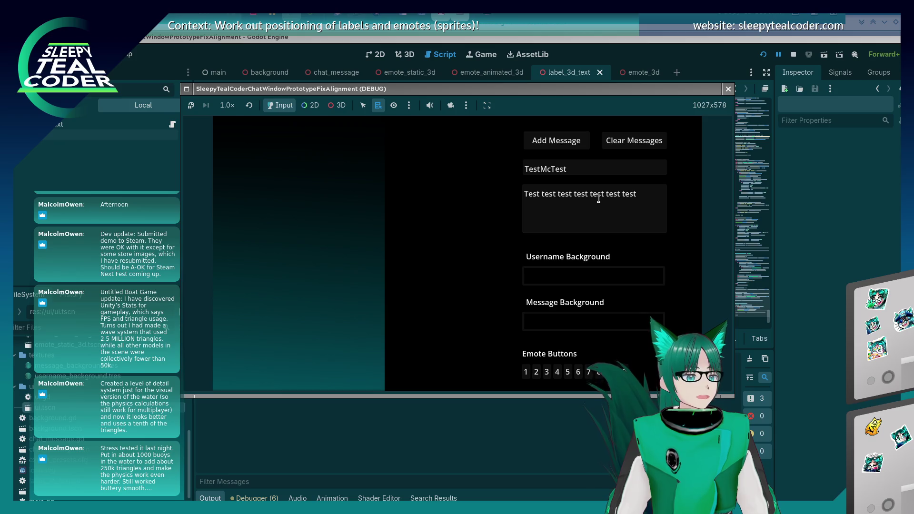
left_click(598, 196)
left_click_drag(561, 194, 672, 191)
key("BackSpace")
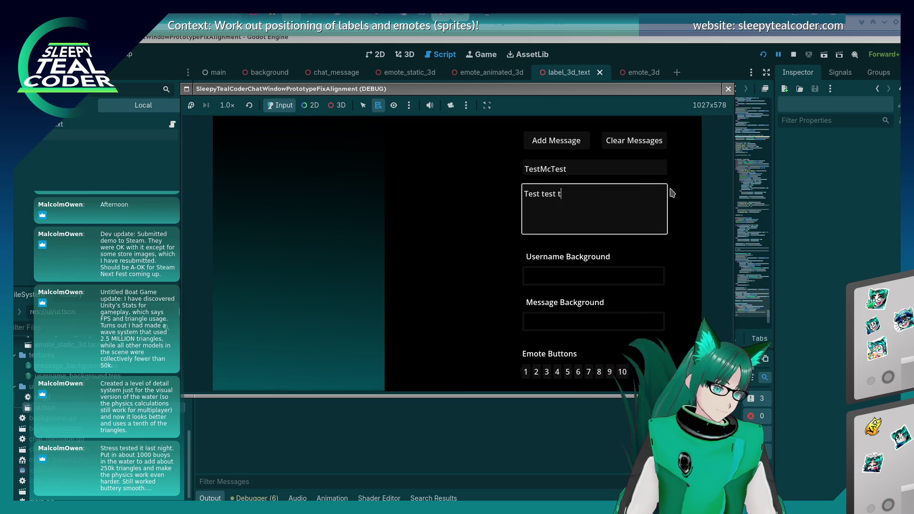
Add two emotes and 'Yarrrrrr' to the message, then post it with Add Message.
left_click(578, 372)
left_click(610, 183)
left_click(589, 372)
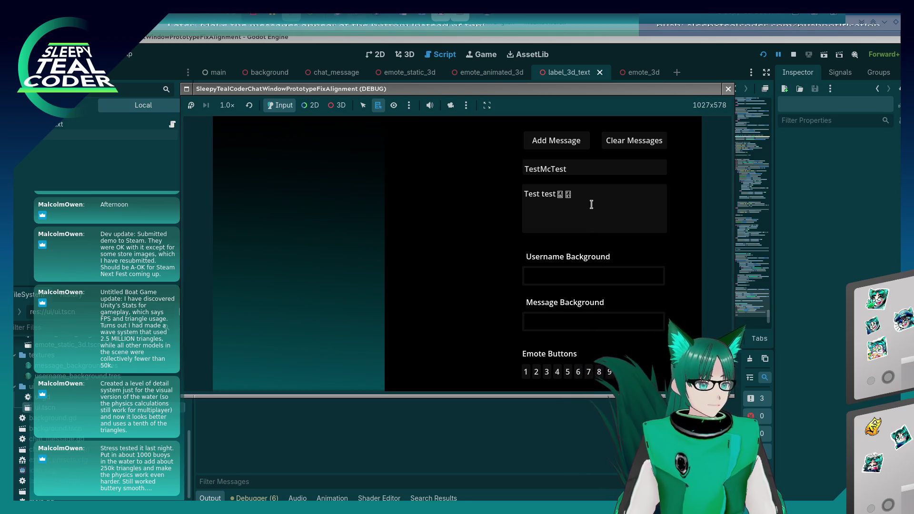
left_click(591, 204)
type("Ya")
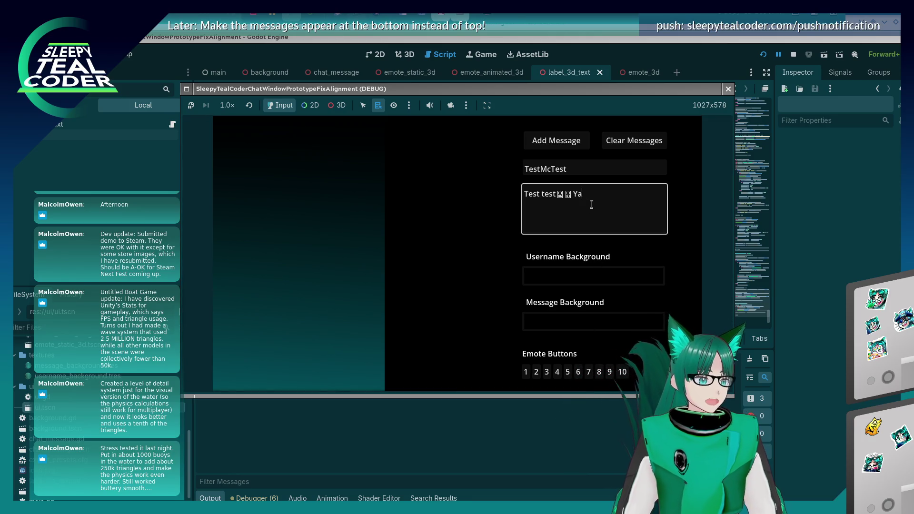
type("rrrrrr")
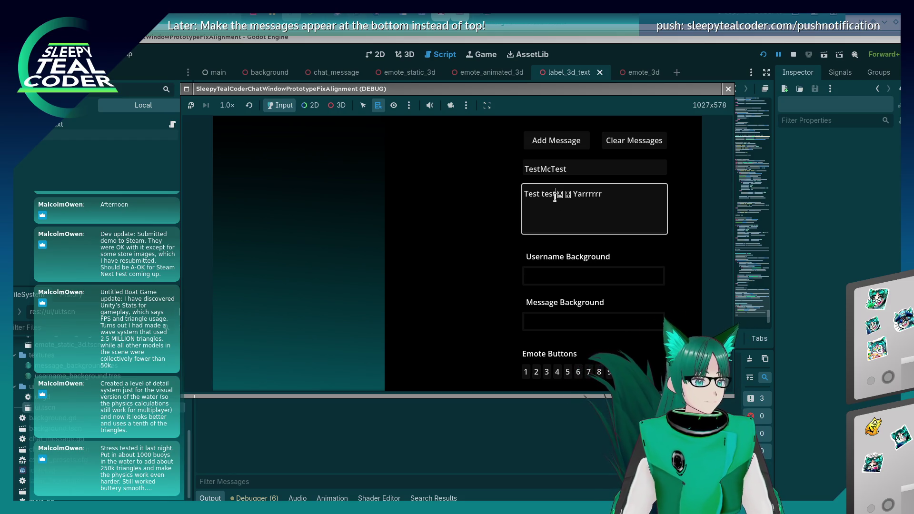
left_click_drag(555, 196, 515, 191)
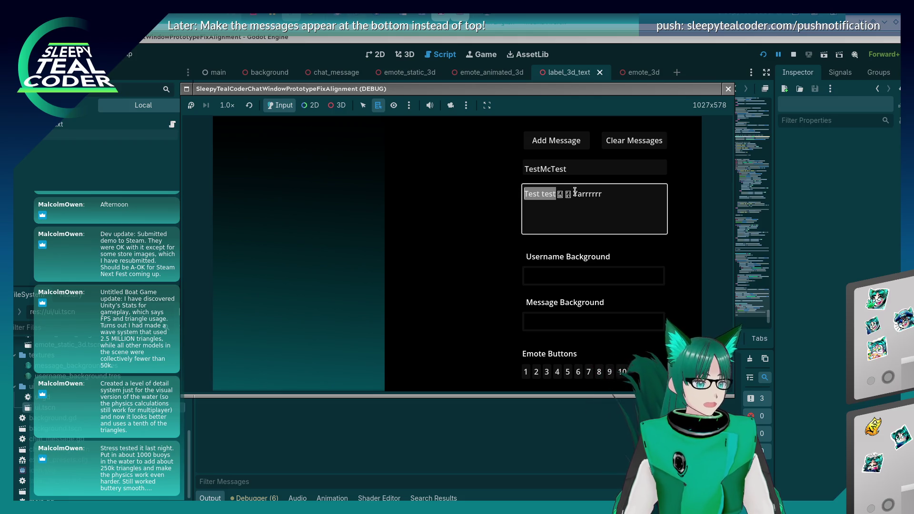
left_click_drag(575, 192, 605, 190)
left_click_drag(527, 196, 544, 193)
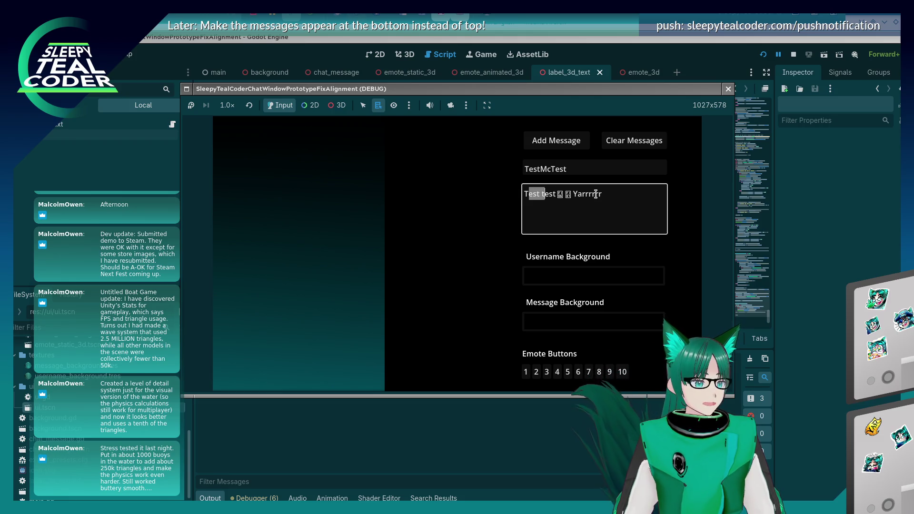
left_click(557, 142)
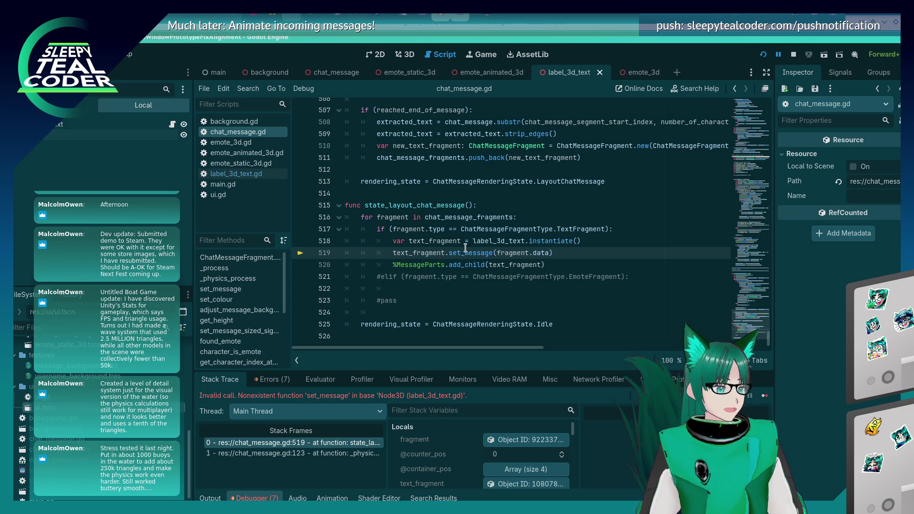
Check label_3d_text.gd's functions, then replace set_message with set_text on line 519.
left_click(247, 176)
scroll(395, 228, "down", 3)
scroll(394, 229, "up", 3)
left_click(261, 131)
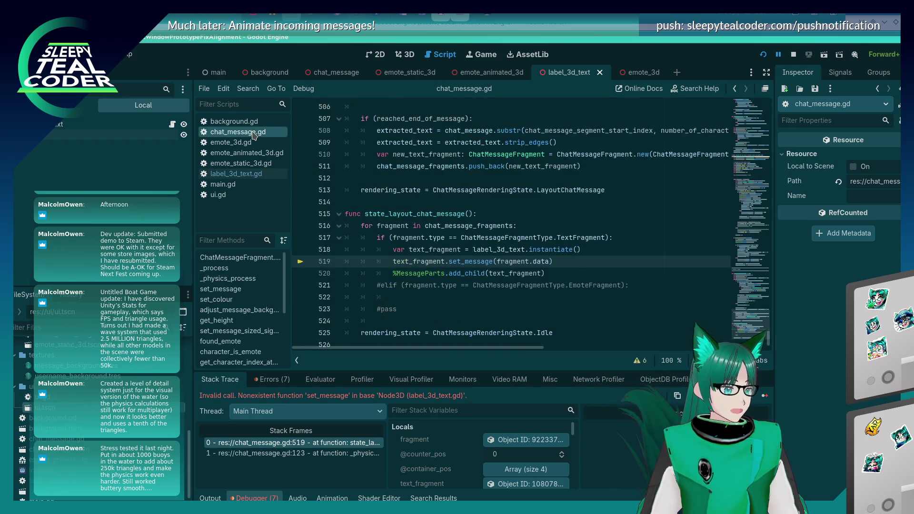
double_click(471, 262)
type("set_text")
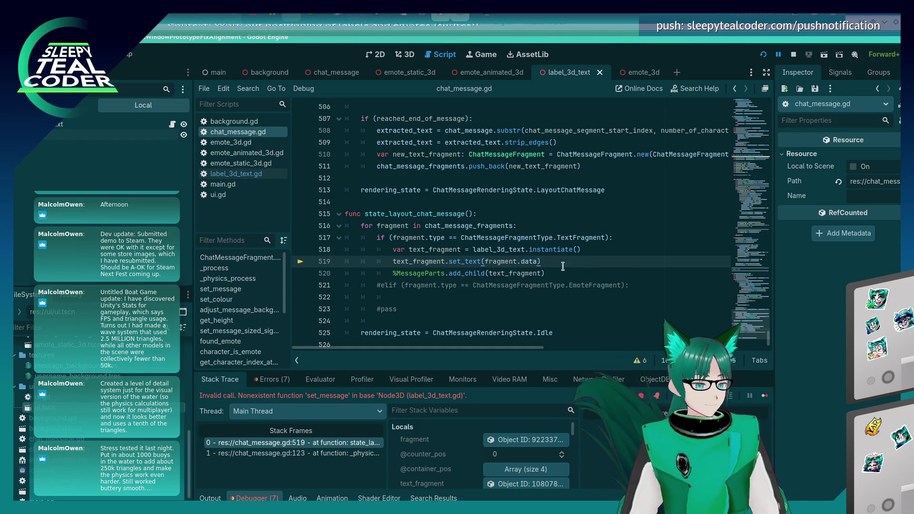
Resume the debugger and post the 'Test test 😀 Yarrrrrr' message again.
key("F12")
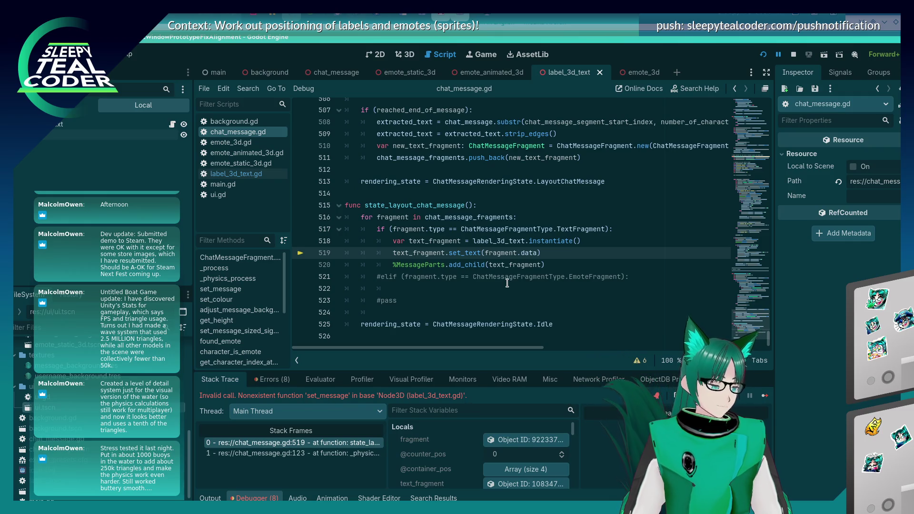
key("F12")
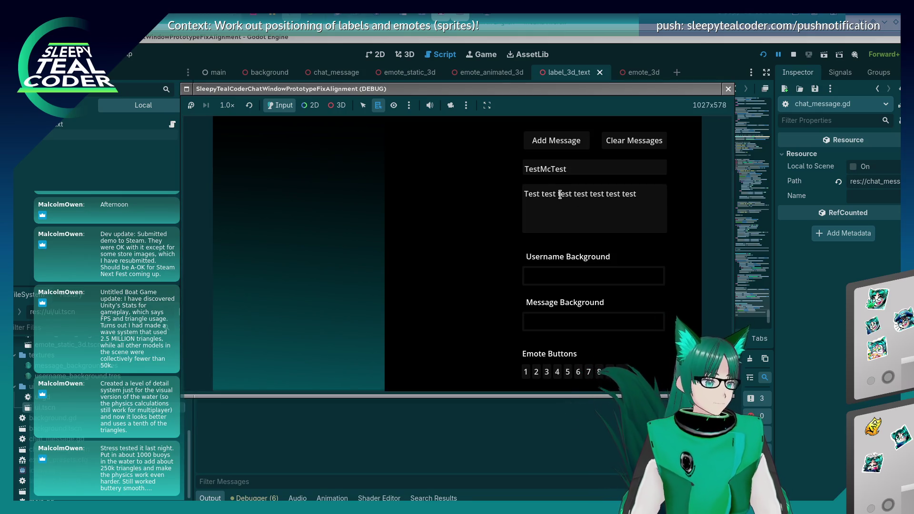
left_click_drag(560, 195, 654, 196)
key("BackSpace")
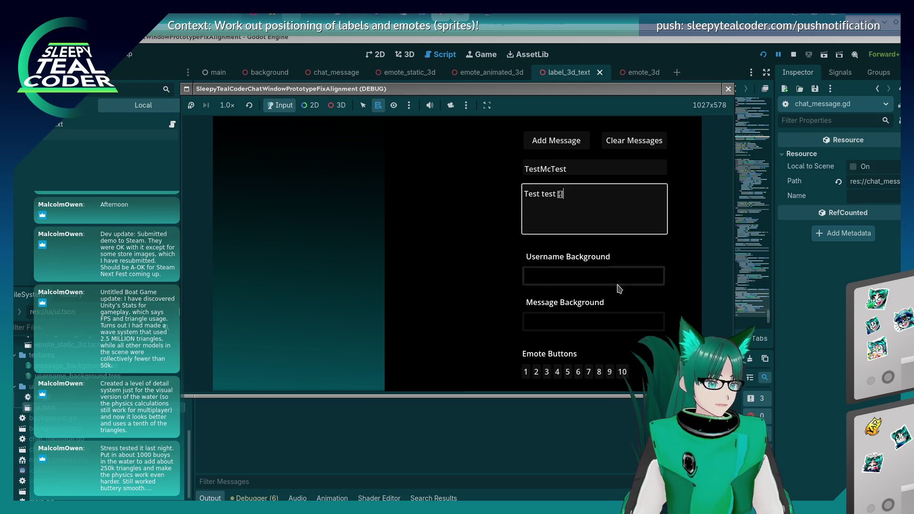
type("😀 Yarrrrrr")
left_click(558, 145)
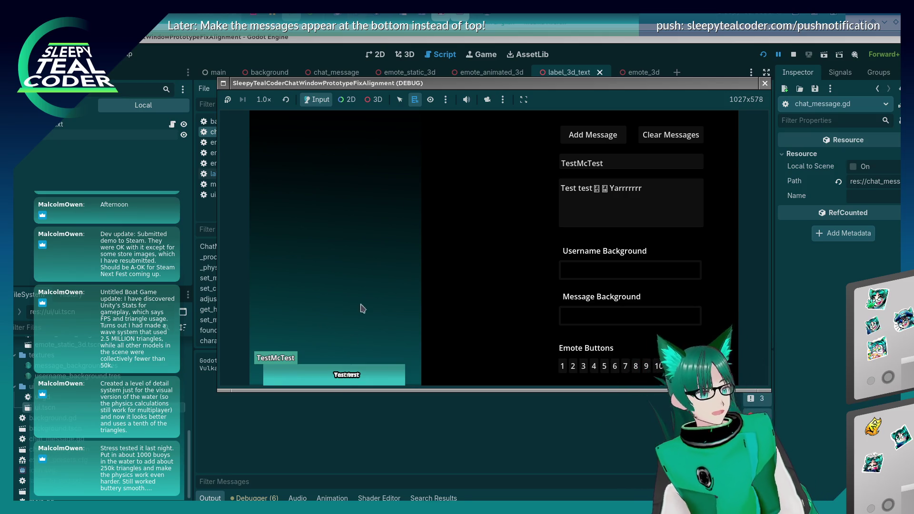
Switch the running game to 3D inspection through the editor camera and select the chat label's Label3D.
left_click(373, 99)
left_click(483, 105)
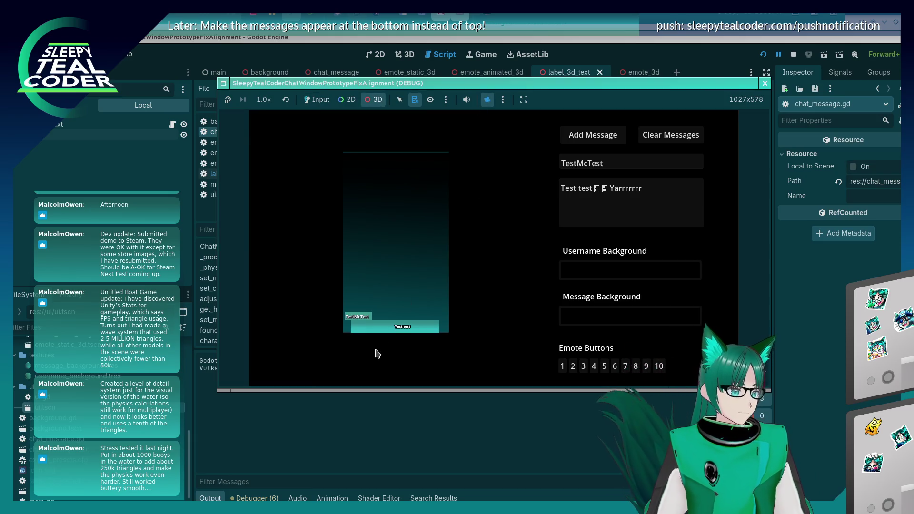
right_click(406, 330)
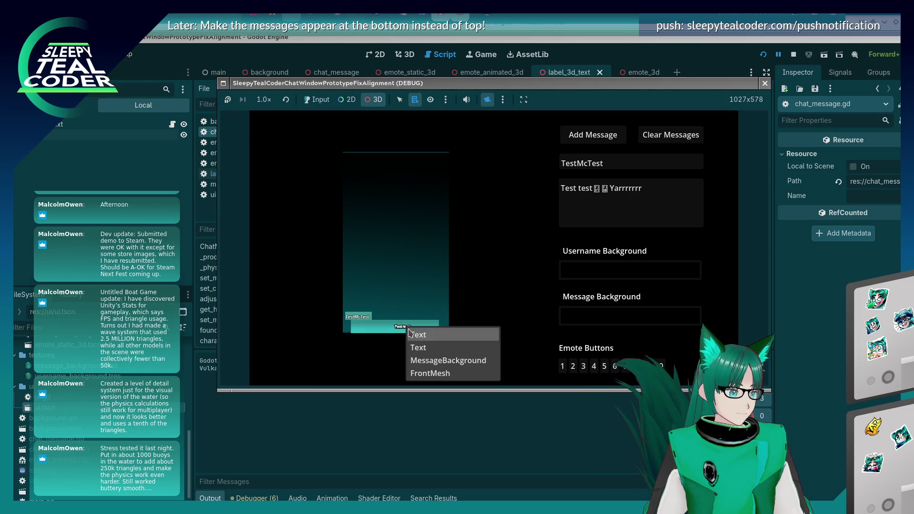
left_click(412, 334)
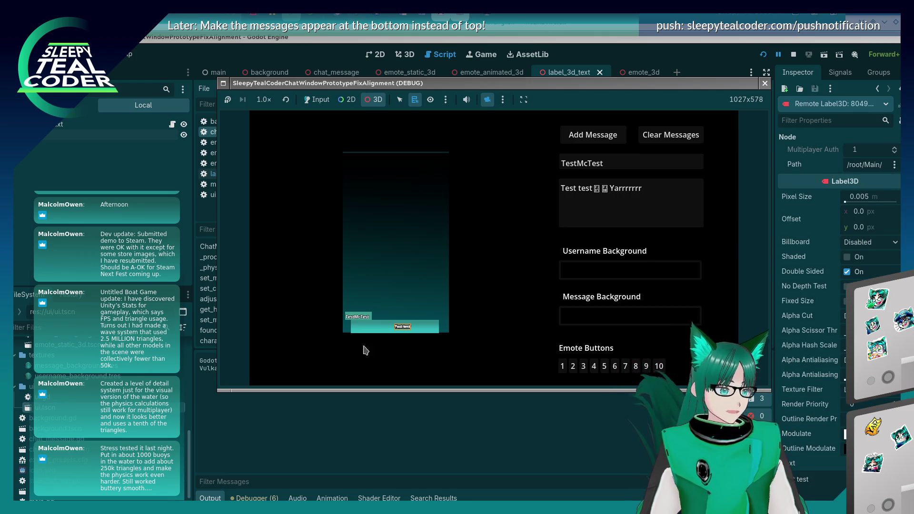
Cycle through the overlapping Text labels and background mesh at the chat label.
right_click(404, 328)
left_click(421, 350)
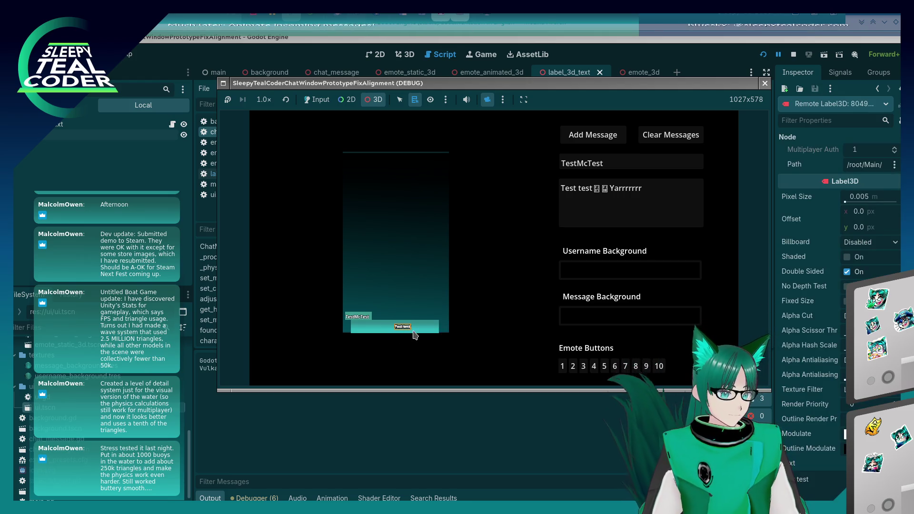
right_click(410, 327)
left_click(426, 362)
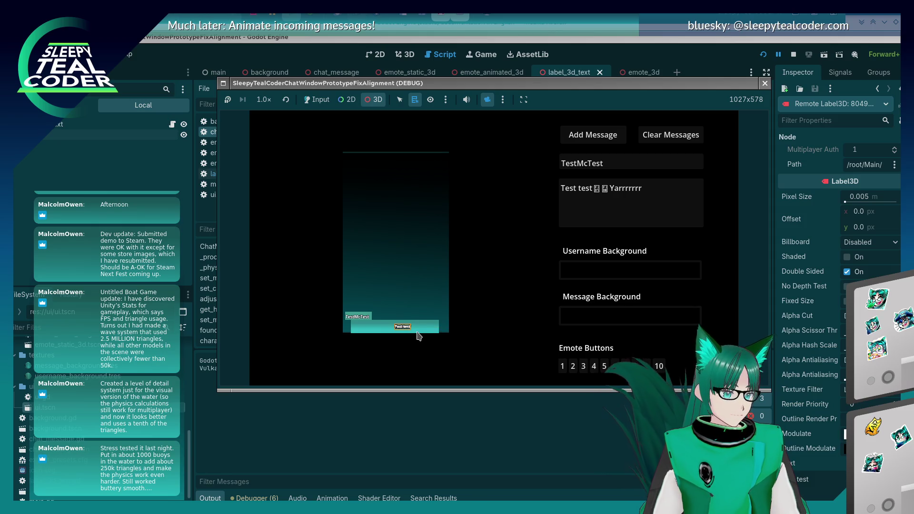
right_click(405, 327)
left_click(414, 340)
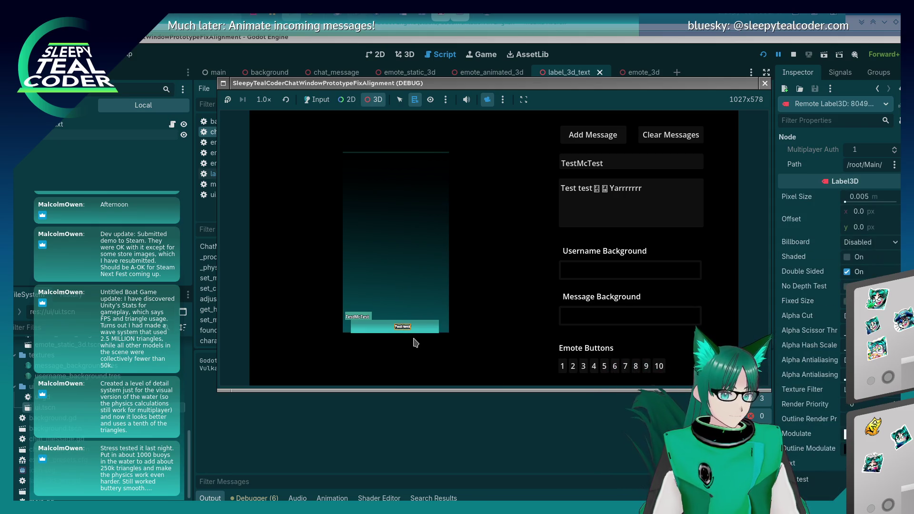
right_click(407, 329)
left_click(421, 358)
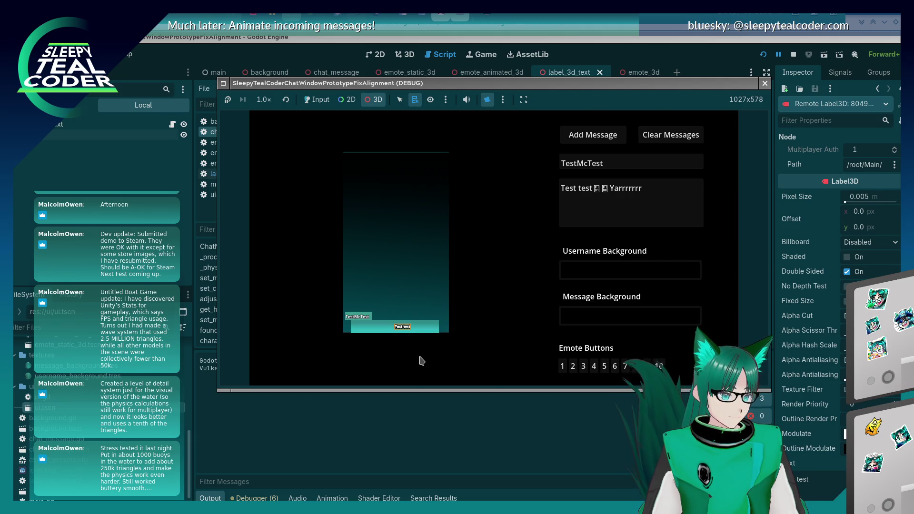
right_click(411, 332)
left_click(421, 348)
right_click(416, 337)
left_click(416, 336)
right_click(407, 327)
left_click(403, 330)
Zoom in on the chat panel, select the Label3D holding Yarrrrrrr, then stop the game.
scroll(403, 330, "up", 5)
mouse_move(465, 255)
left_mouse_down()
mouse_move(401, 300)
mouse_move(451, 269)
mouse_move(370, 288)
mouse_move(391, 292)
left_mouse_up()
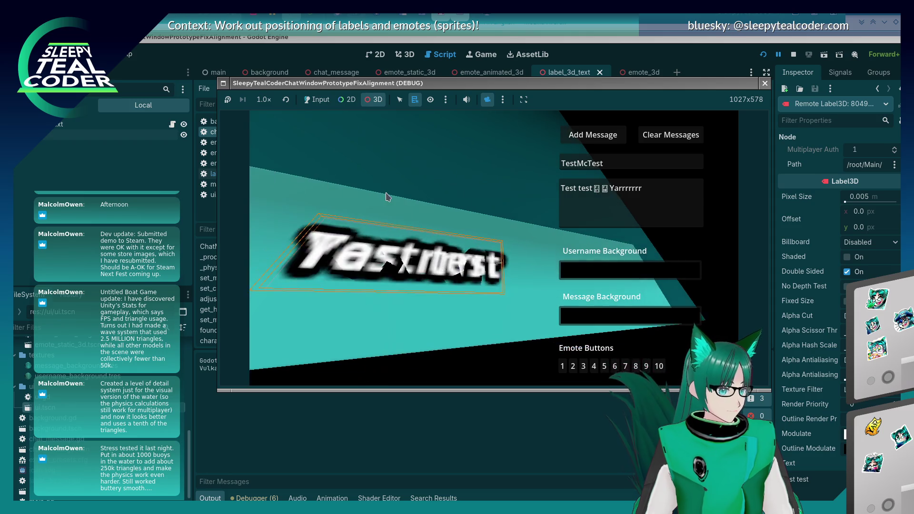
right_click(416, 258)
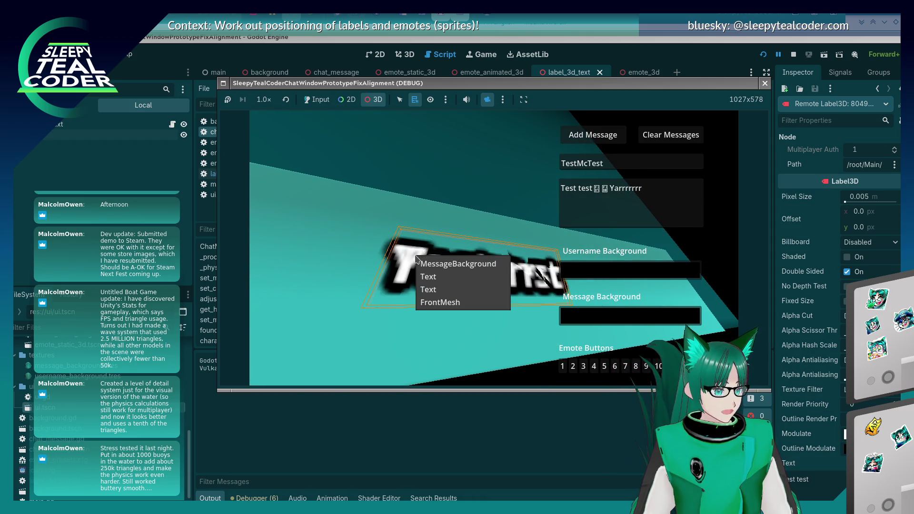
right_click(421, 279)
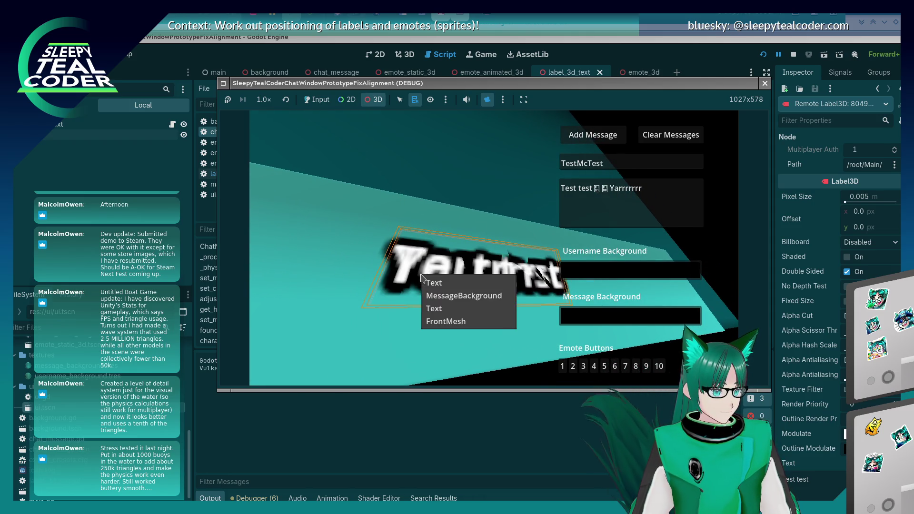
left_click(435, 295)
right_click(431, 278)
left_click(434, 290)
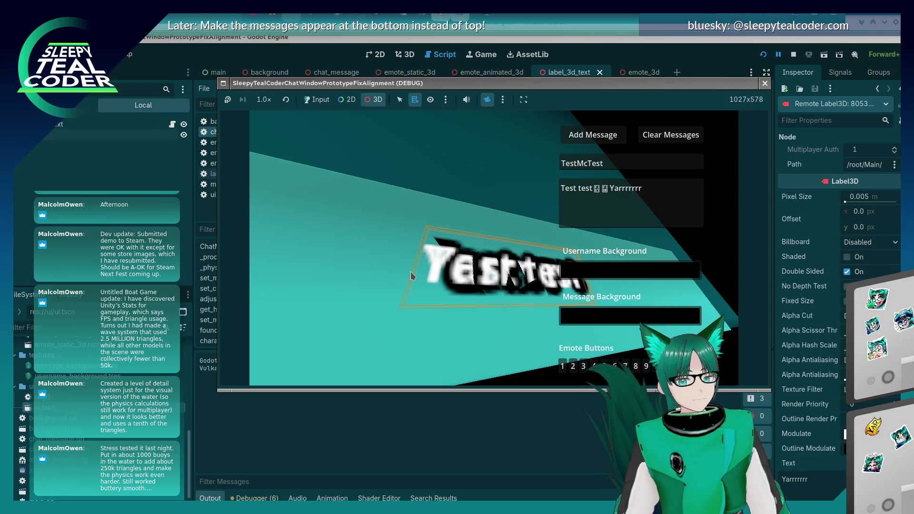
left_click(765, 84)
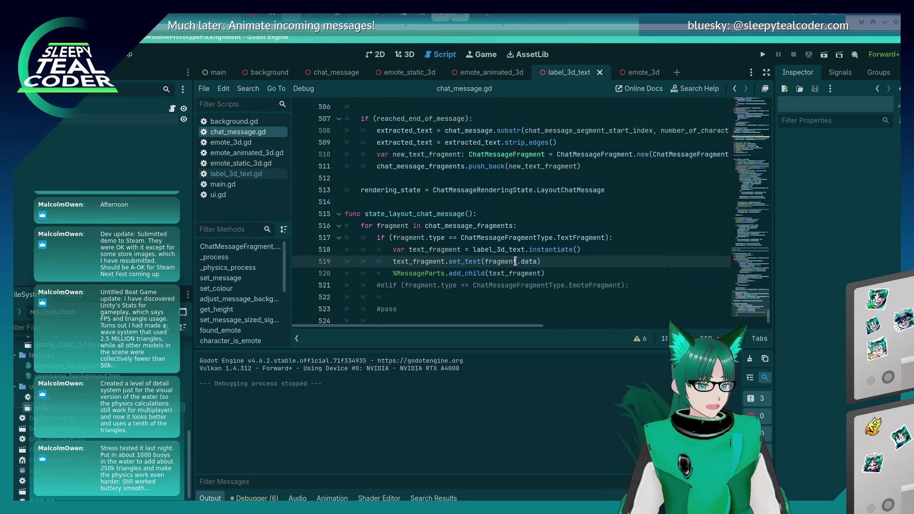
Uncomment the EmoteFragment elif on line 521 and begin the line var emote_fragment = emote.
scroll(582, 264, "down", 1)
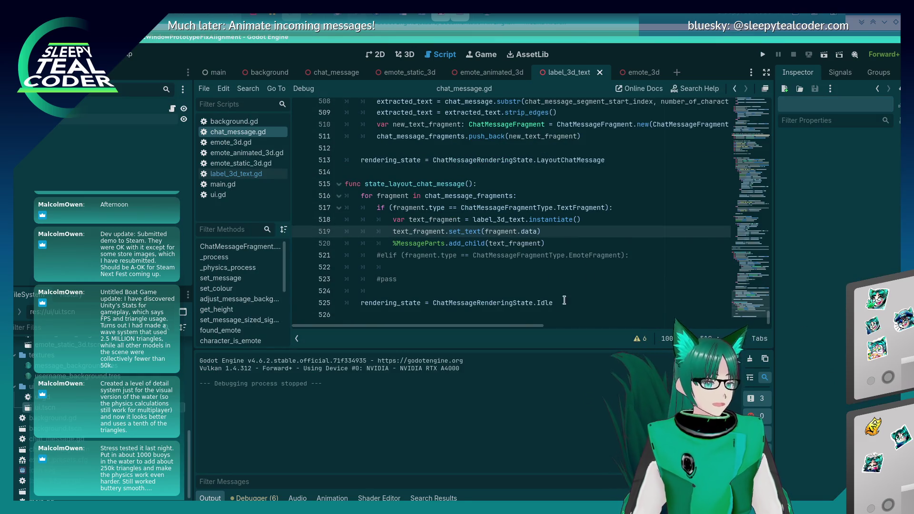
left_click(379, 256)
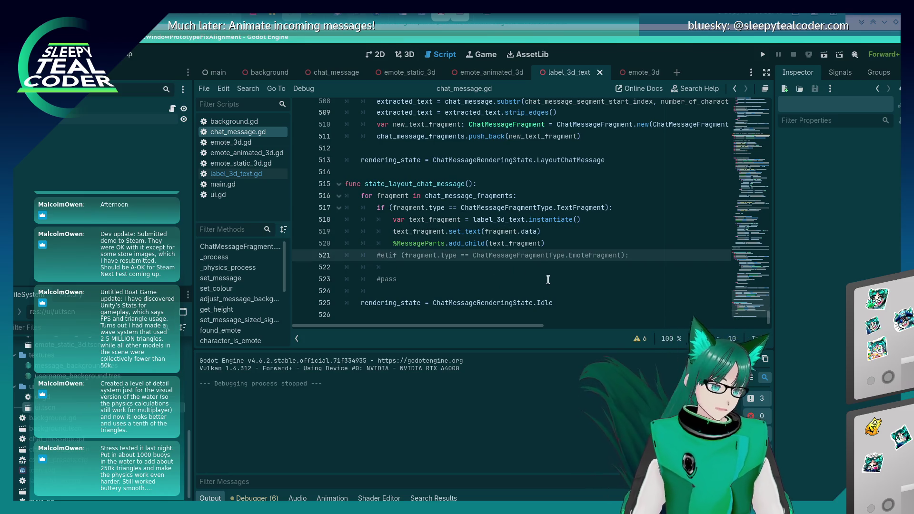
key("Delete")
key("Down")
key("Down")
key("Up")
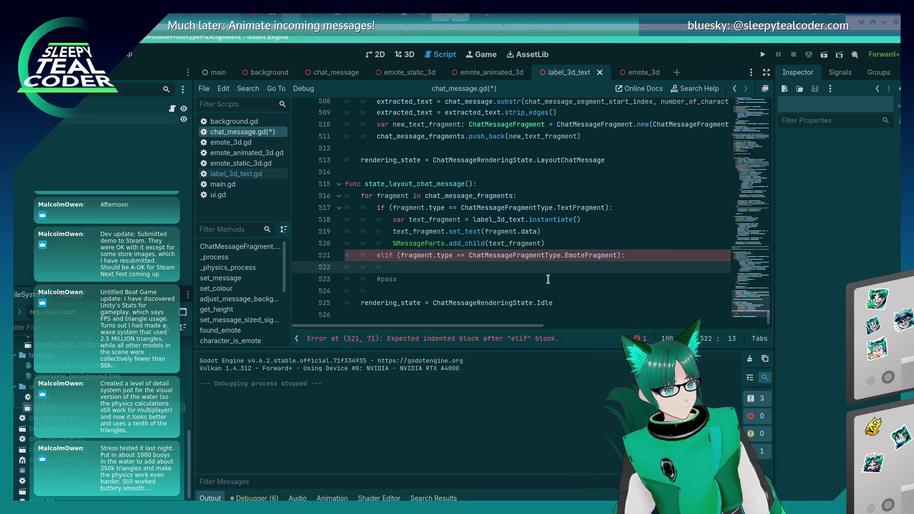
type("var emote")
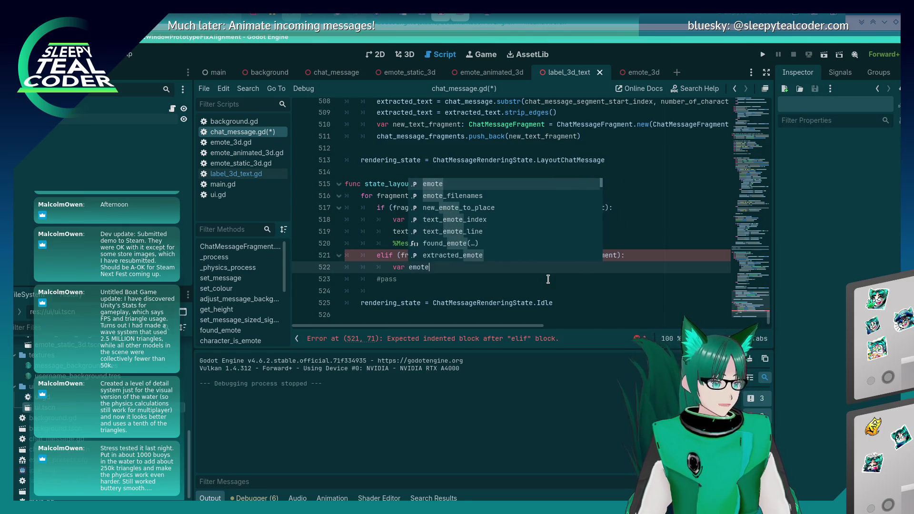
type("_fragment = emote")
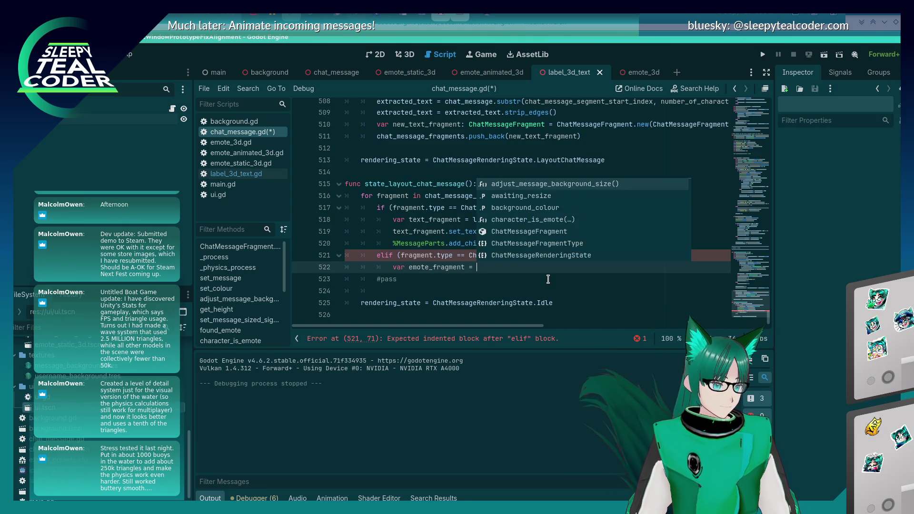
key("Down")
key("Down")
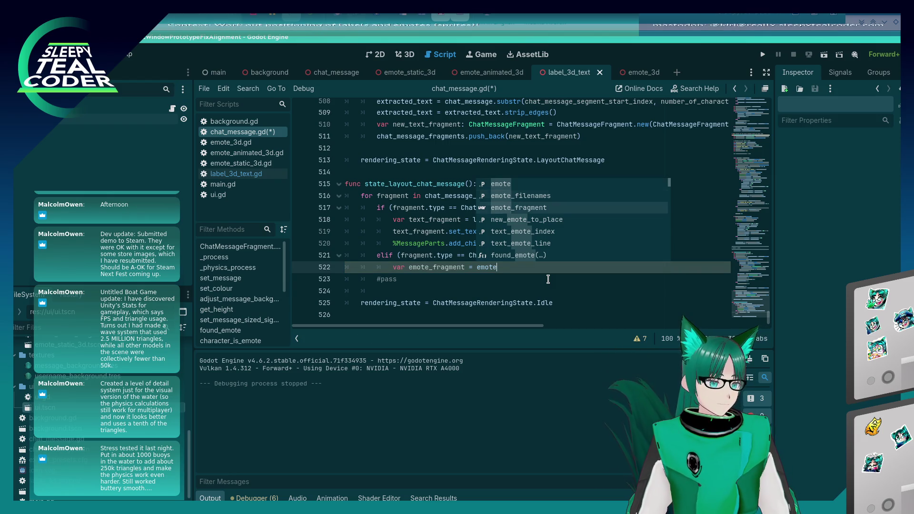
key("Return")
type(".in")
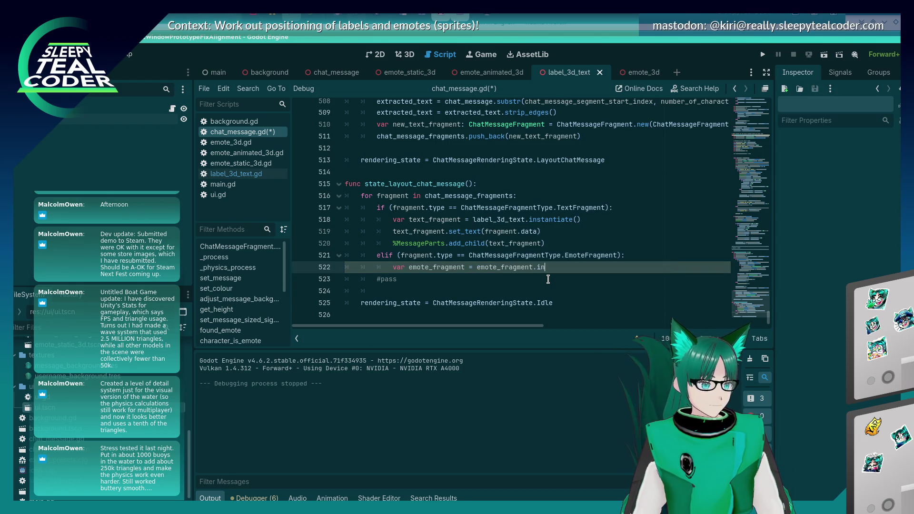
key("BackSpace")
key("BackSpace")
key("BackSpace")
type("3d")
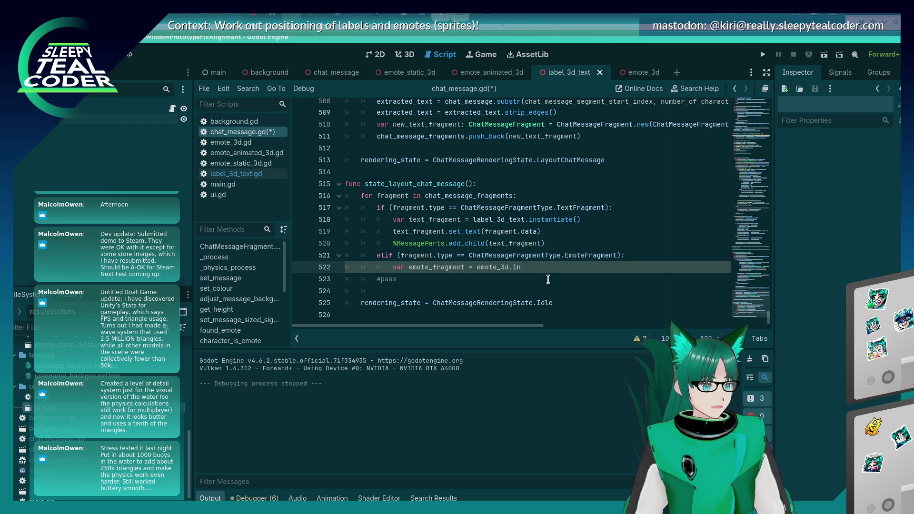
key("BackSpace")
key("BackSpace")
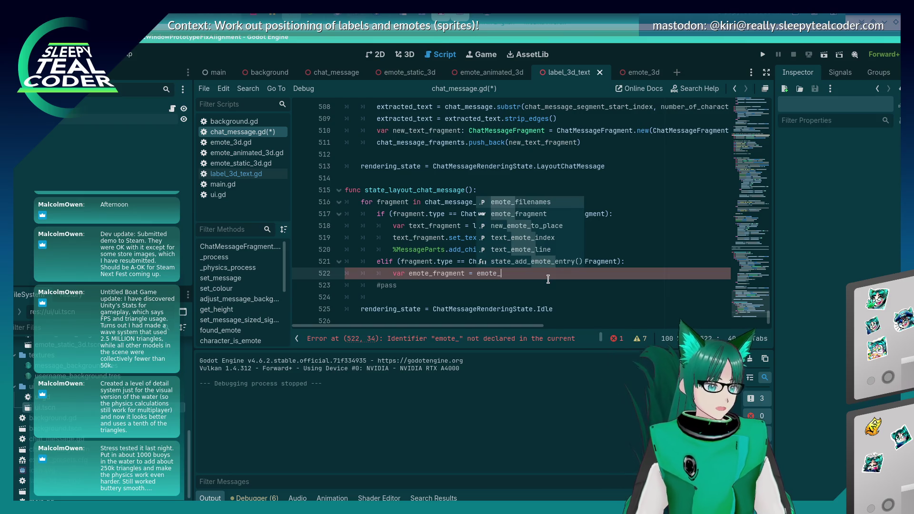
key("Escape")
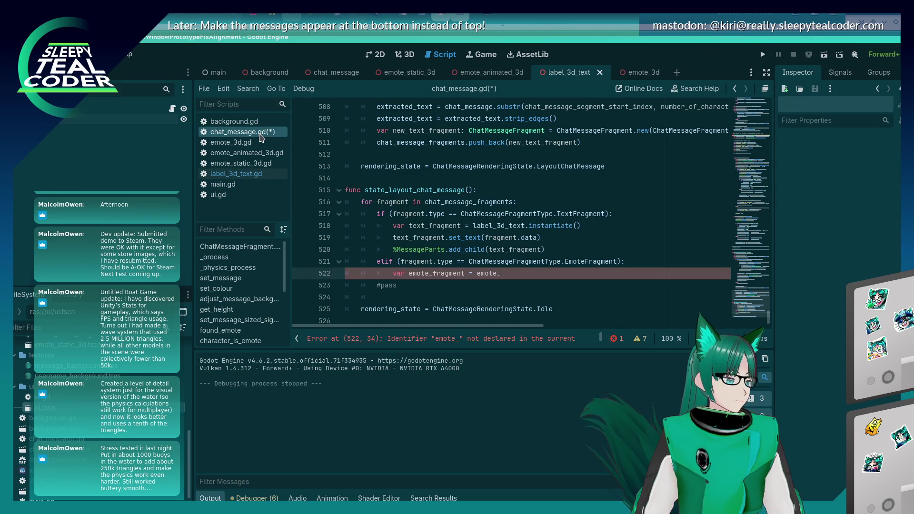
Finish the line as emote.instantiate() and remove the stray closing parenthesis line.
left_click_drag(768, 314, 768, 97)
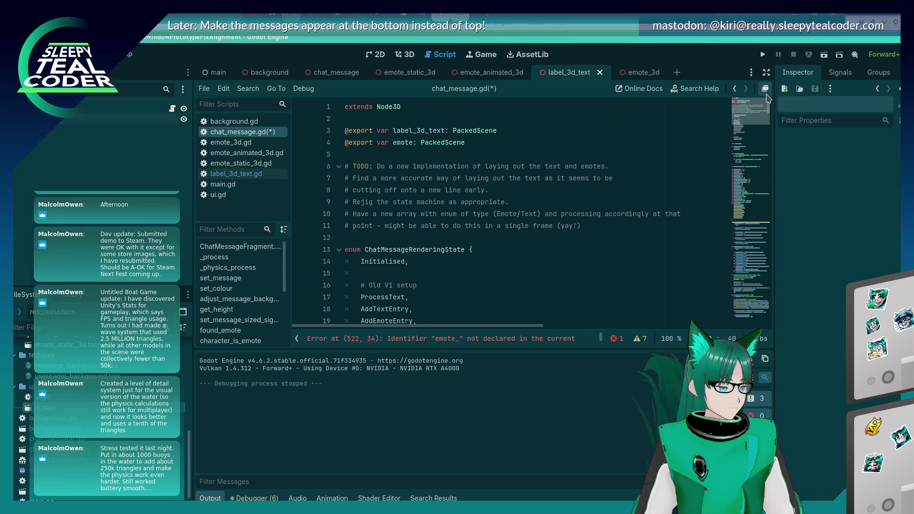
key("BackSpace")
type(".inst")
key("Return")
key("Escape")
key("Return")
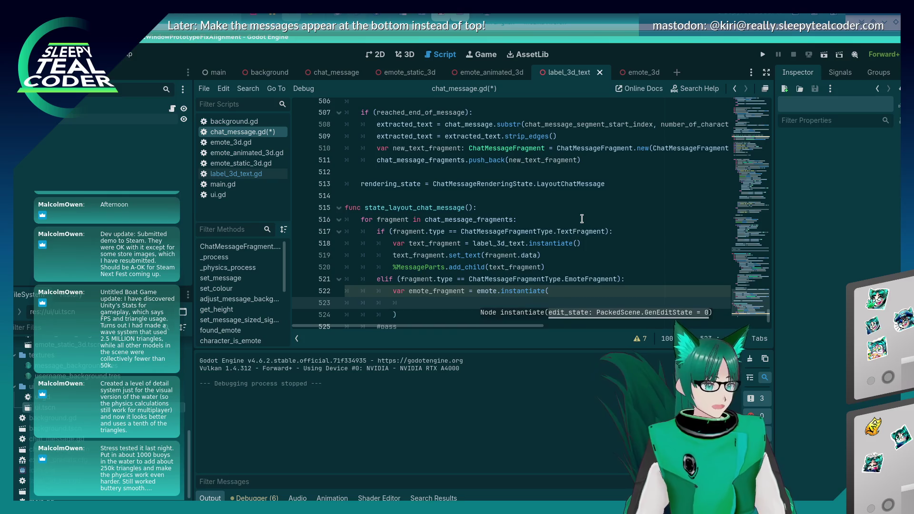
key("Down")
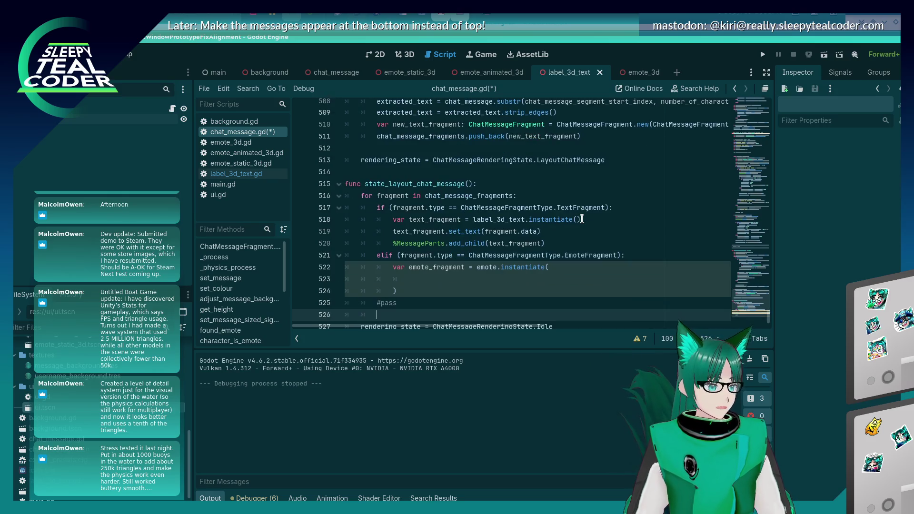
key("shift+Home")
key("BackSpace")
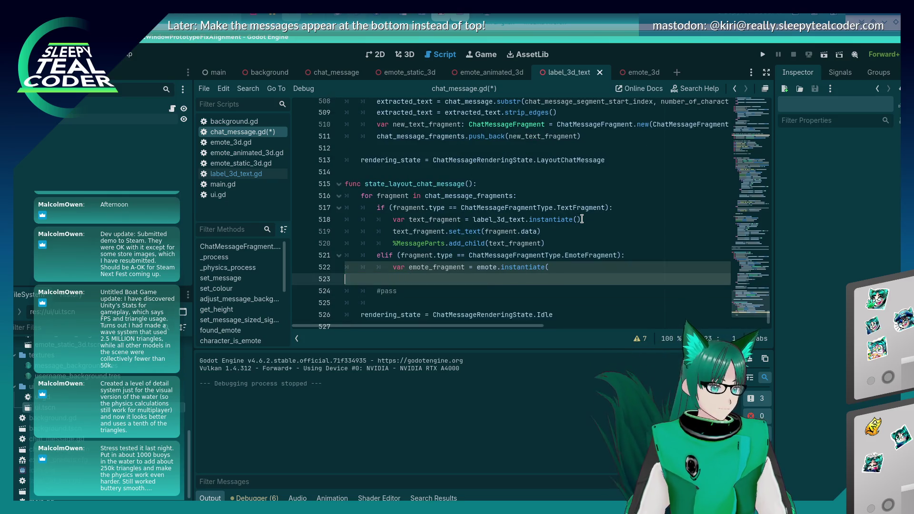
key("BackSpace")
key("Up")
key("End")
type(")")
key("Down")
Begin an emote_fragment.load call after checking the loadEmote name in emote_3d.gd.
type("te_f")
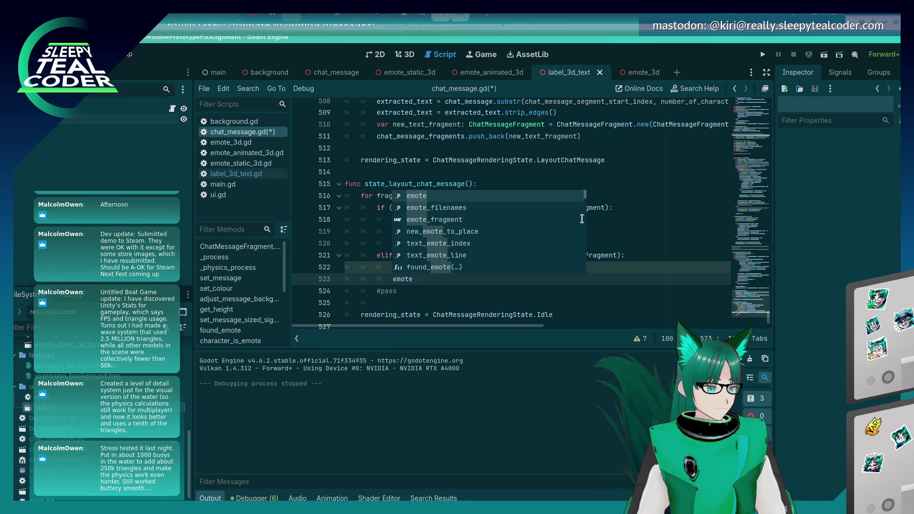
key("Return")
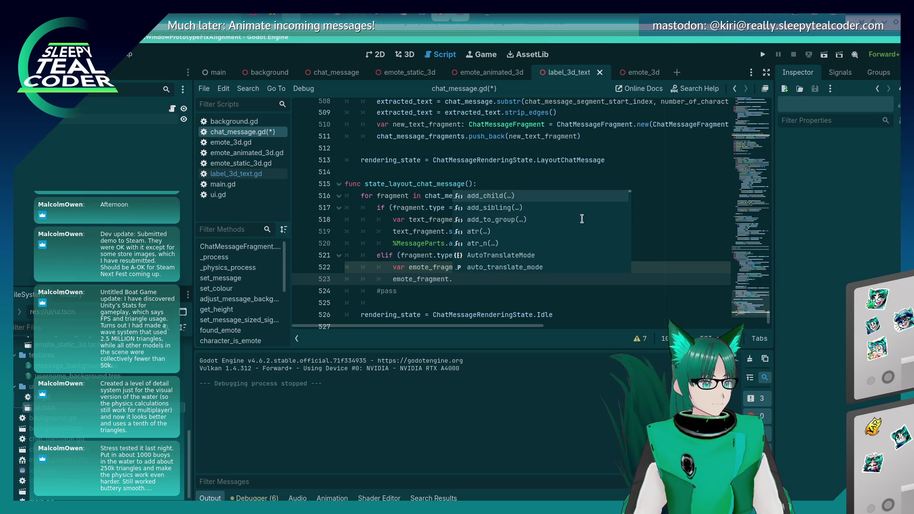
type("load")
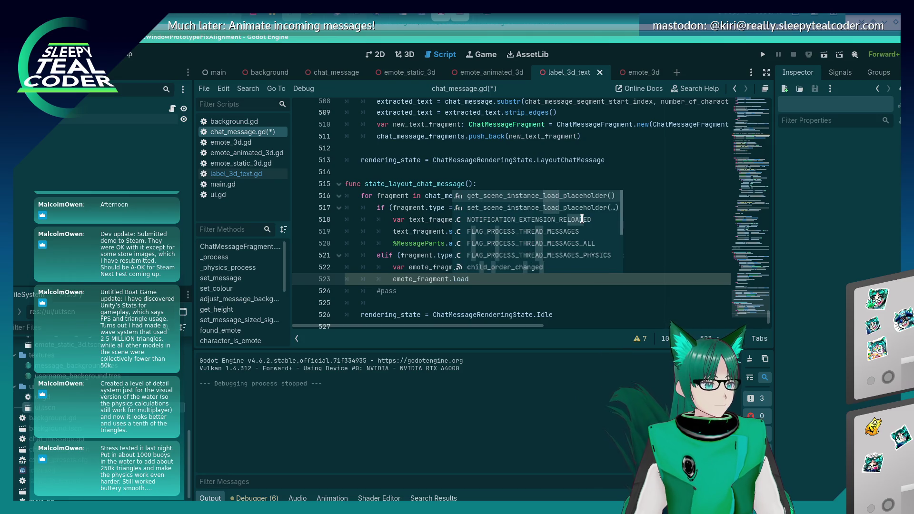
left_click(228, 143)
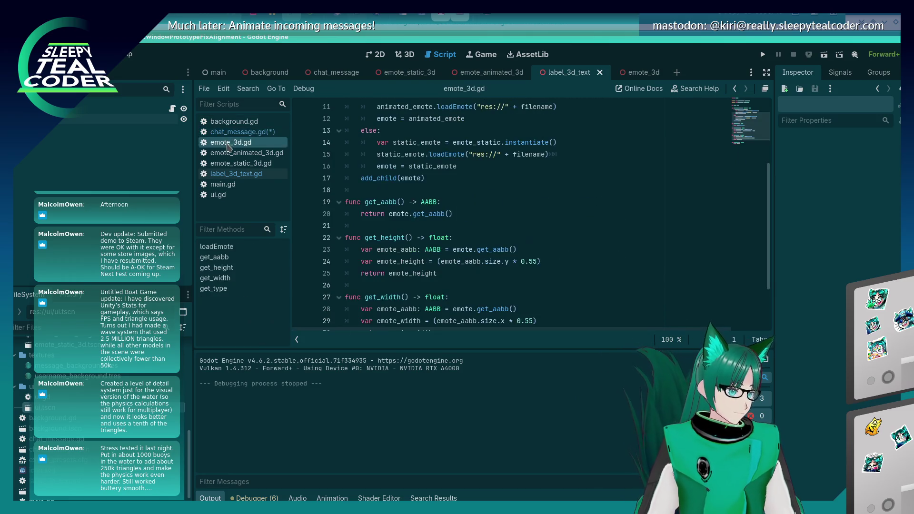
scroll(409, 236, "up", 4)
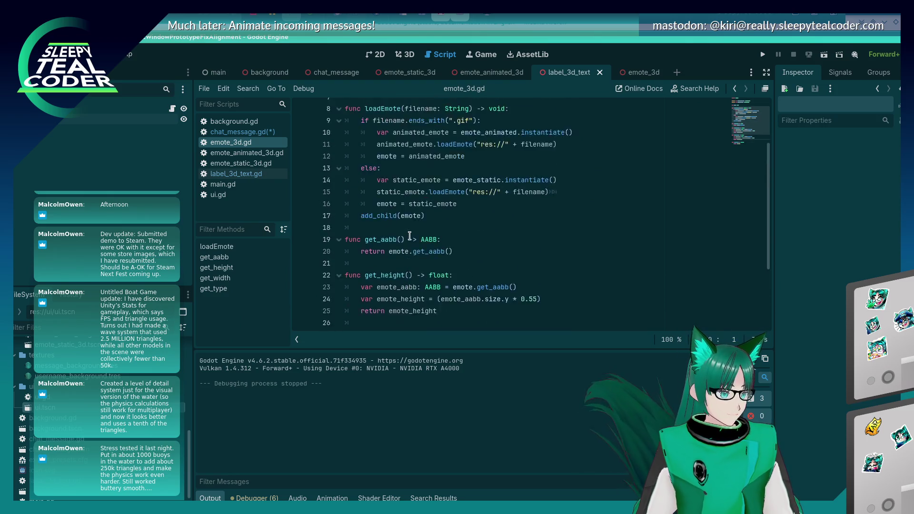
double_click(385, 183)
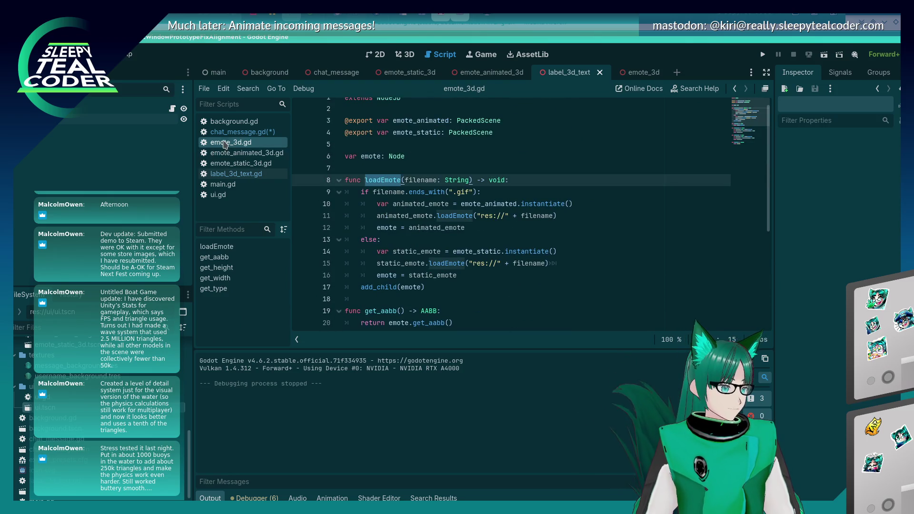
left_click(241, 132)
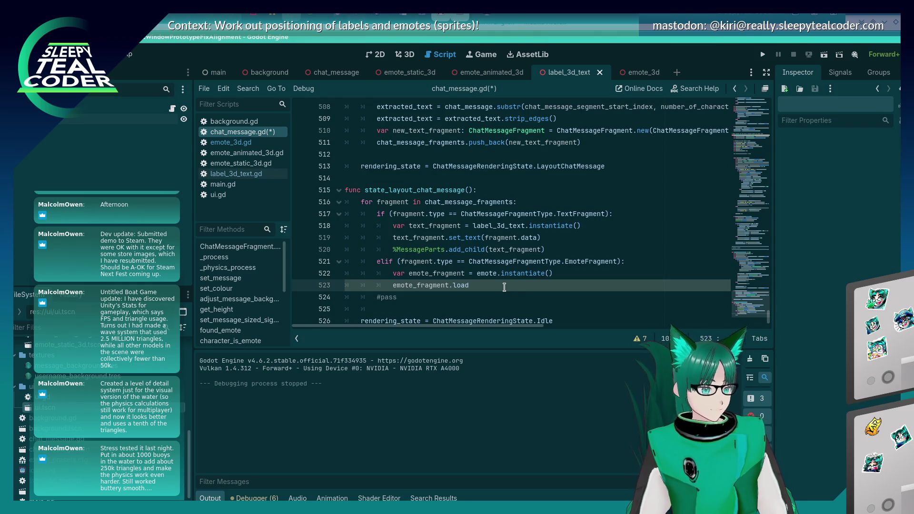
key("ctrl+space")
left_click(215, 174)
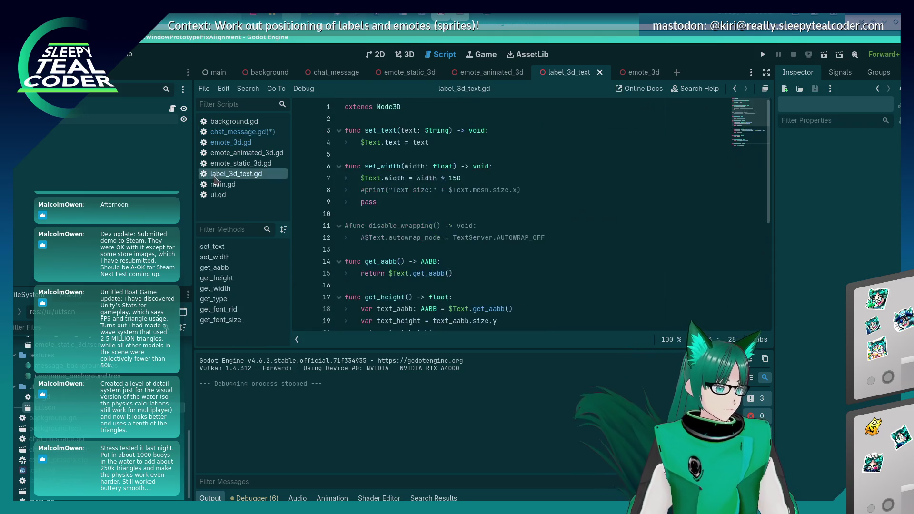
Rename loadEmote to load_emote in emote_3d.gd, save it, and return to chat_message.gd.
left_click(231, 142)
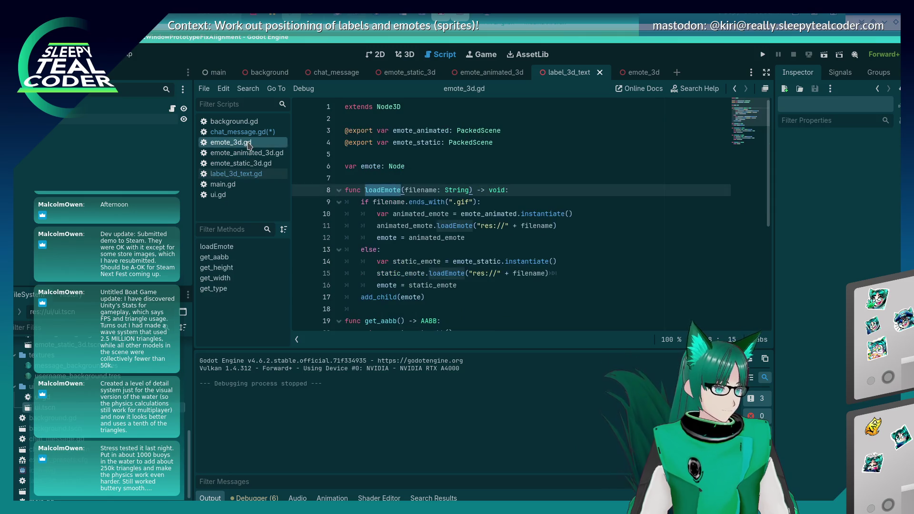
scroll(463, 274, "down", 4)
scroll(463, 275, "up", 4)
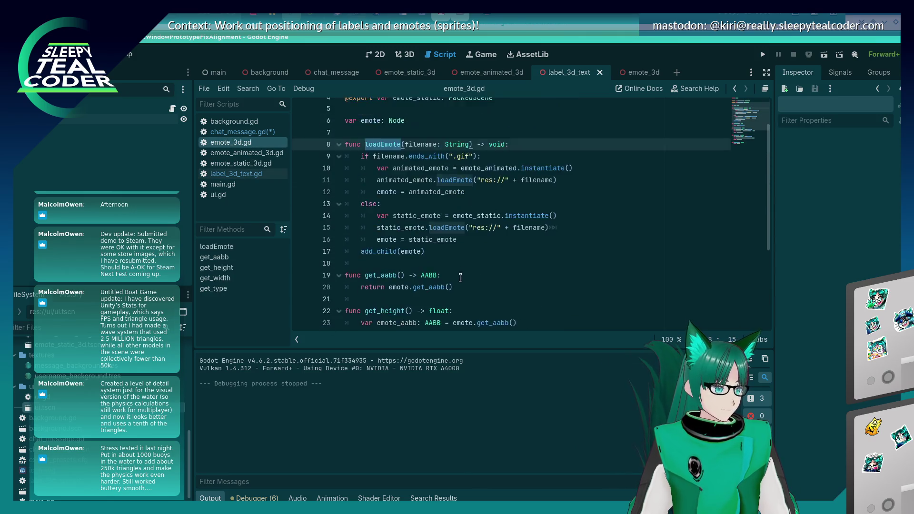
left_click(381, 190)
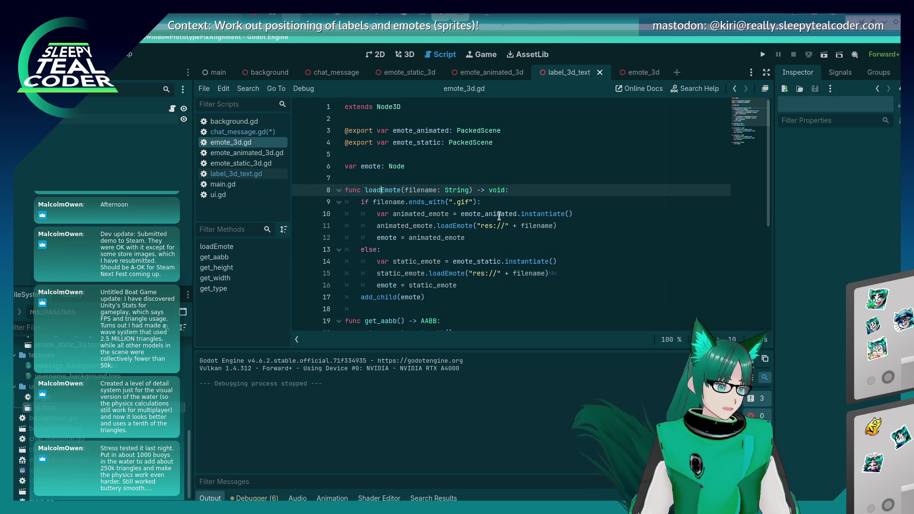
type("_e")
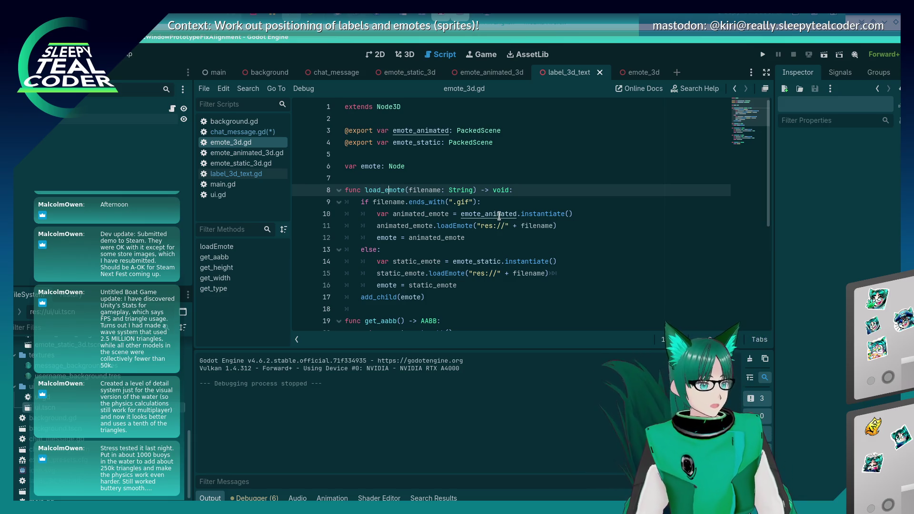
key("ctrl+s")
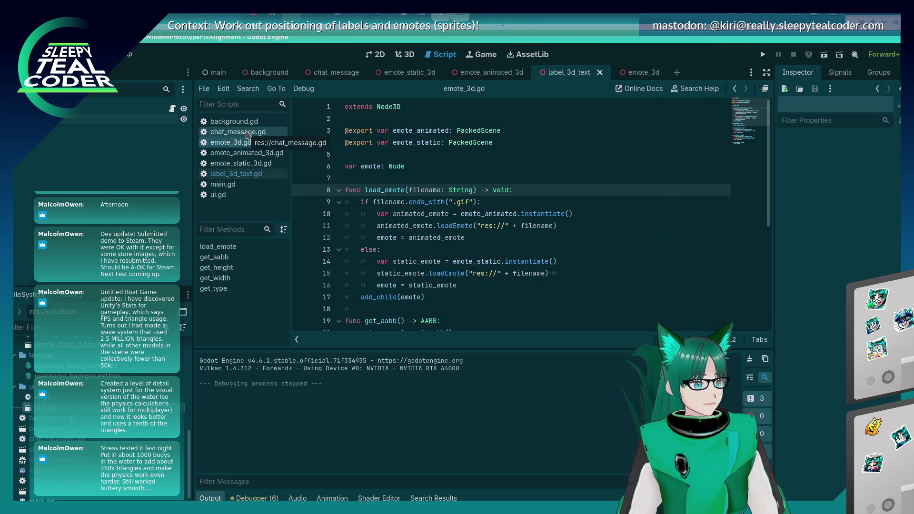
left_click(248, 133)
left_click(499, 286)
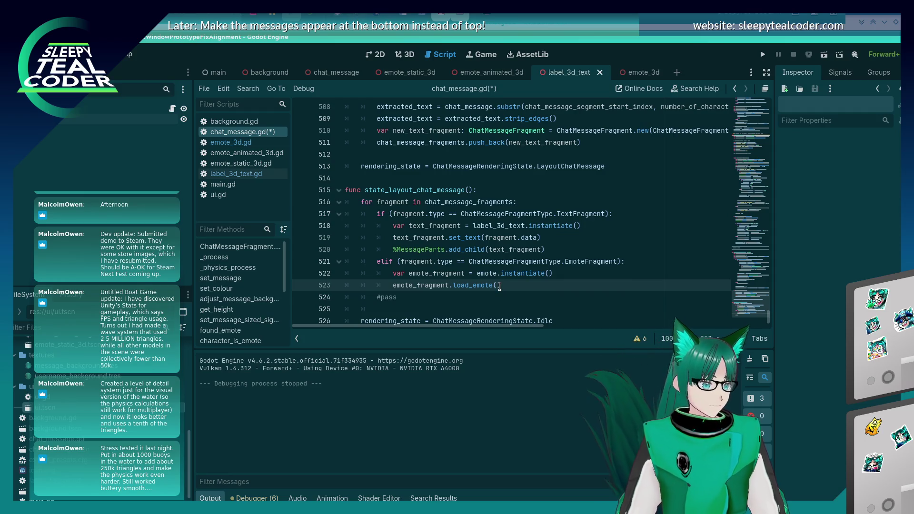
Complete line 523 as emote_fragment.load_emote("assets/" + fragment.data) and save.
scroll(496, 234, "up", 2)
scroll(497, 231, "up", 2)
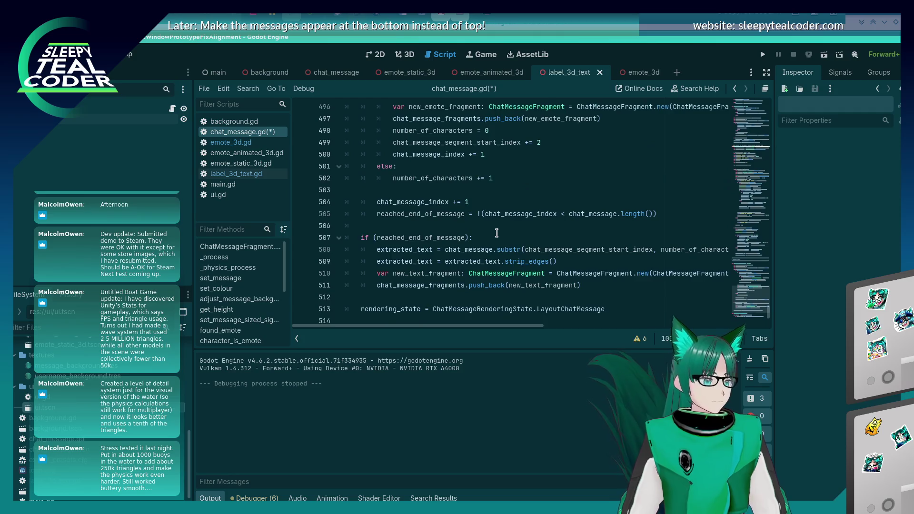
type("elif (fragment.type == ChatMessageFragmentType.EmoteFragment): var emote_fragment = emote.instantiate() emote_fragment.load_emote(")
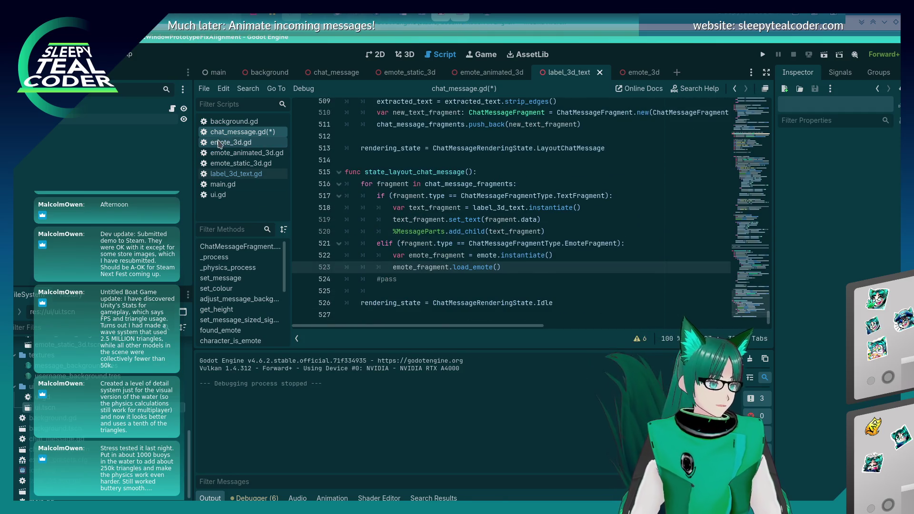
left_click(220, 143)
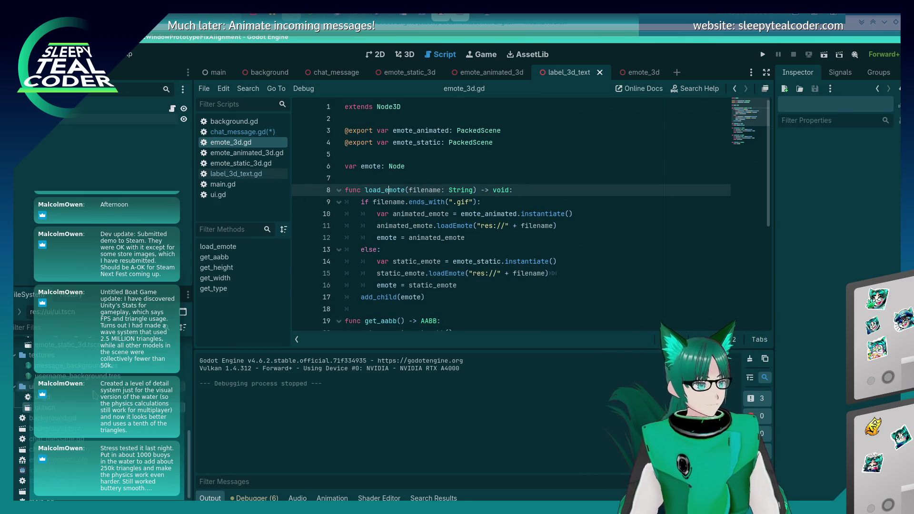
scroll(119, 381, "up", 5)
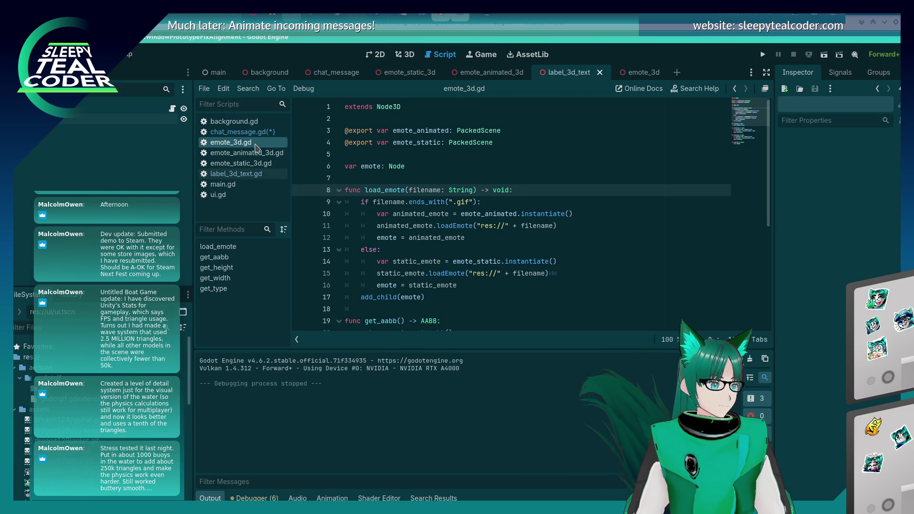
left_click(253, 174)
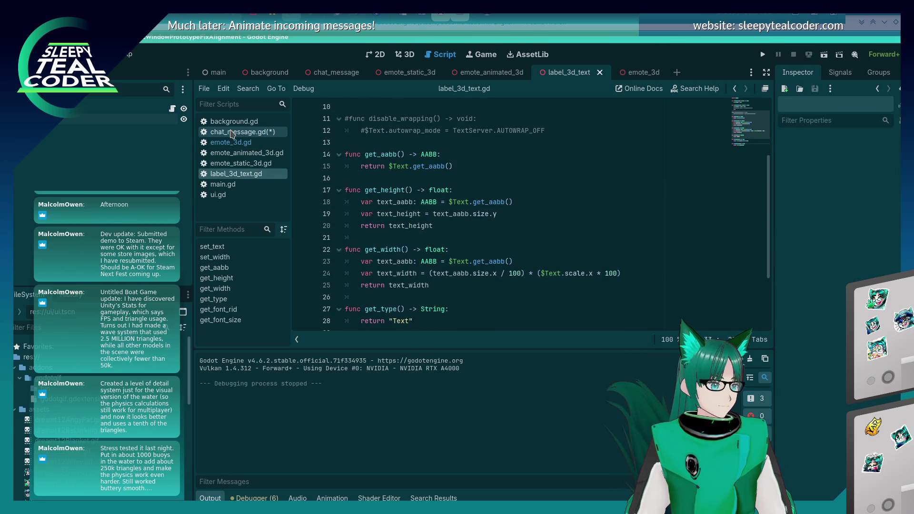
left_click(232, 132)
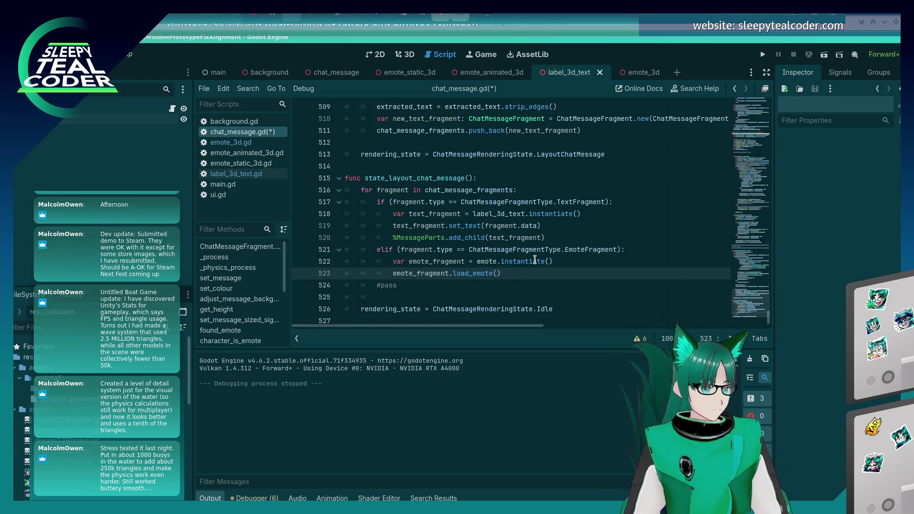
type("\"assets/\" + e")
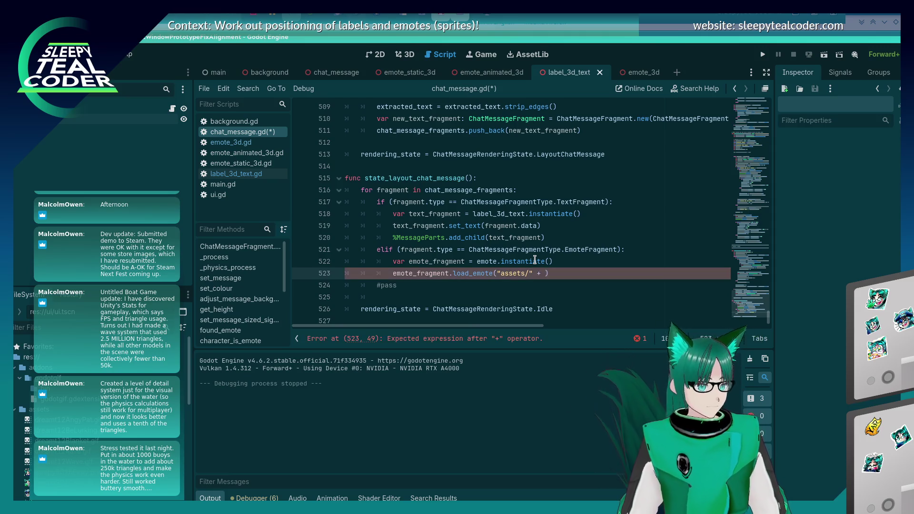
type("mote")
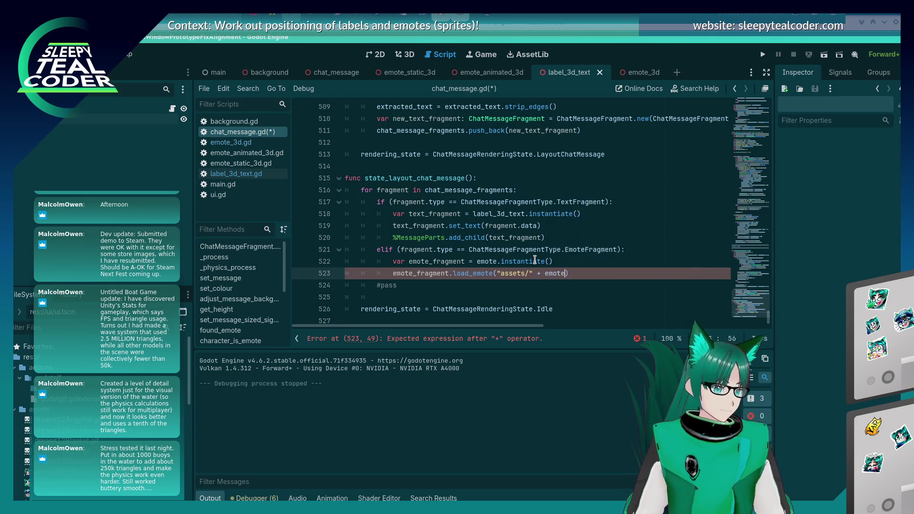
key("BackSpace")
key("BackSpace")
key("BackSpace")
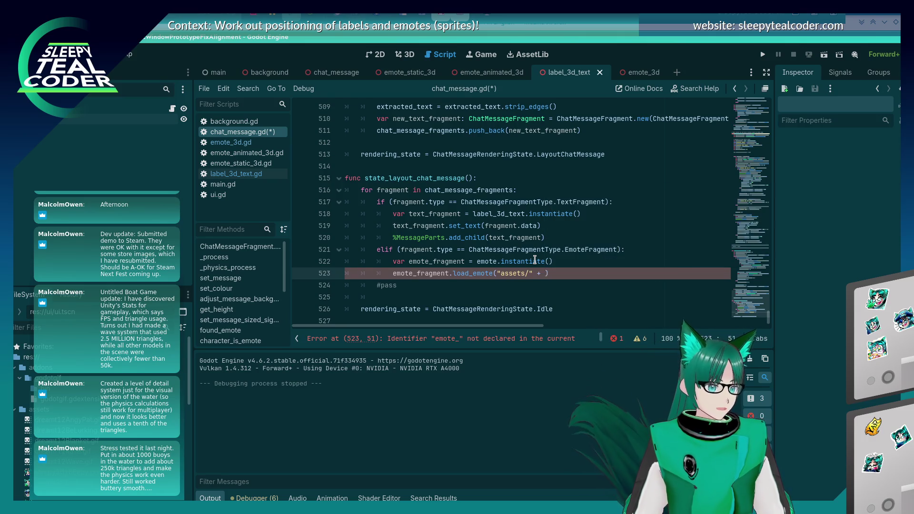
type("fragment.")
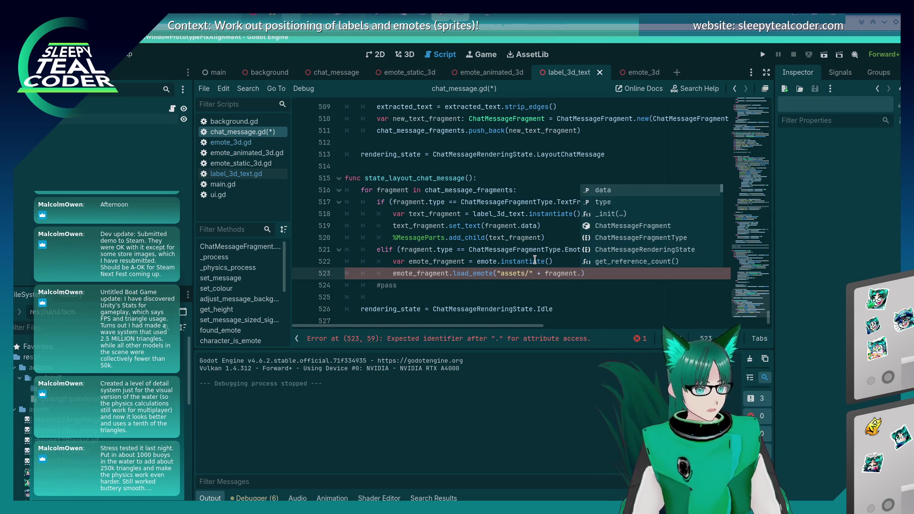
key("Return")
key("ctrl+s")
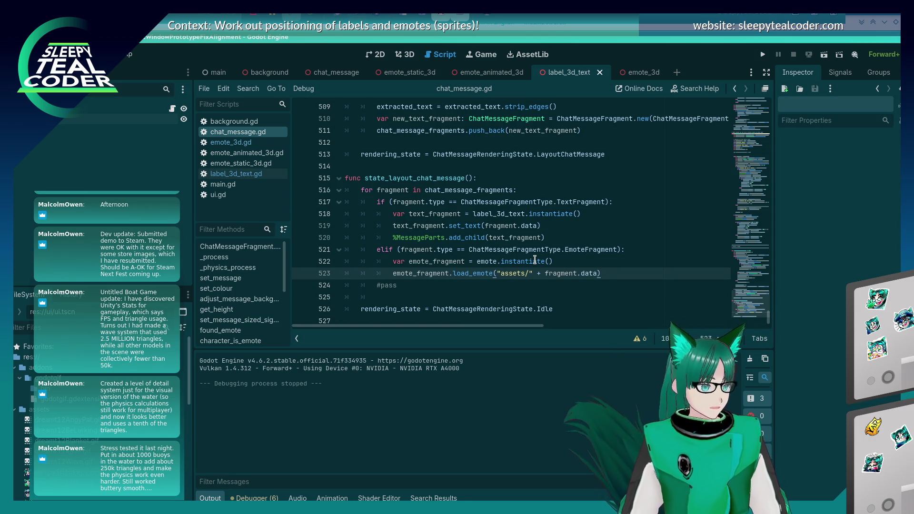
Add %MessageParts.add_child(emote_fragment) below it and delete the leftover #pass line.
key("Return")
type("%")
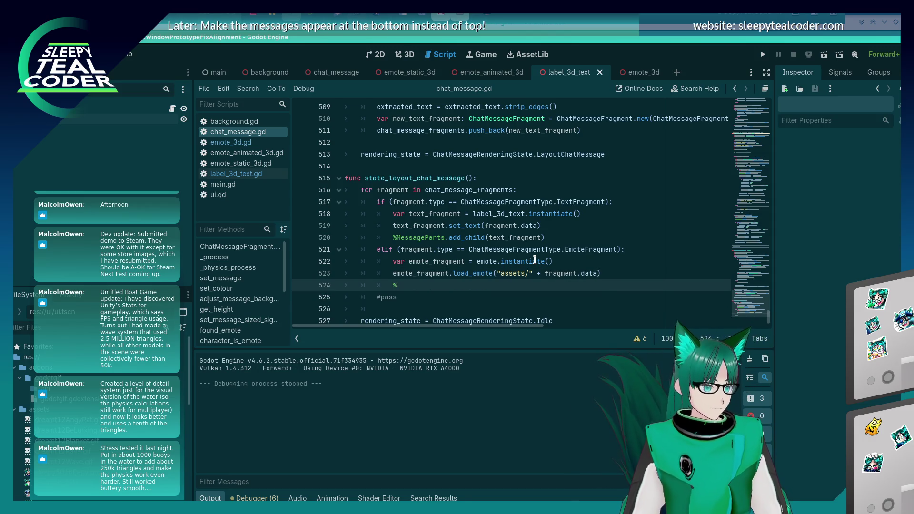
type("d_cjhild(emote_fragment")
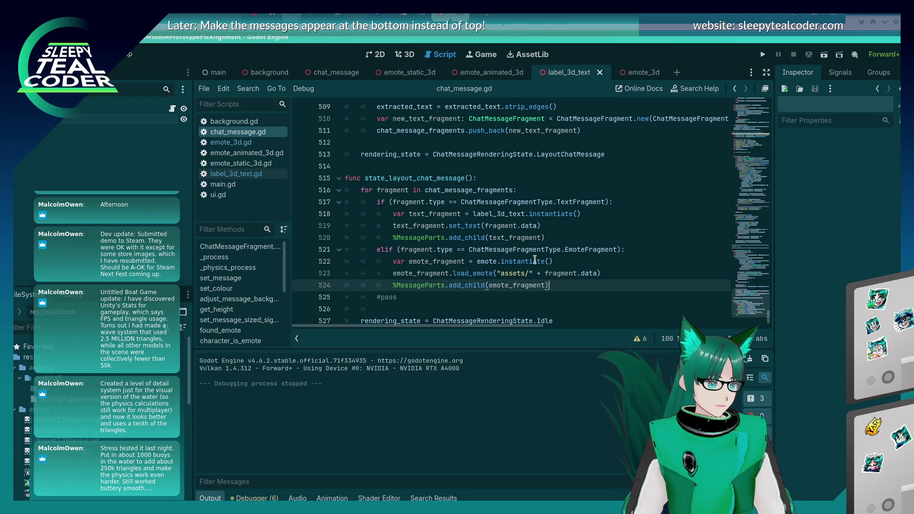
key("Down")
key("shift+Home")
key("shift+Home")
key("BackSpace")
key("BackSpace")
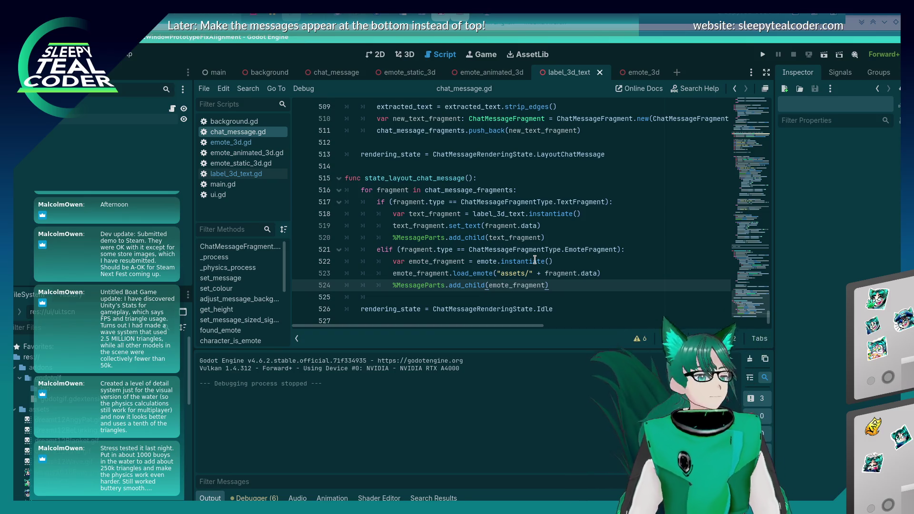
key("Tab")
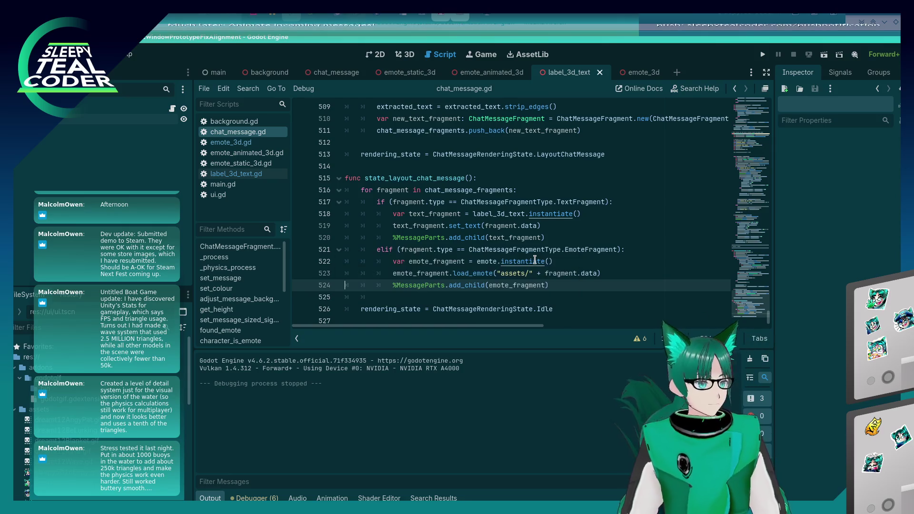
key("ctrl+s")
key("ctrl+z")
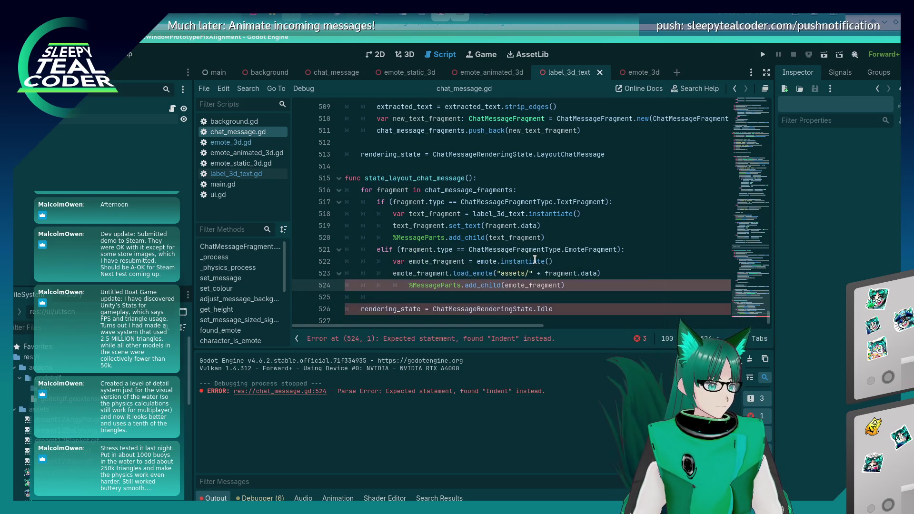
Save chat_message.gd, check git status in Konsole, and run the project with F5.
key("ctrl+s")
key("alt+Tab")
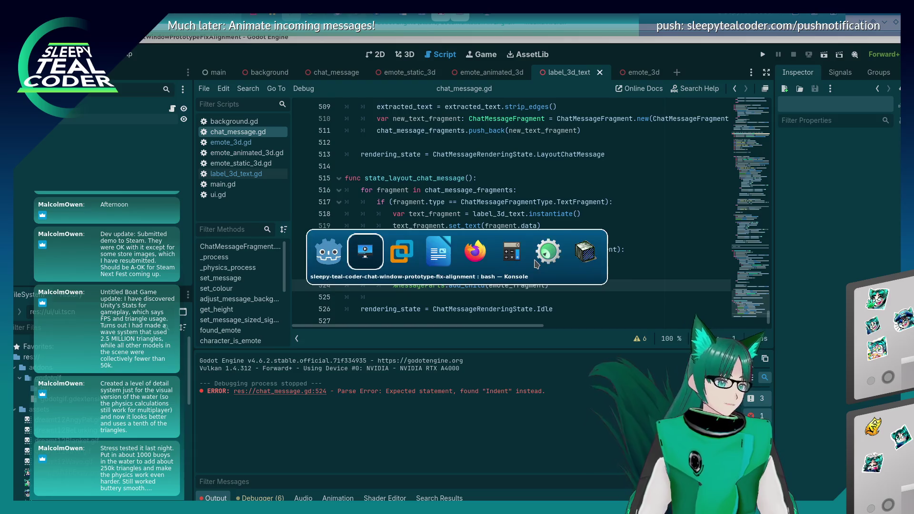
key("alt+Tab")
key("alt+Tab")
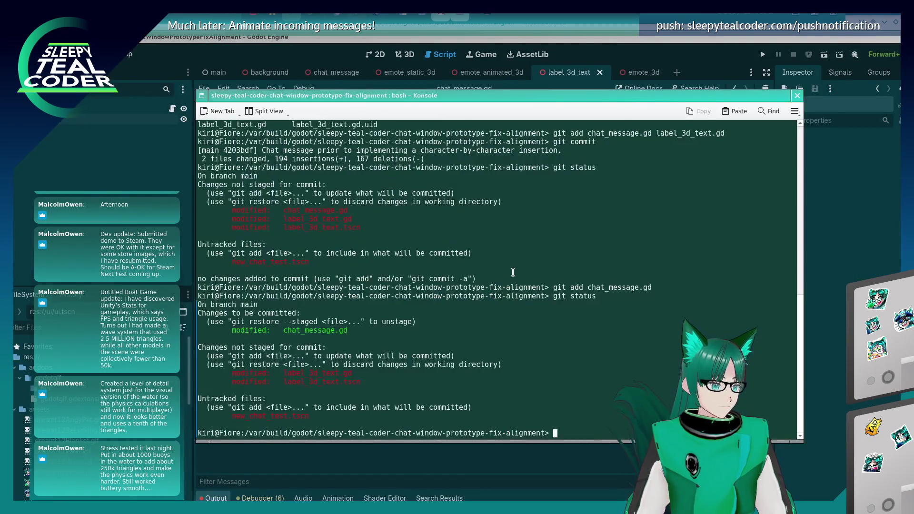
key("alt+Tab")
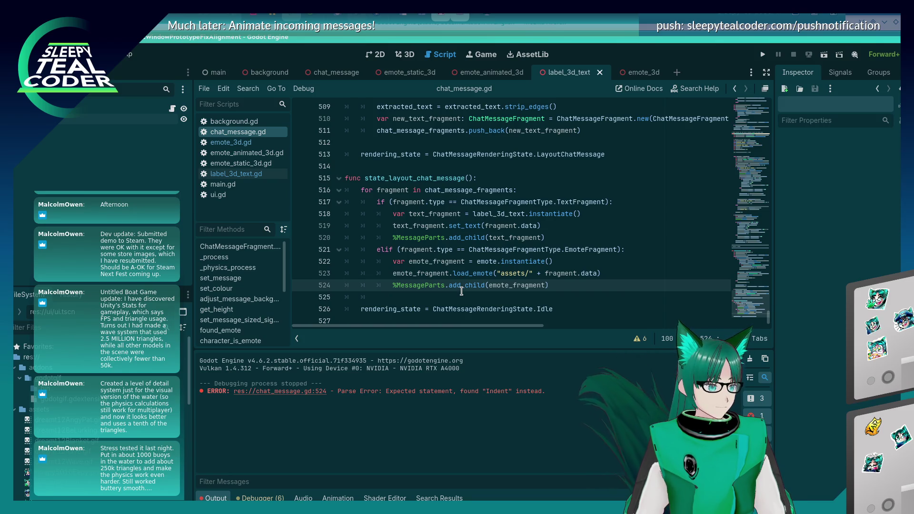
key("F5")
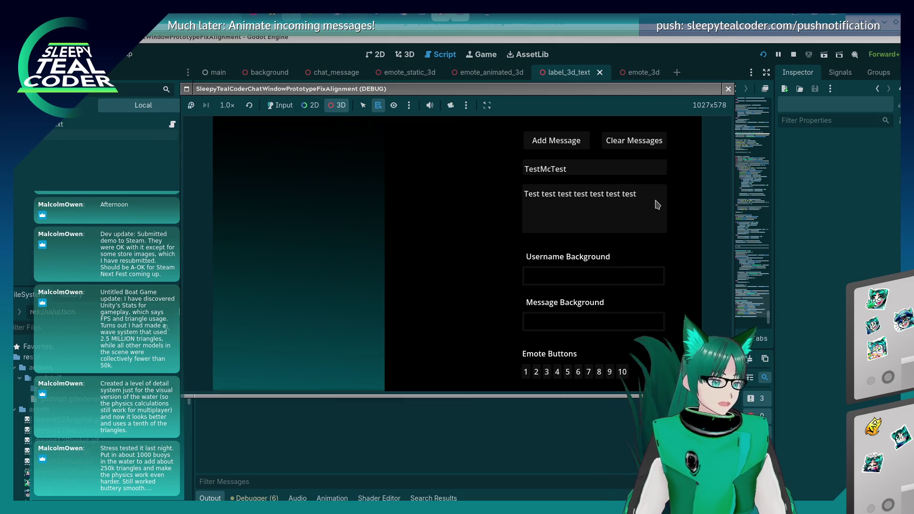
Post a test chat message containing two emotes and the text 'rrrrrrrr'.
left_click(281, 105)
left_click_drag(557, 194, 653, 205)
key("BackSpace")
left_click(567, 372)
left_click(600, 372)
left_click(578, 373)
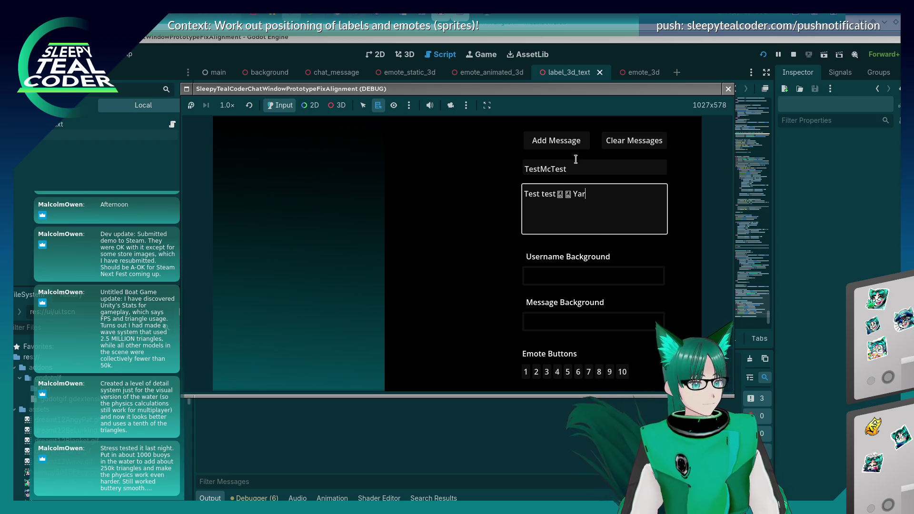
type("rrrrrrrr")
left_click(559, 142)
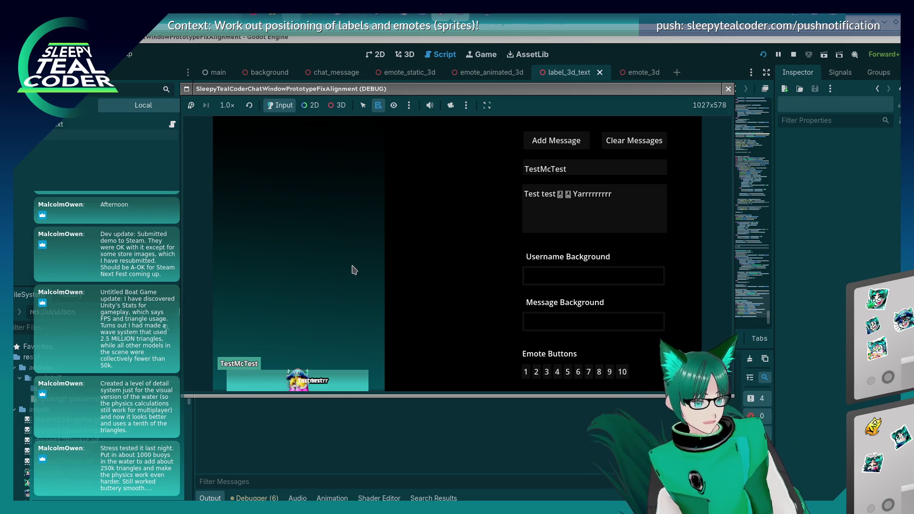
Orbit around the message with the debug camera, restore the game camera, and close the game.
left_click(337, 107)
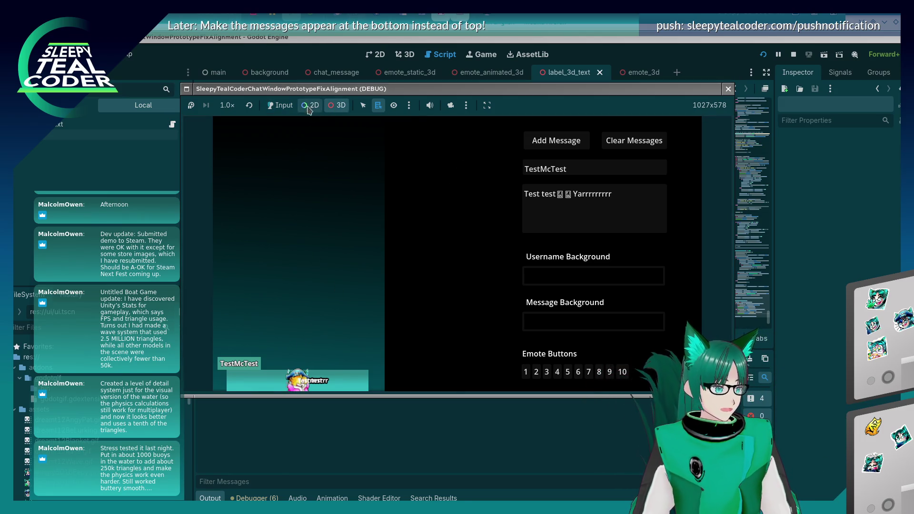
left_click(450, 105)
left_click_drag(359, 331, 375, 319)
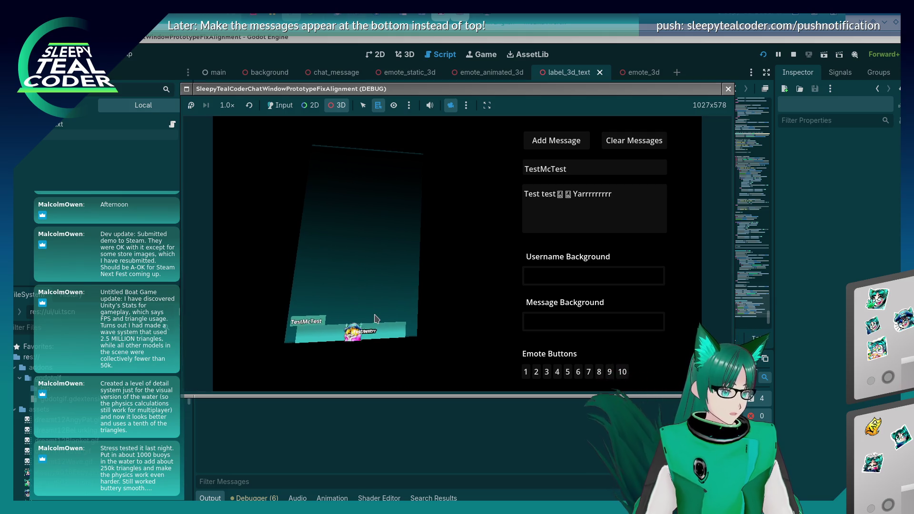
scroll(375, 318, "up", 2)
scroll(357, 324, "up", 3)
scroll(343, 331, "up", 2)
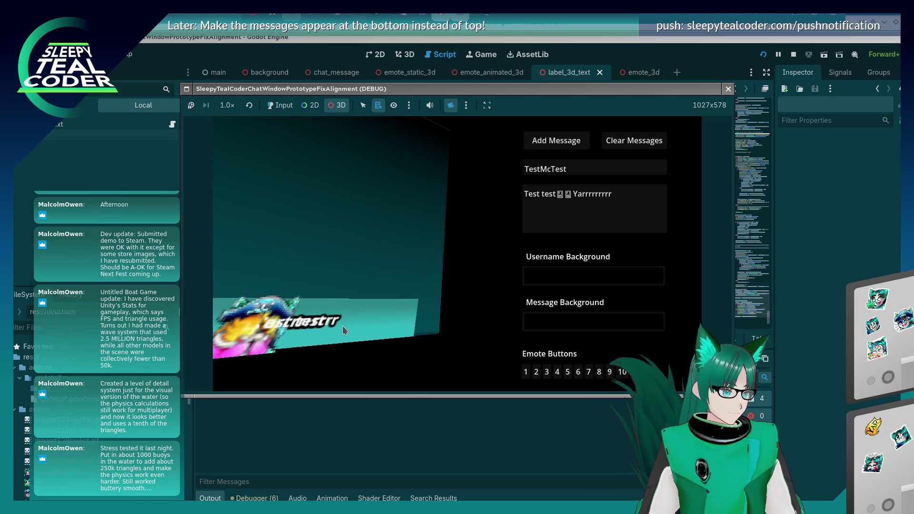
mouse_move(341, 326)
left_mouse_down()
mouse_move(400, 310)
mouse_move(422, 364)
mouse_move(417, 326)
mouse_move(350, 343)
left_mouse_up()
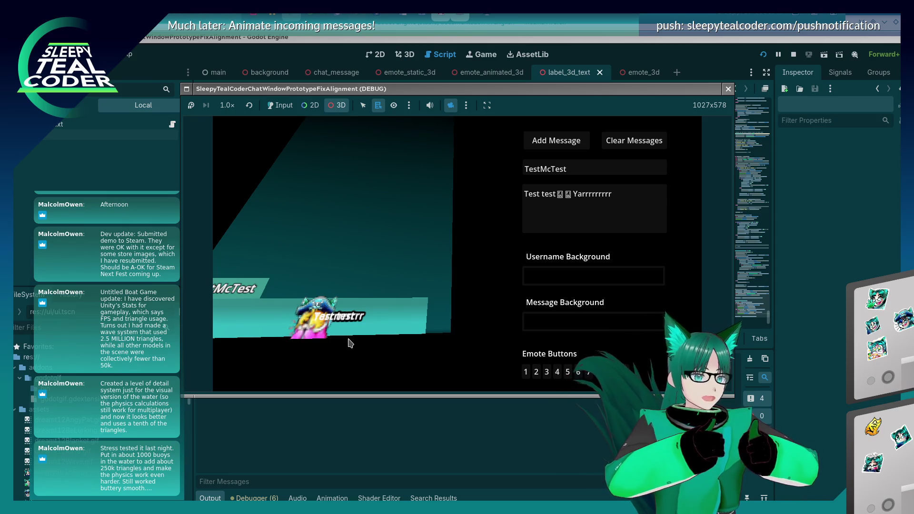
left_click_drag(350, 343, 333, 335)
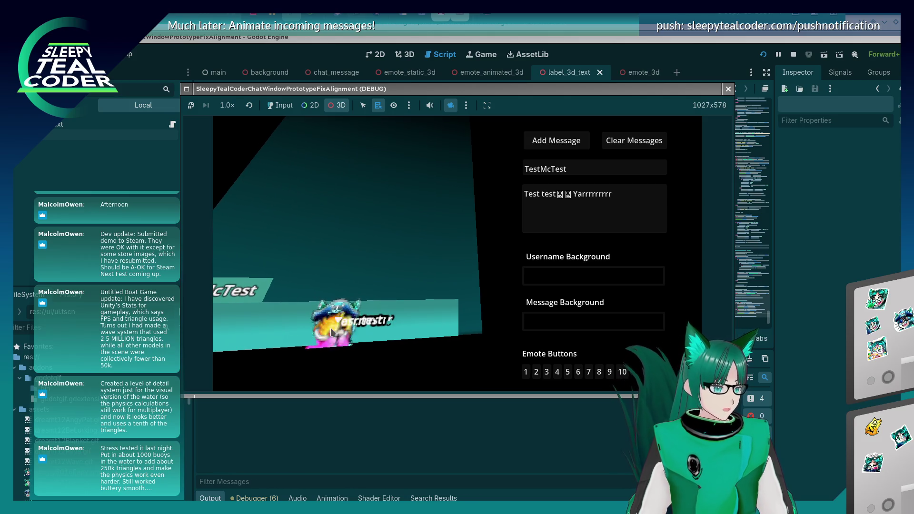
left_click(336, 108)
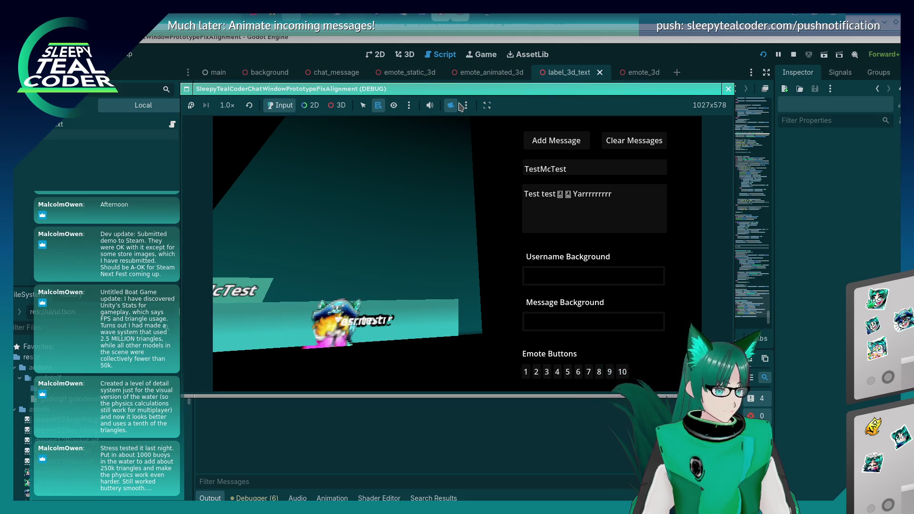
left_click(451, 106)
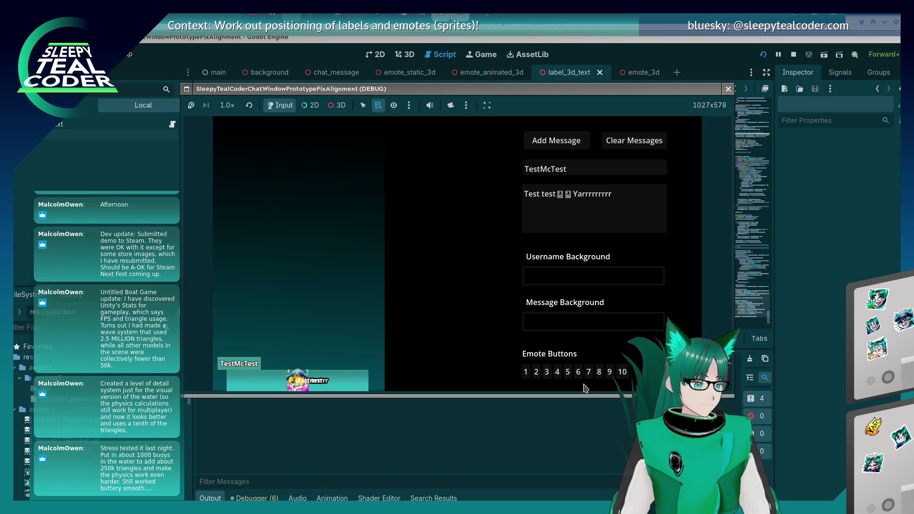
key("F8")
left_click(474, 273)
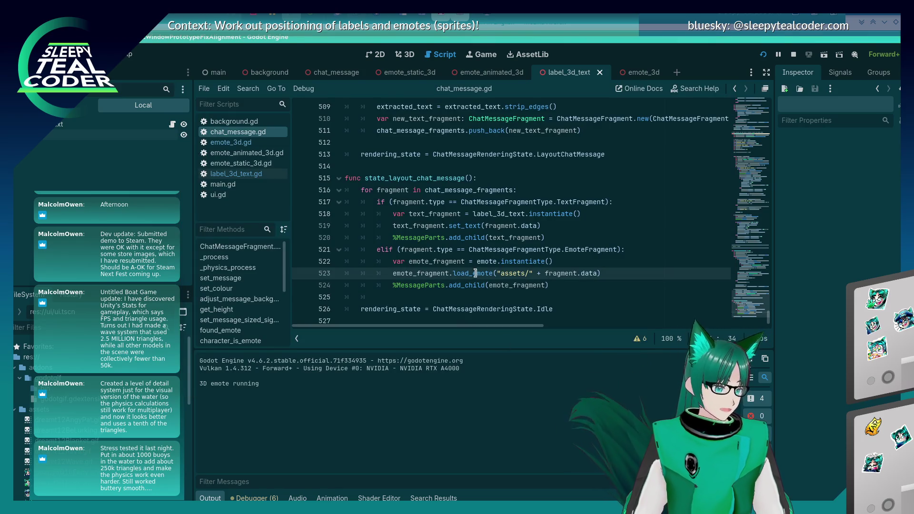
Find the other emote.instantiate() and copy its Vector3(0.55, 0.55, 0.55) scale line.
double_click(434, 261)
left_click(477, 261)
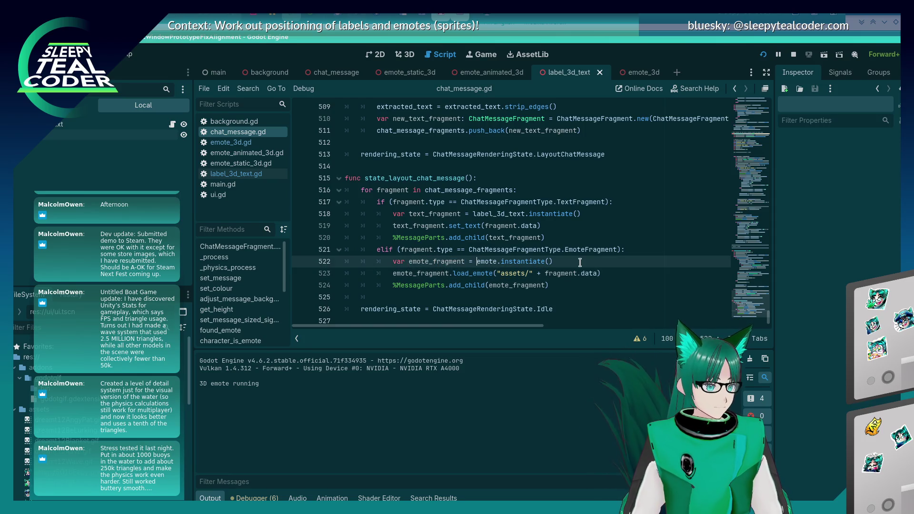
left_click(580, 261, "shift")
key("ctrl+f")
key("Return")
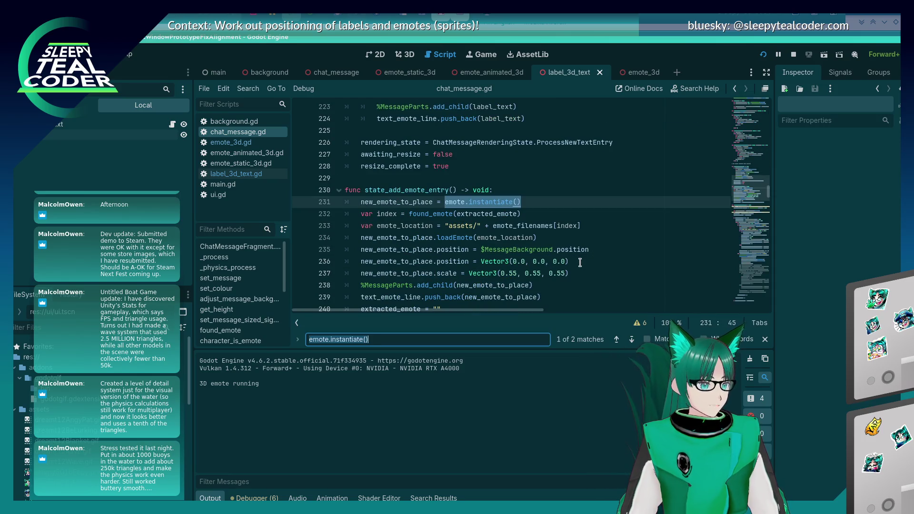
key("Escape")
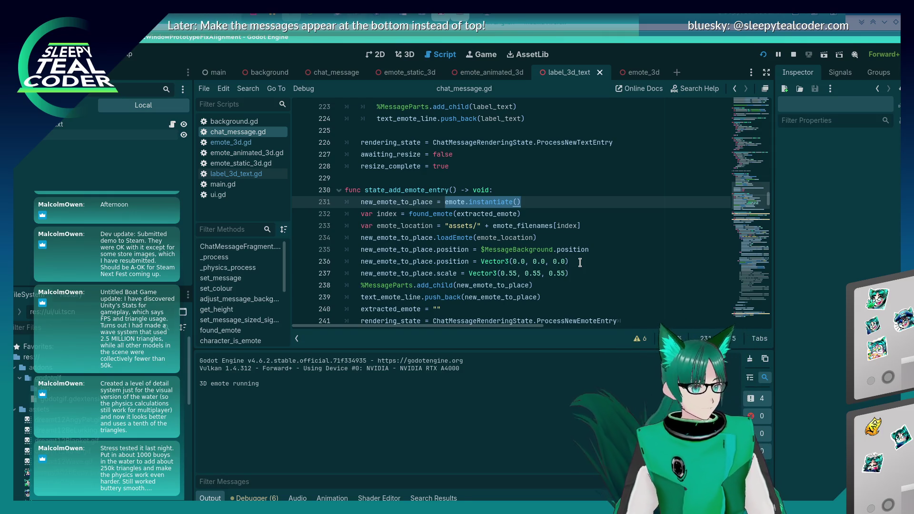
left_click(590, 274)
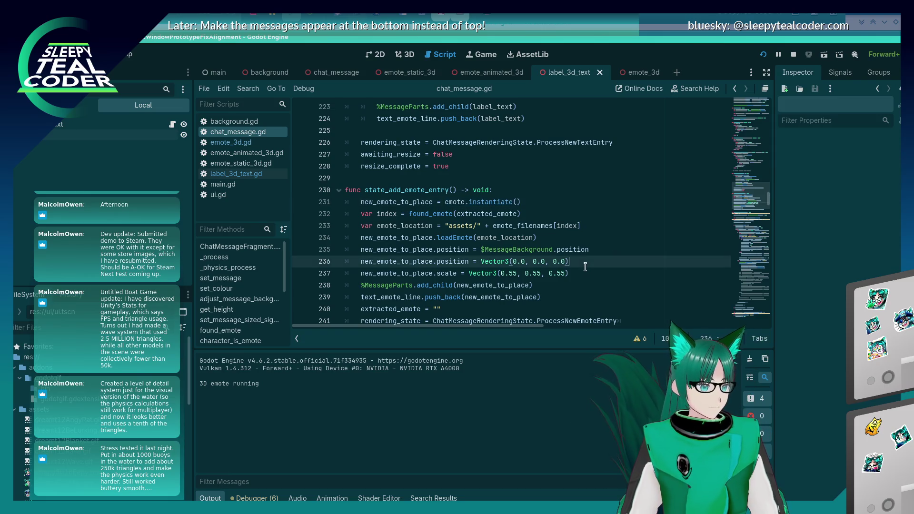
key("shift+Home")
key("ctrl+c")
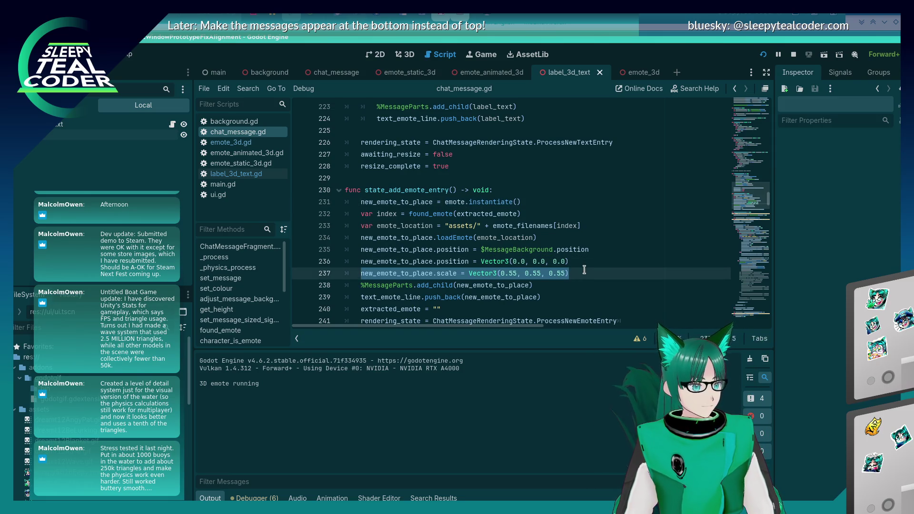
key("Up")
key("Up")
key("shift+End")
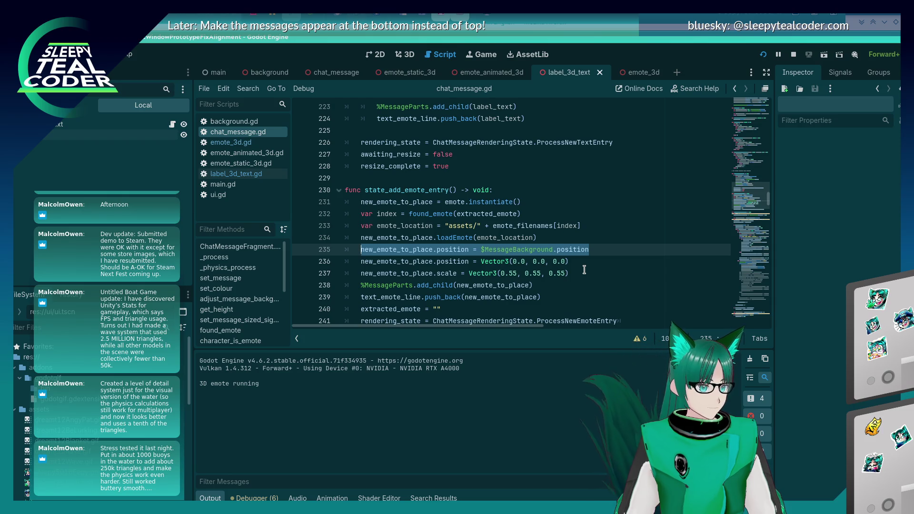
left_click(584, 270)
key("shift+Home")
Paste the scale line under load_emote as emote_fragment.scale and save the script.
key("ctrl+End")
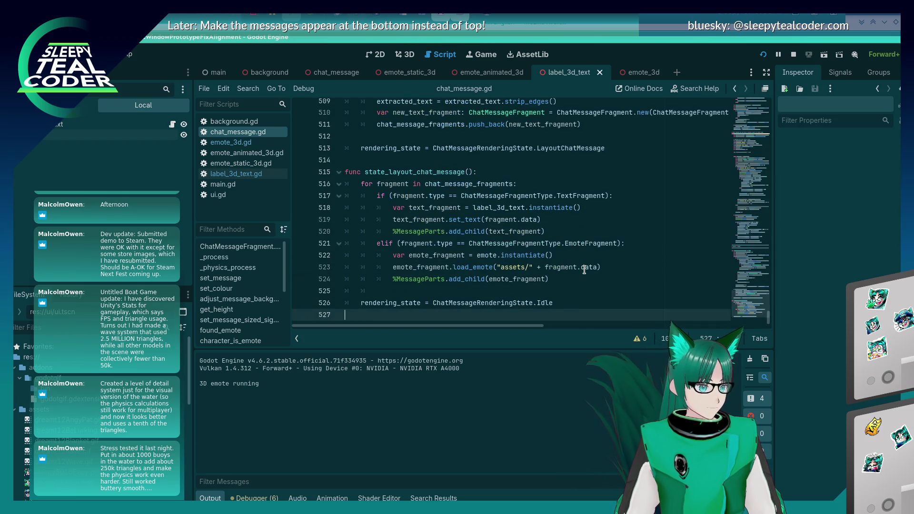
left_click(610, 263)
key("Return")
key("ctrl+v")
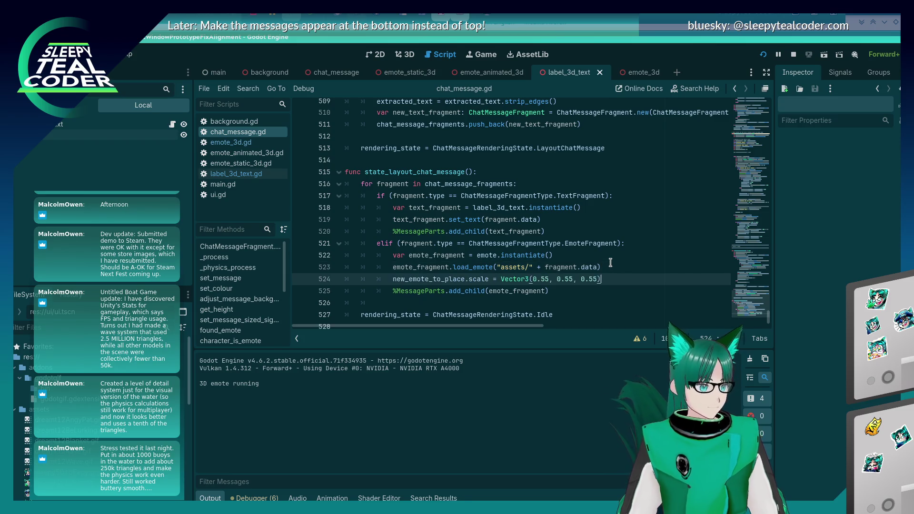
key("Home")
key("Delete")
key("Delete")
key("Delete")
key("Delete")
key("Delete")
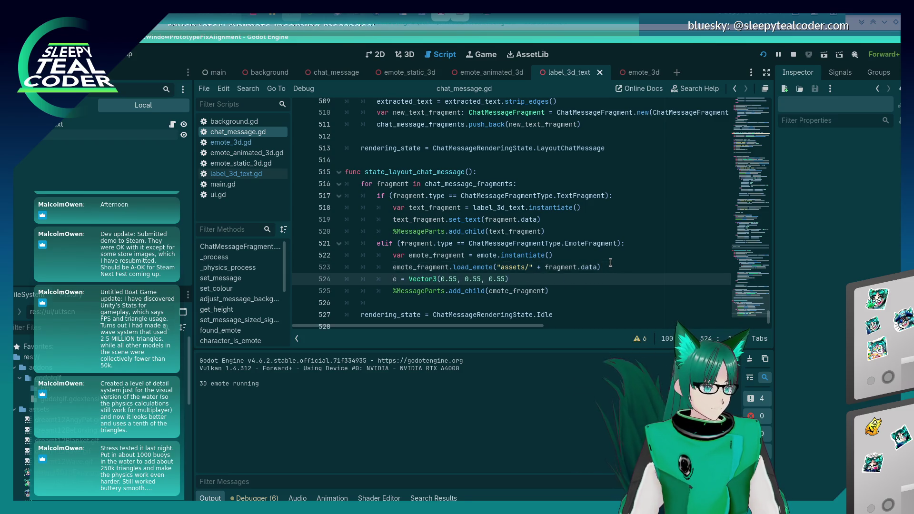
type("emote_fragment")
key("ctrl+s")
type(".")
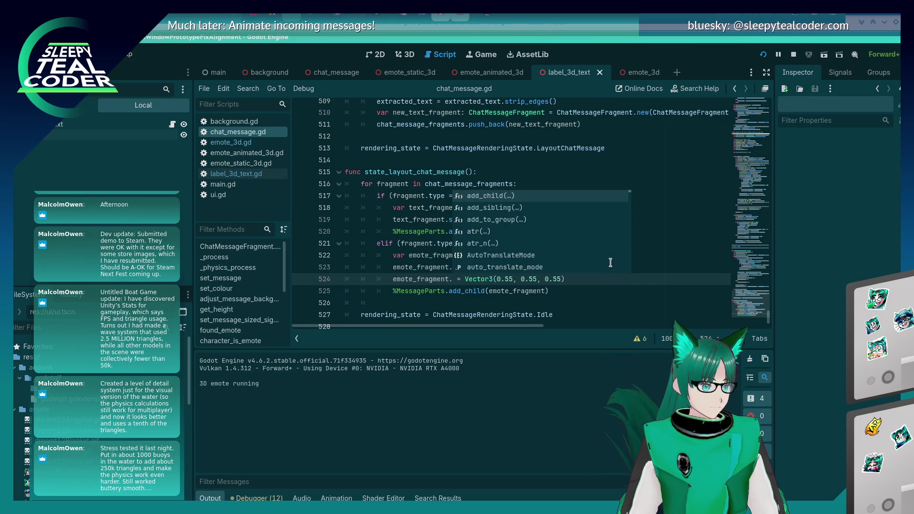
type("scale")
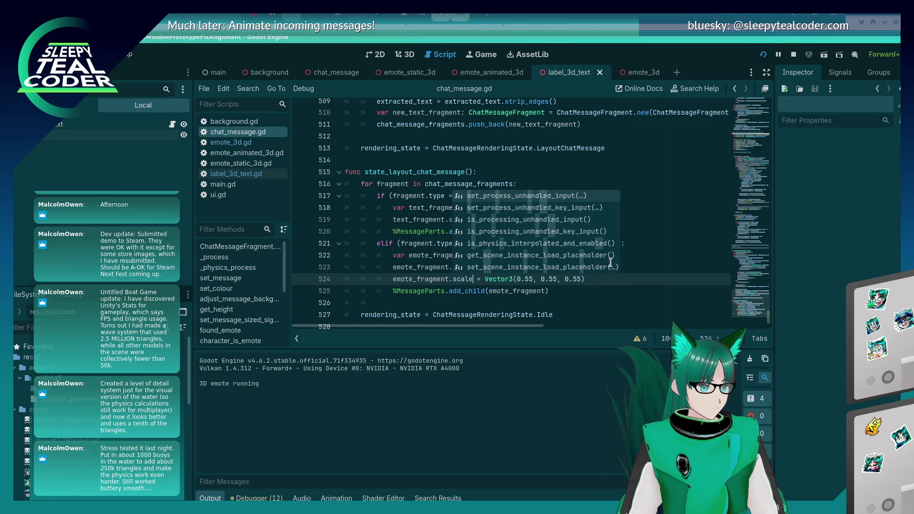
key("Return")
key("ctrl+s")
key("alt+Tab")
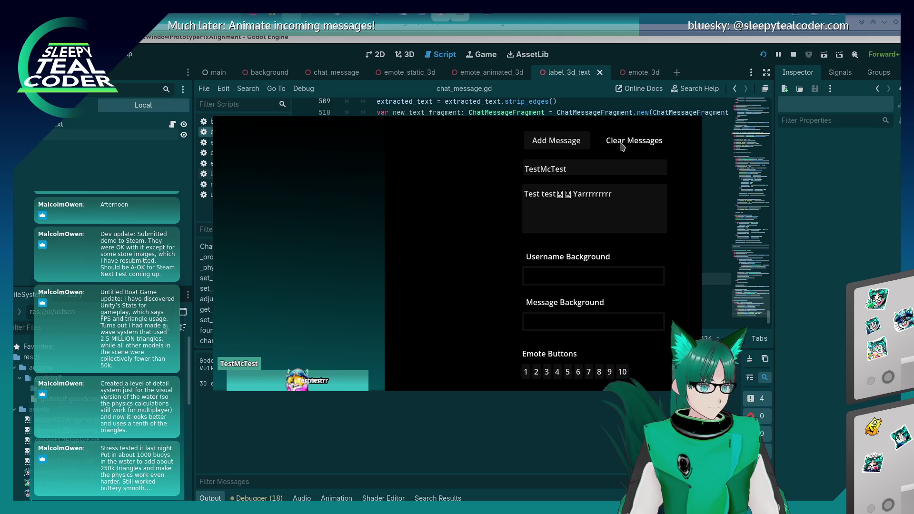
Rerun the project, post a message with two emotes and 'Yarrrrrr', then close the game.
left_click(575, 144)
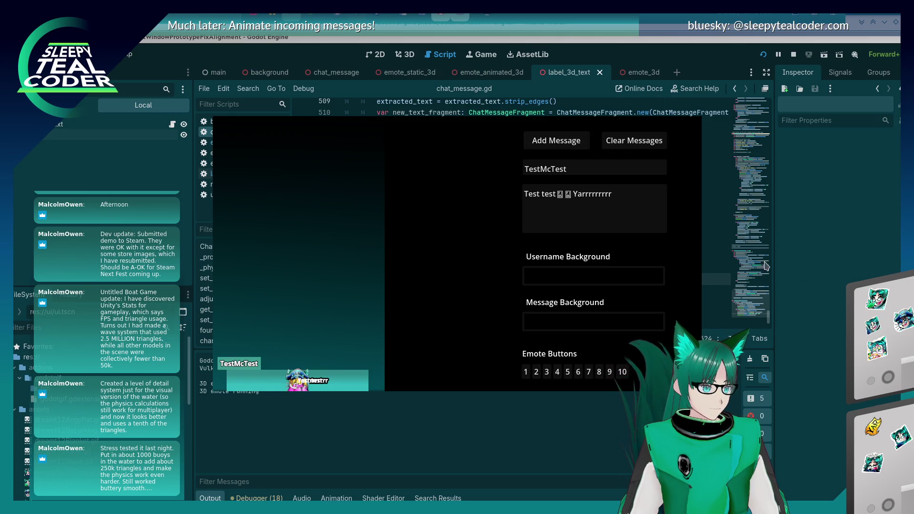
key("alt+Tab")
key("F5")
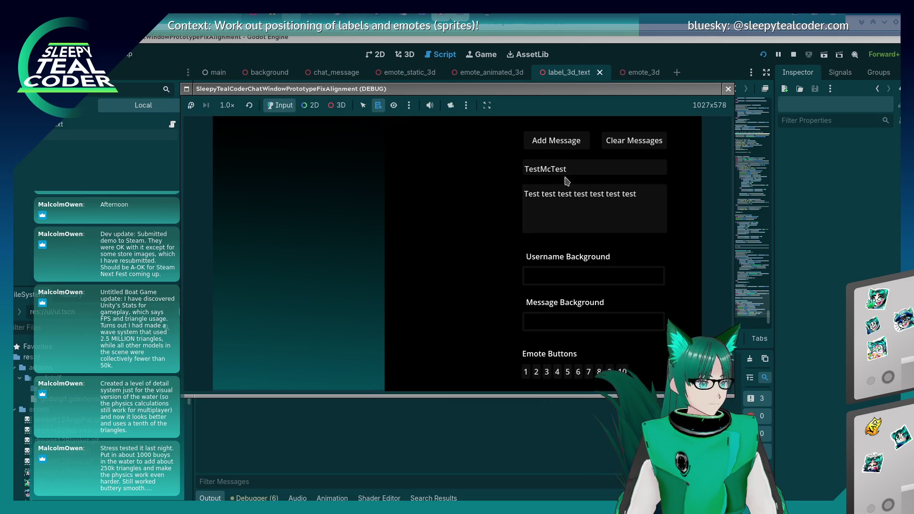
left_click_drag(556, 194, 653, 197)
key("BackSpace")
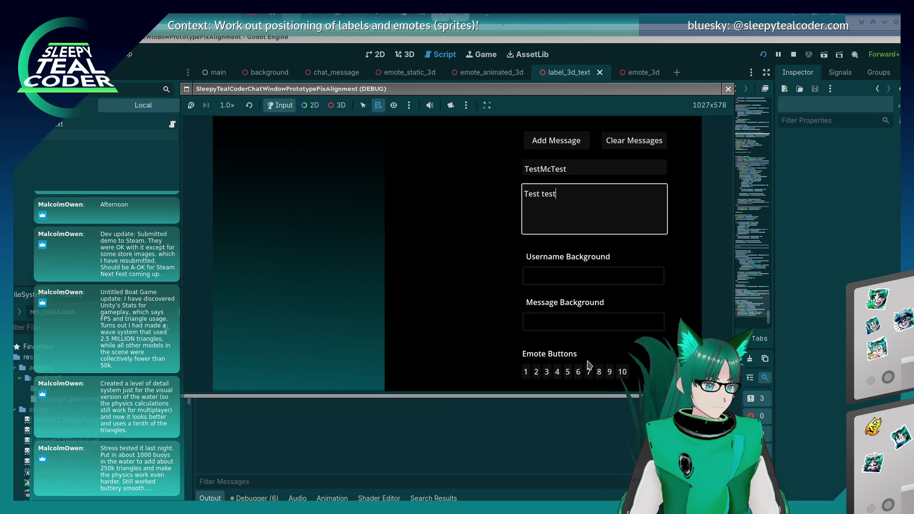
left_click(557, 372)
left_click(567, 373)
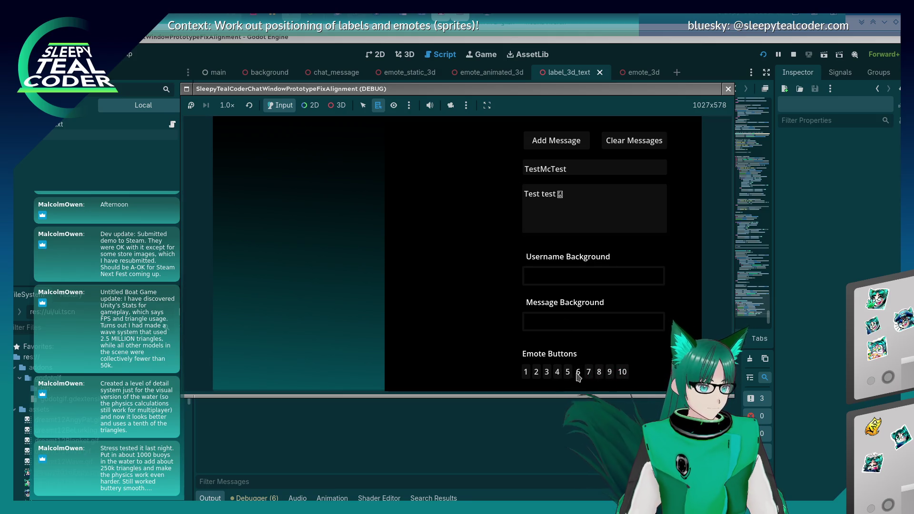
left_click(604, 196)
type("Yarrrrrr")
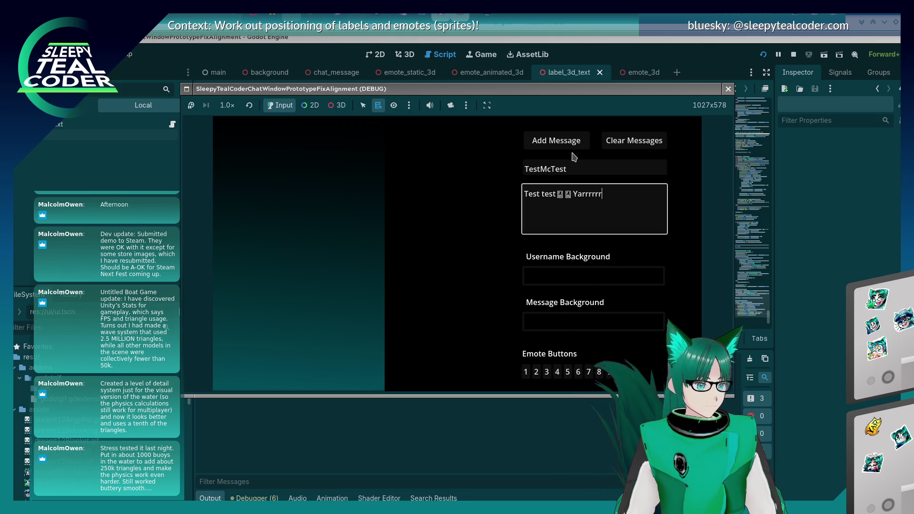
left_click(569, 143)
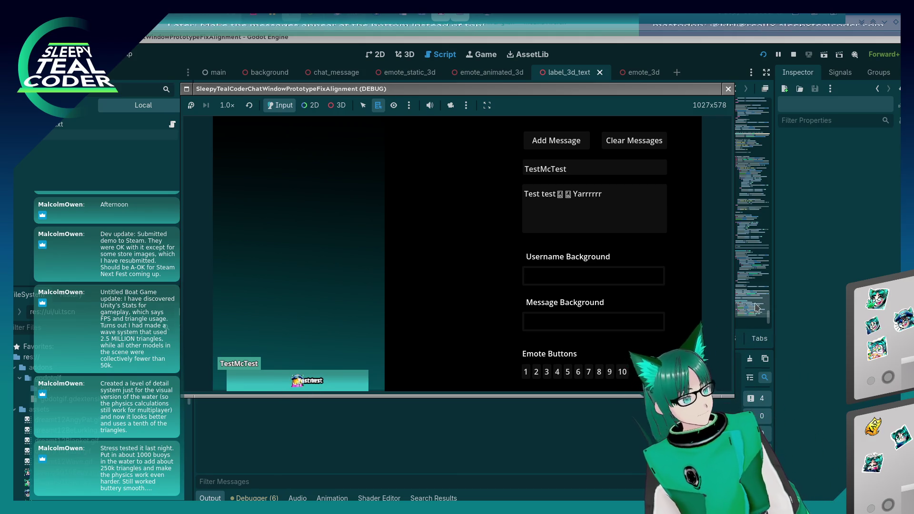
key("F8")
key("BackSpace")
key("BackSpace")
Change line 524's emote scale to Vector3(0.6, 0.6, 0.6) and save the script.
type("6")
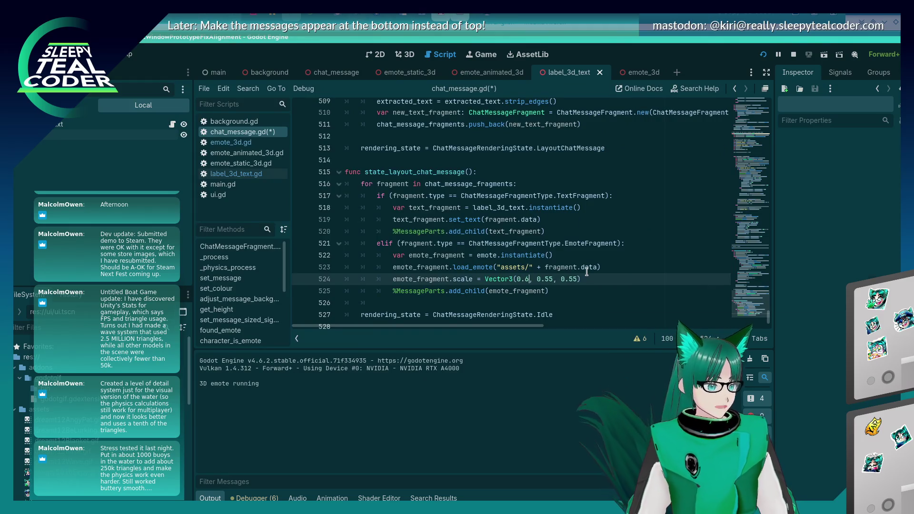
key("Right")
key("Right")
key("Right")
key("BackSpace")
key("BackSpace")
type("6")
key("Down")
key("Down")
key("Down")
key("Up")
key("Up")
key("Up")
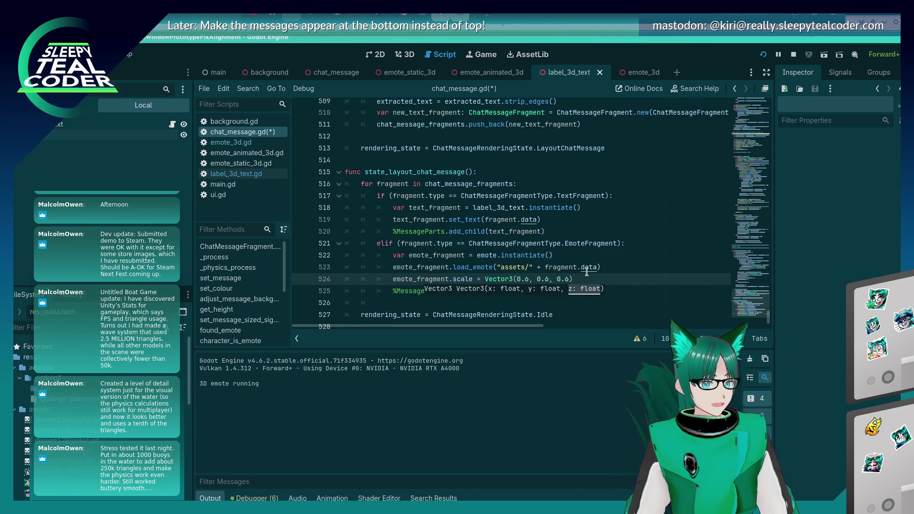
key("ctrl+s")
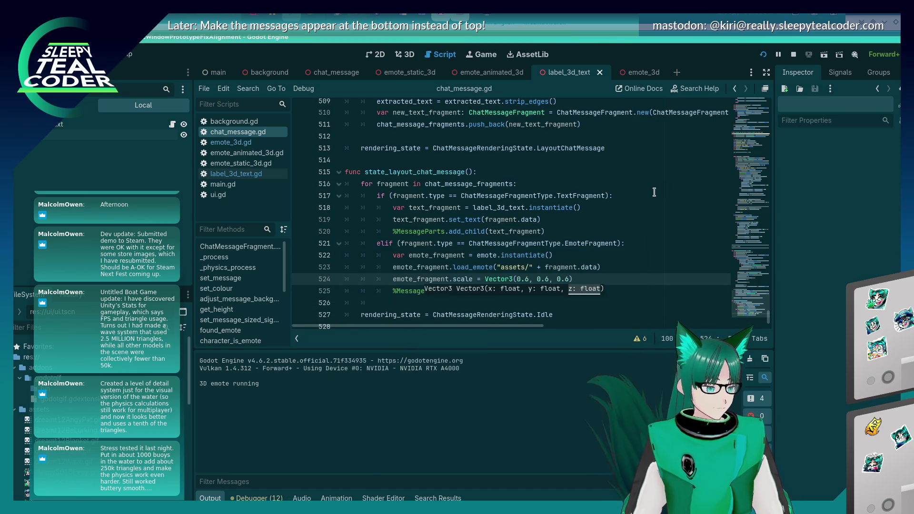
Restart the game, post a test message with two emotes and 'rrrrr', then clear and close it.
key("alt+Tab")
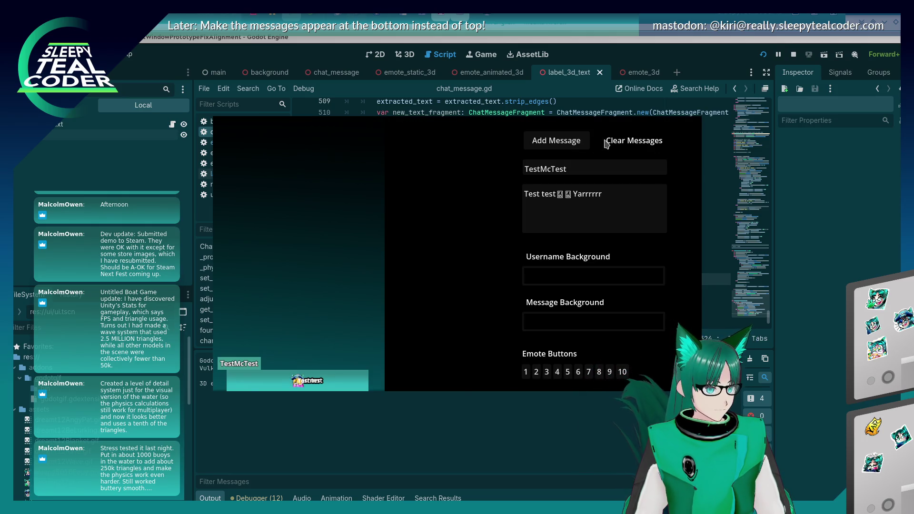
left_click(758, 54)
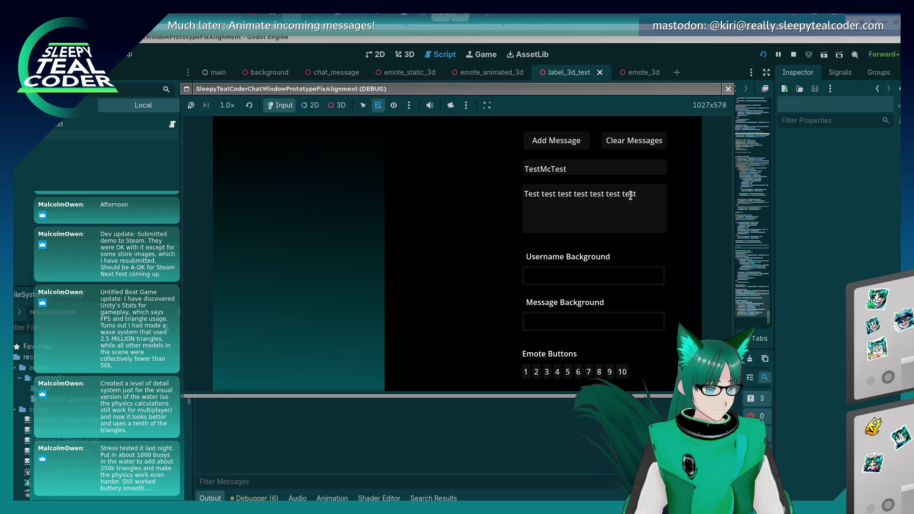
left_click_drag(638, 195, 566, 194)
key("BackSpace")
key("BackSpace")
key("BackSpace")
left_click(598, 373)
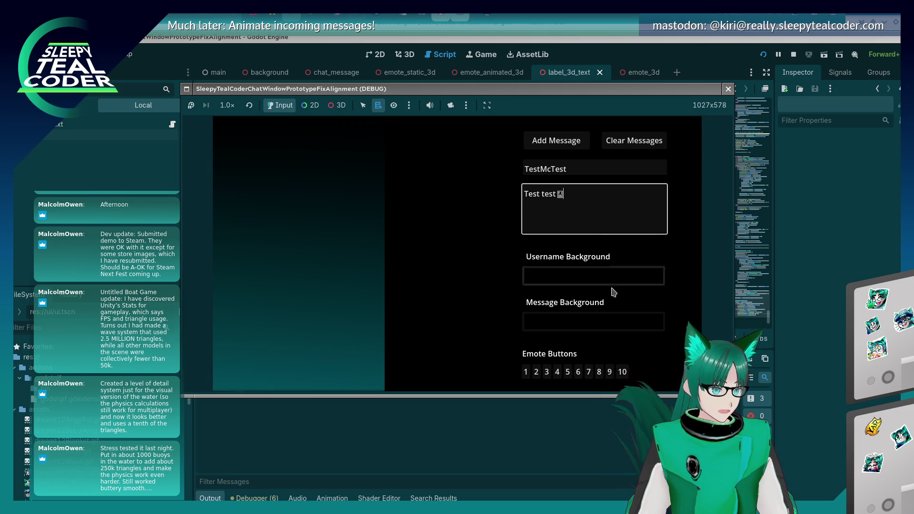
left_click(598, 372)
left_click(594, 225)
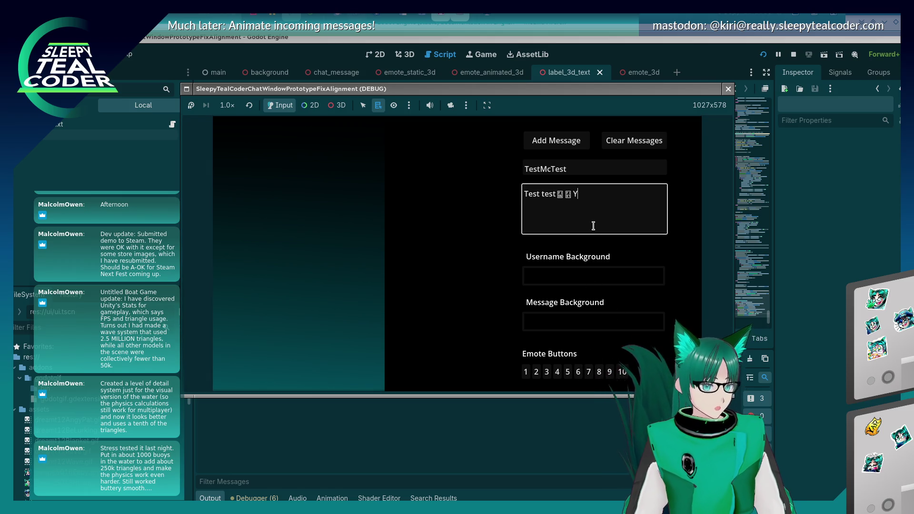
type("arrrrr")
left_click(547, 145)
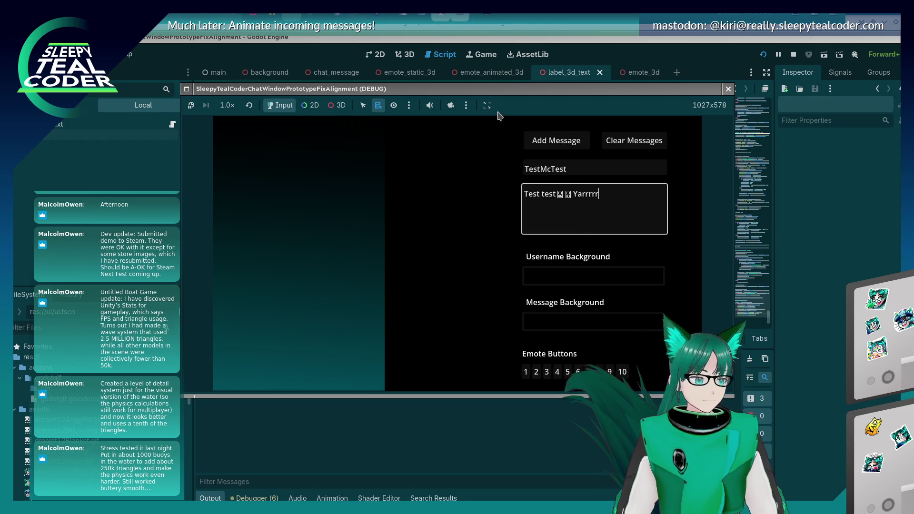
left_click(546, 145)
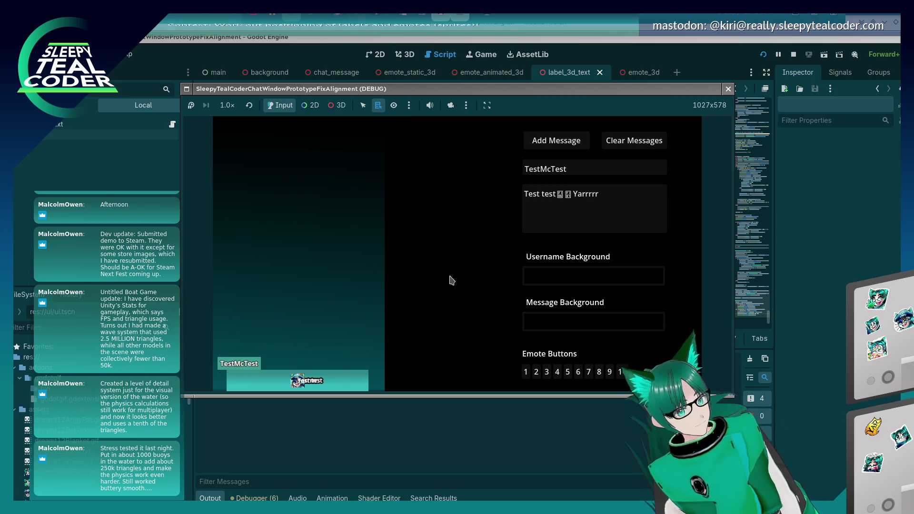
left_click(620, 146)
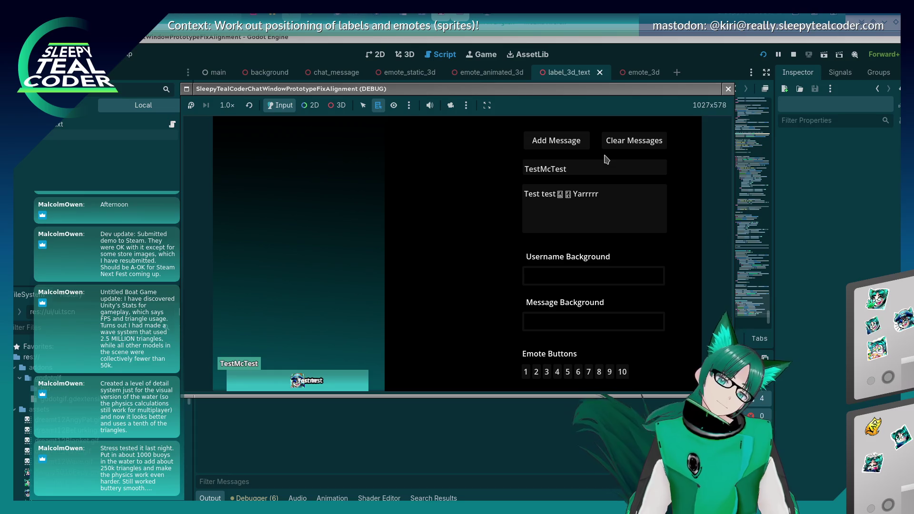
key("F8")
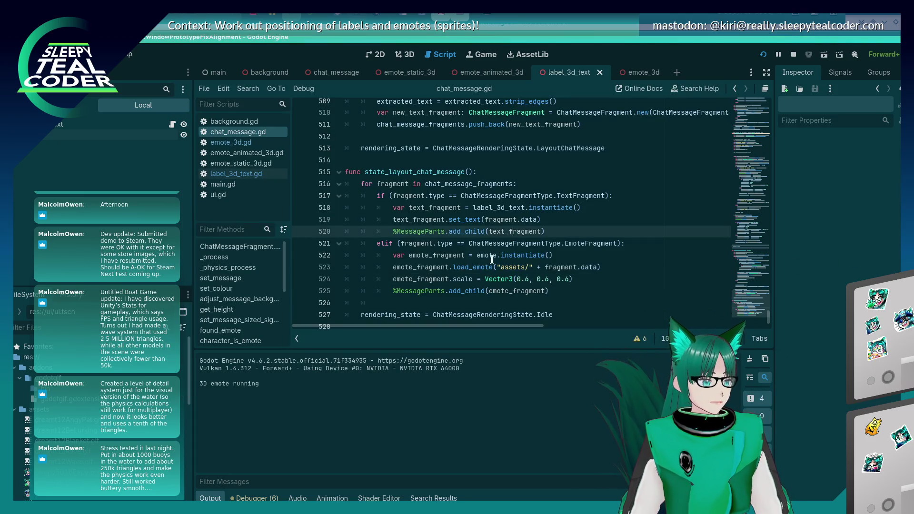
Scroll through chat_message.gd to find the variable declarations near the top.
left_click(482, 268)
scroll(482, 273, "down", 1)
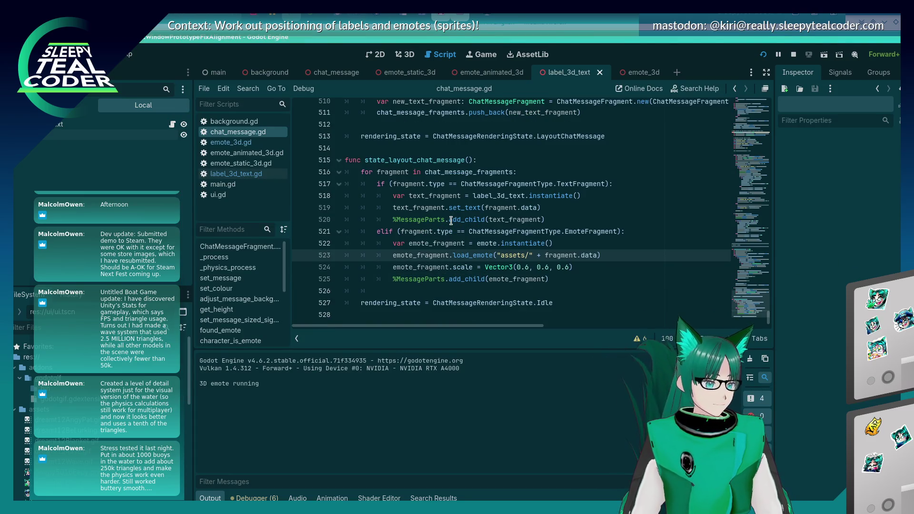
mouse_move(451, 220)
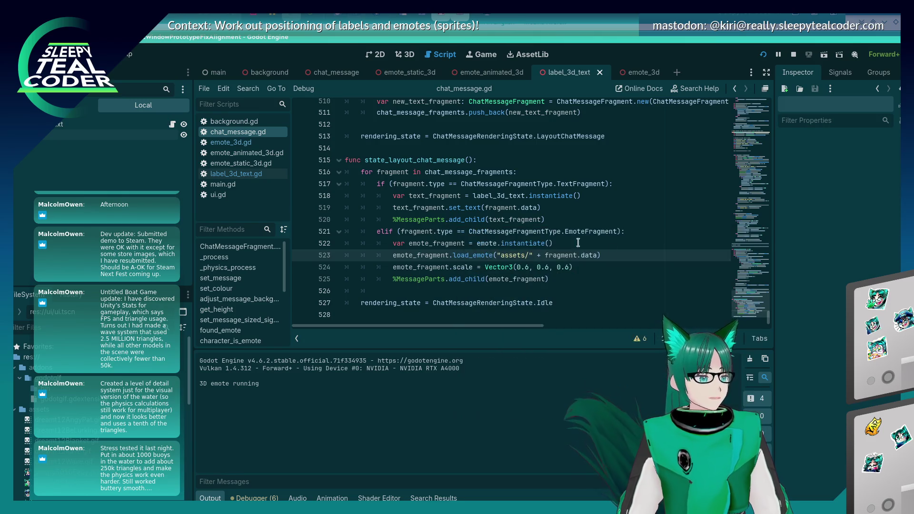
left_click_drag(767, 323, 767, 127)
scroll(451, 209, "down", 2)
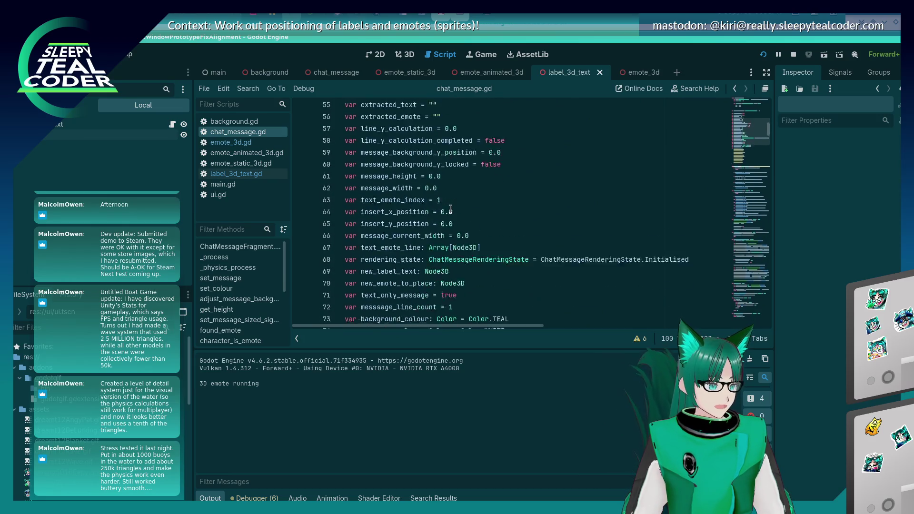
scroll(451, 209, "up", 2)
scroll(450, 210, "up", 3)
scroll(451, 209, "down", 3)
scroll(450, 210, "up", 3)
scroll(450, 210, "down", 3)
scroll(451, 209, "down", 1)
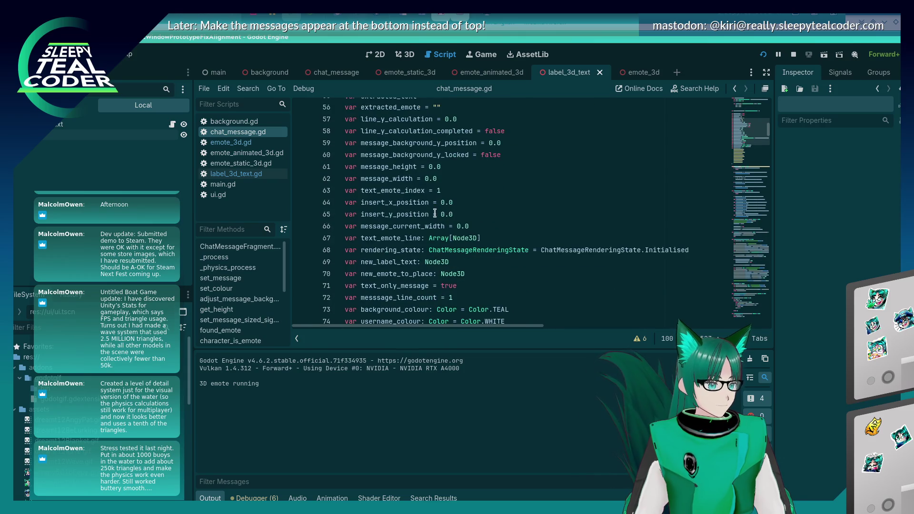
left_click(398, 237)
Add 'var generated_message_fragments: Array[Node3D] = []' after chat_message_fragments and copy the name.
scroll(398, 236, "up", 2)
scroll(398, 237, "up", 2)
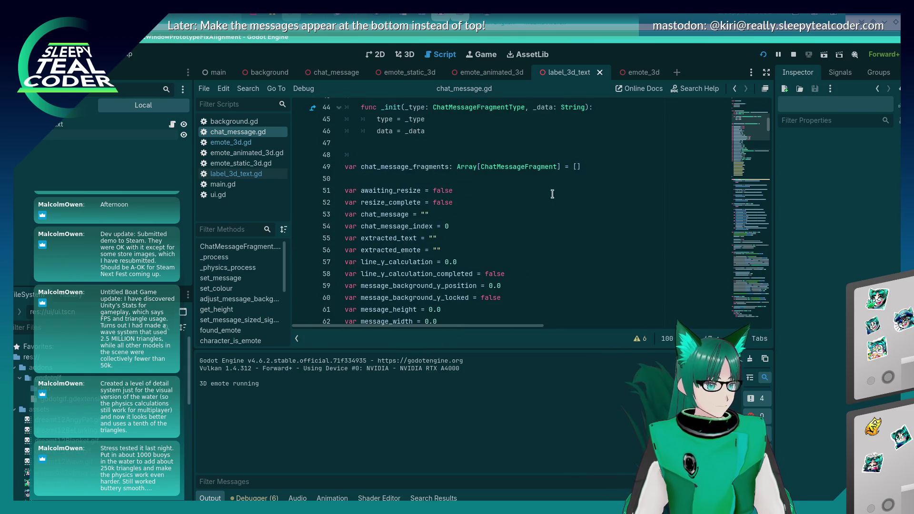
left_click(588, 169)
key("Return")
type("var g")
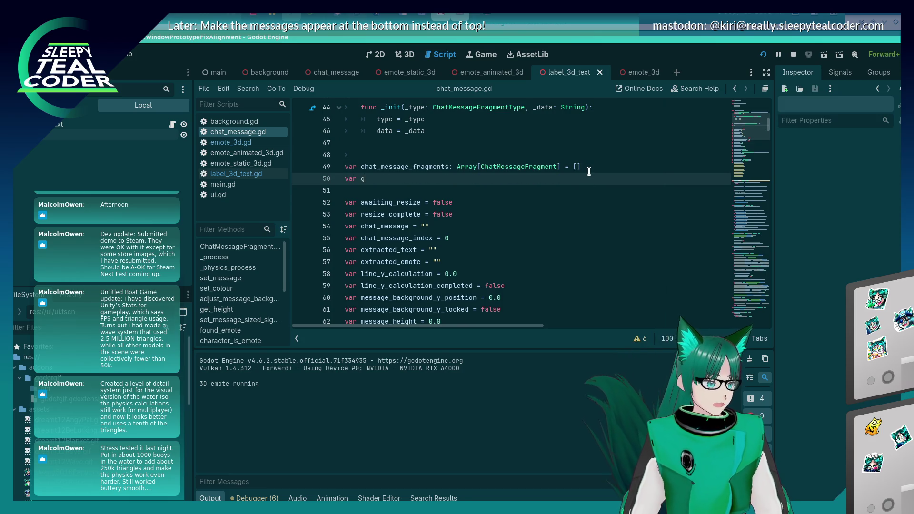
type("enerated_me")
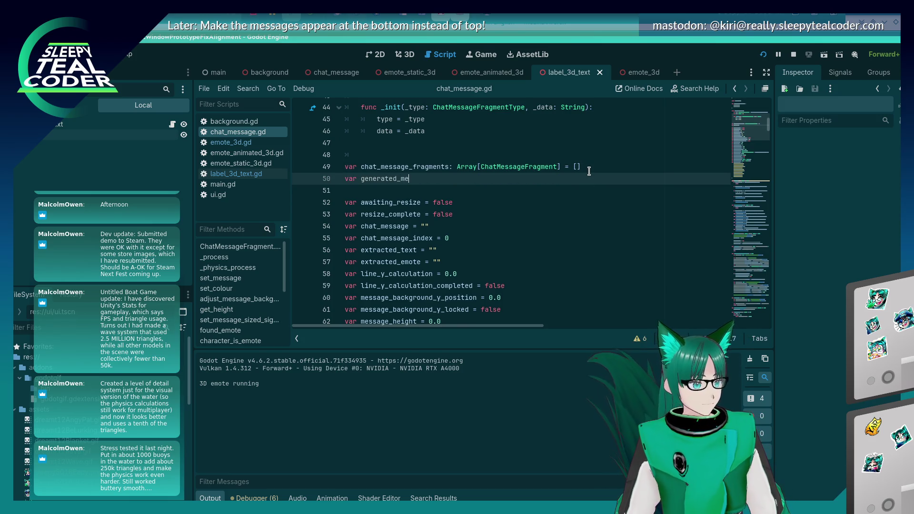
type("ssage_fragmen")
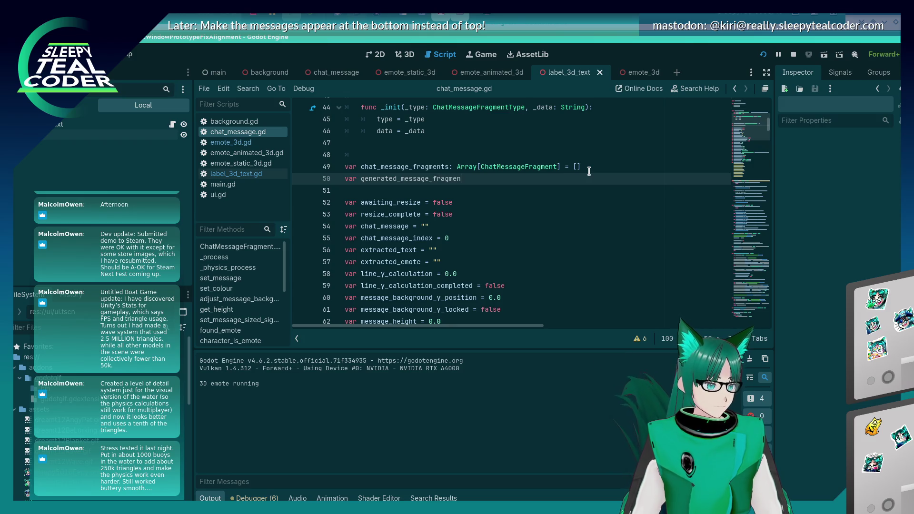
type("ments")
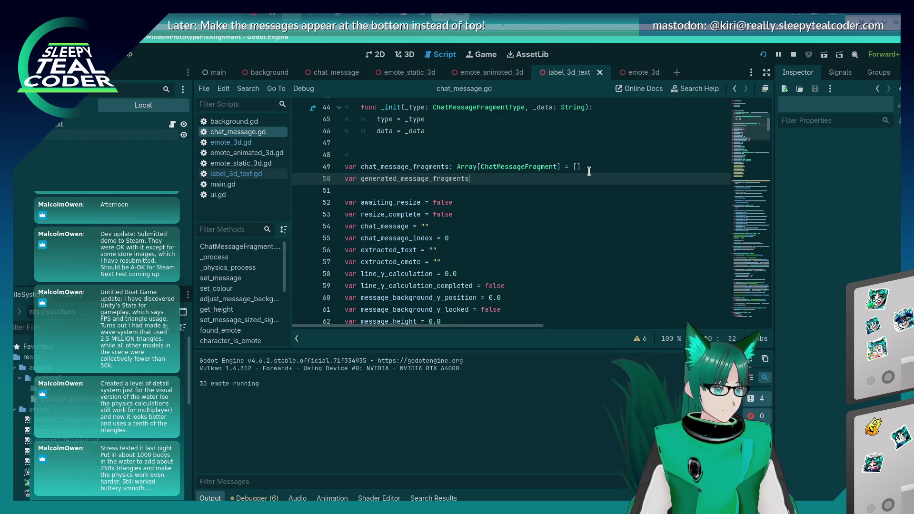
type("y[Node3D")
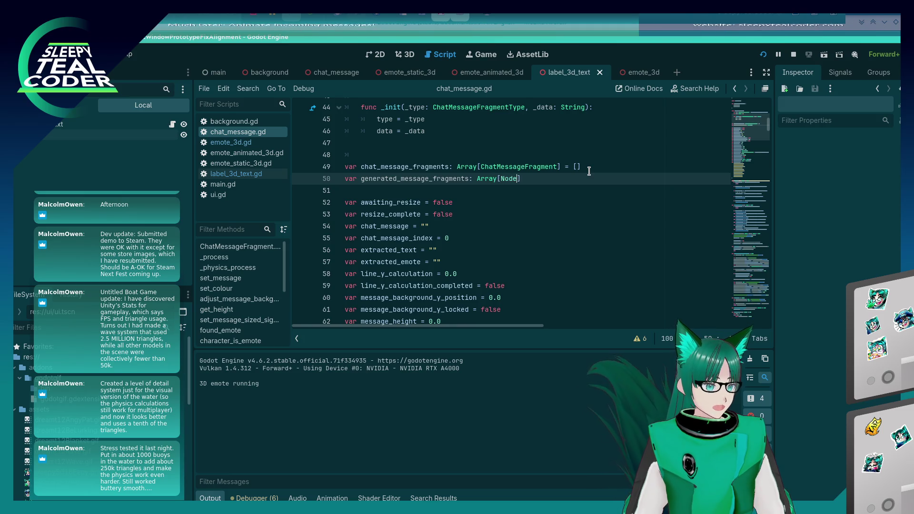
type("] = [")
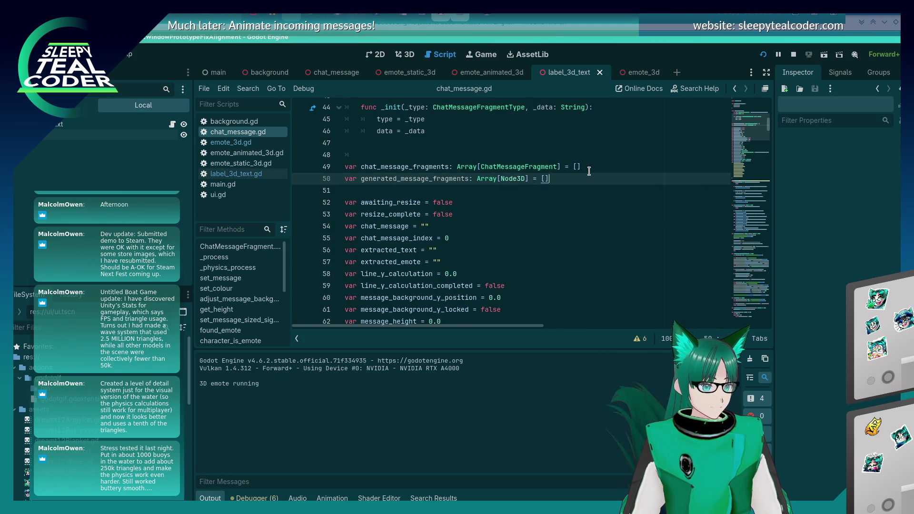
type("]")
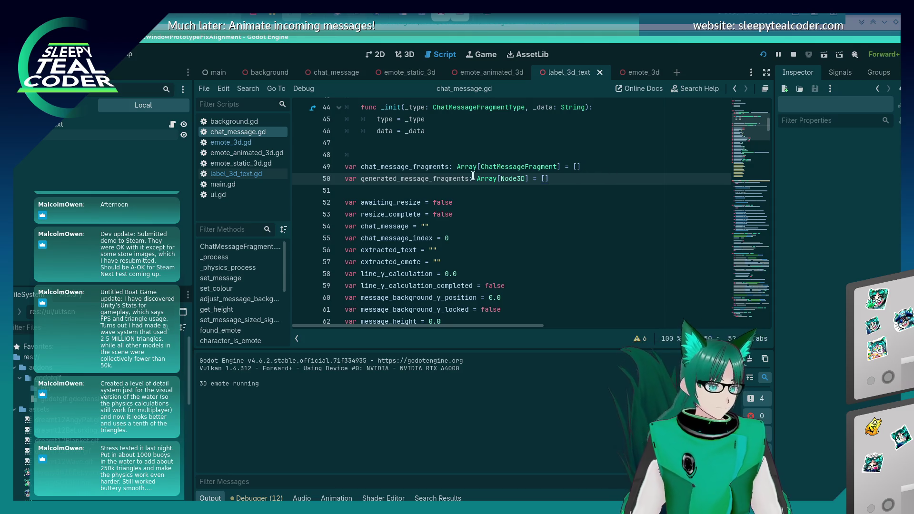
double_click(436, 180)
key("ctrl+c")
key("ctrl+End")
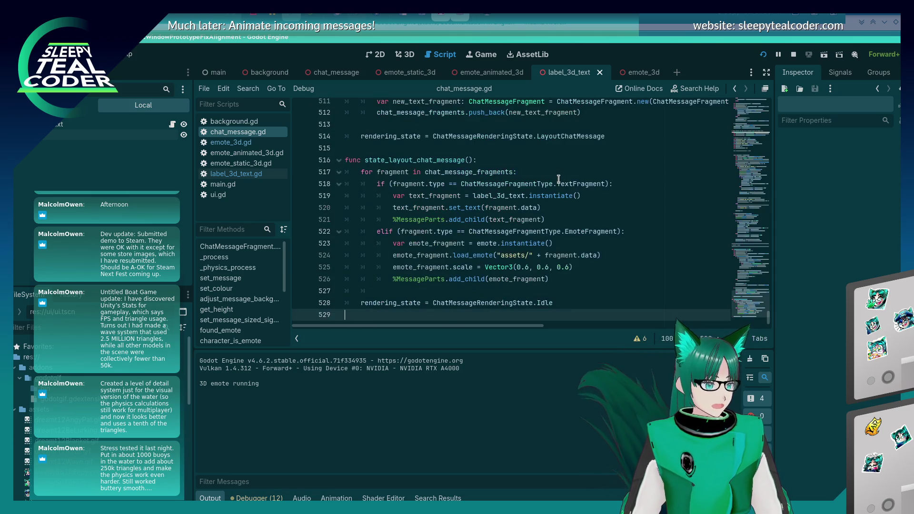
Add generated_message_fragments.push_back(text_fragment) on a new line below set_text.
key("Up")
key("Up")
key("Up")
key("Up")
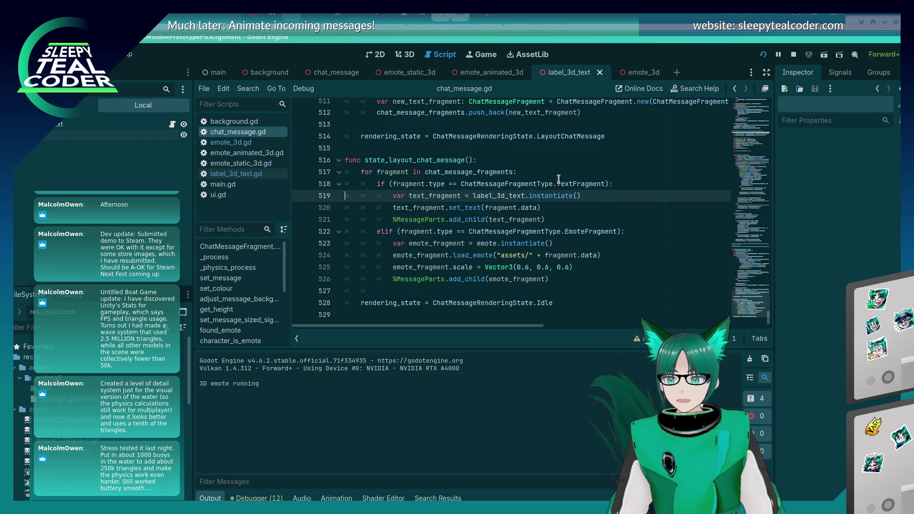
key("Down")
key("Down")
key("Up")
key("End")
key("Return")
key("ctrl+v")
type(".")
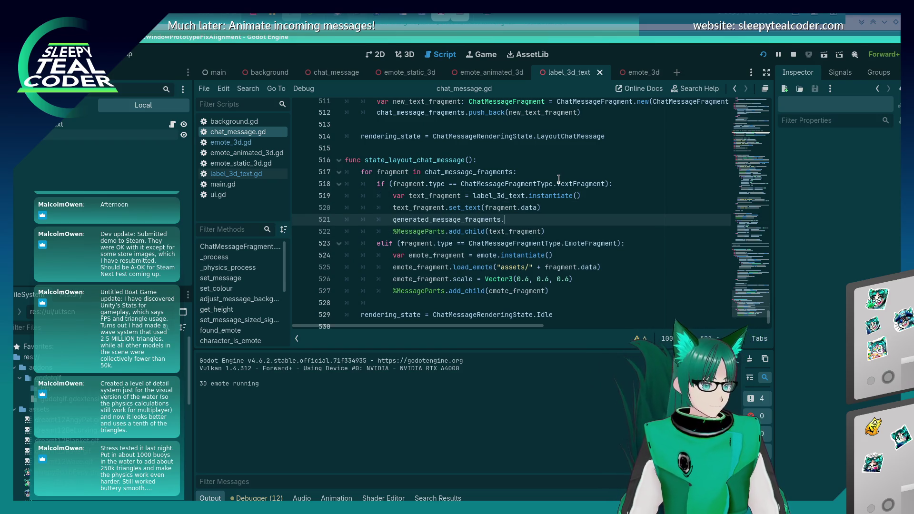
type("push_back(text_fra")
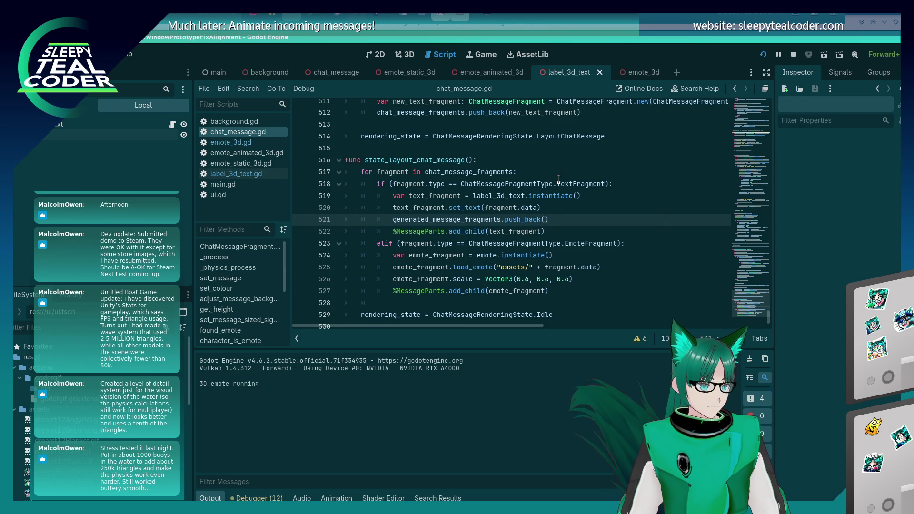
type("gment")
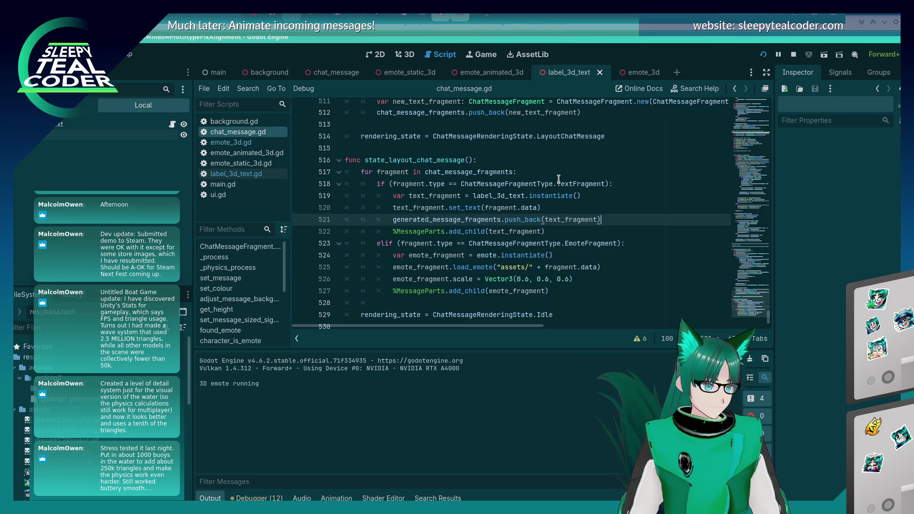
Add generated_message_fragments.push_back(emote_fragment) under the emote scale line and save.
key("ctrl+c")
key("Down")
key("Down")
key("Down")
key("ctrl+v")
key("ctrl+Right")
key("ctrl+Right")
key("ctrl+Right")
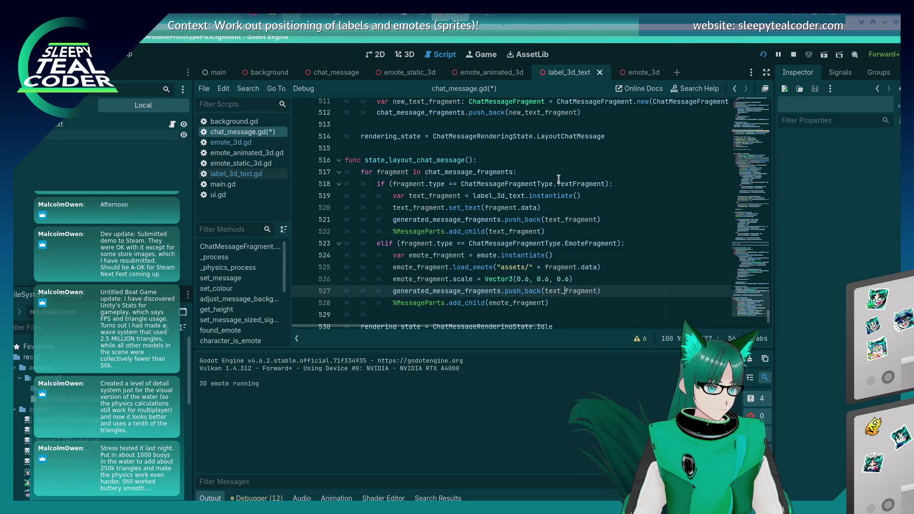
key("BackSpace")
key("BackSpace")
key("BackSpace")
type("emote")
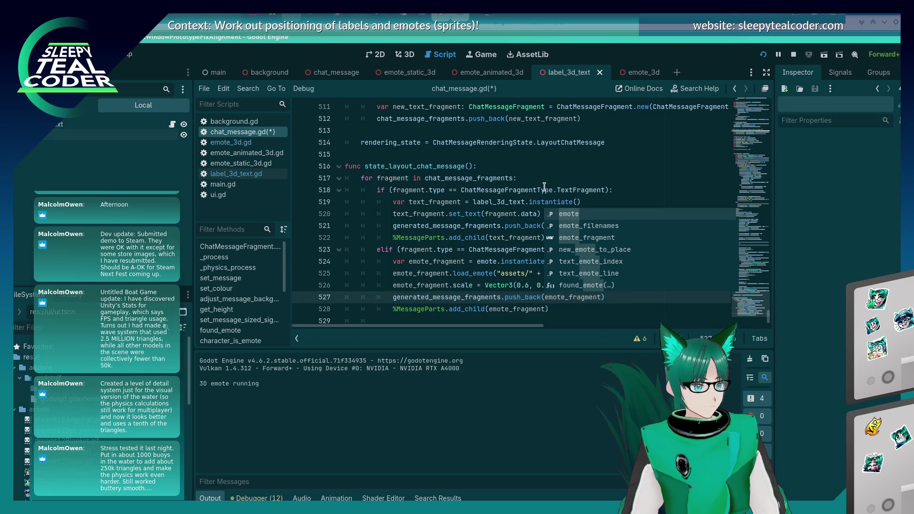
key("Escape")
key("ctrl+s")
scroll(553, 215, "up", 7)
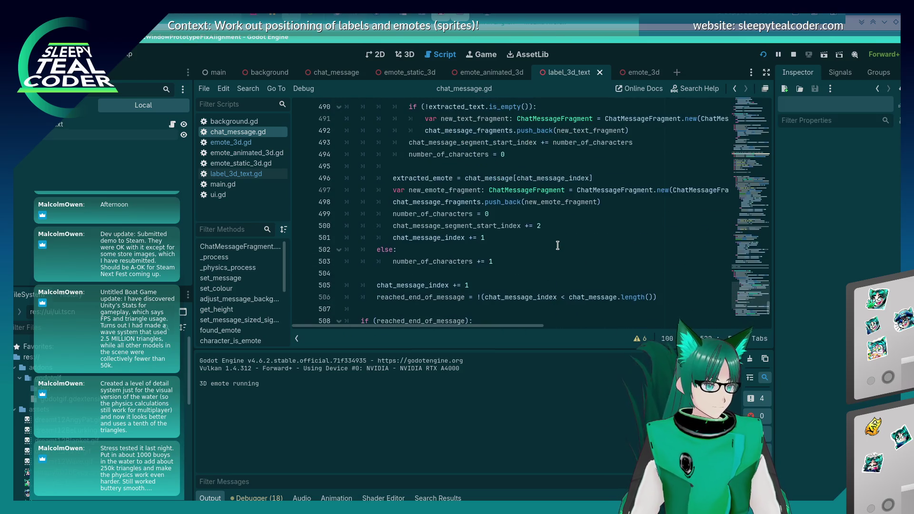
Search the script for 'clear', then empty the search field and return to the code.
key("ctrl+f")
type("Clear")
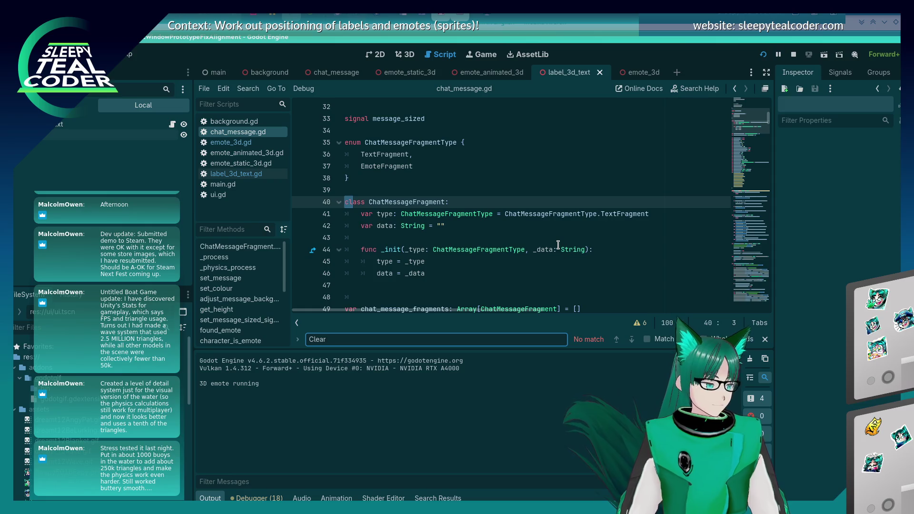
key("BackSpace")
key("BackSpace")
key("BackSpace")
type("clea")
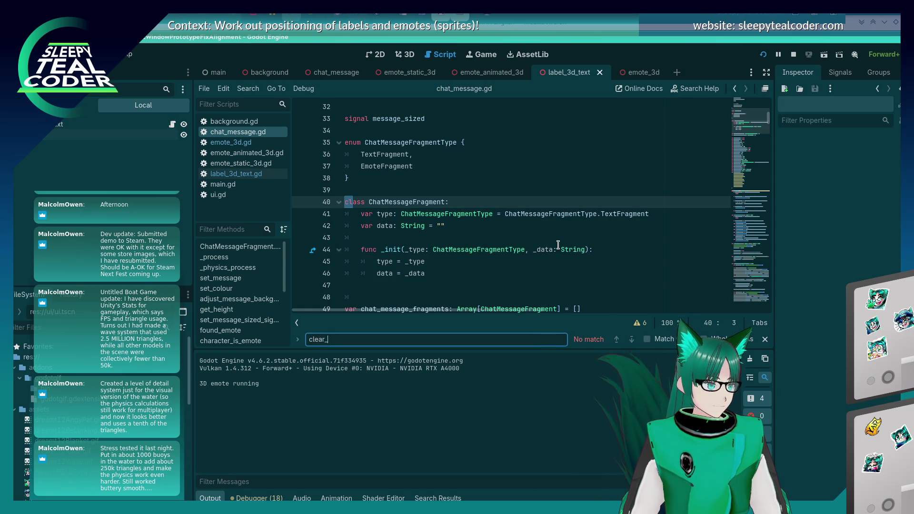
key("ctrl+a")
key("BackSpace")
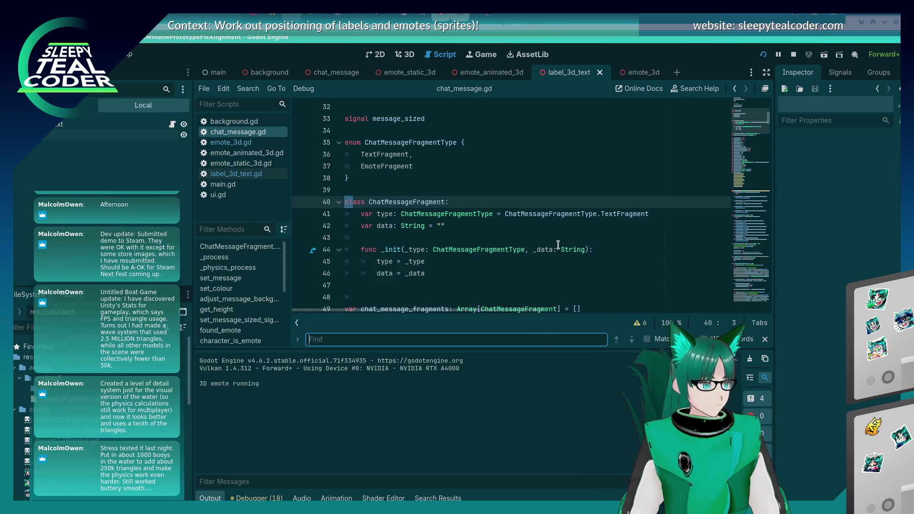
left_click(444, 220)
scroll(443, 223, "up", 2)
Delete the emote_fragment and text_fragment push_back lines from state_layout_chat_message.
key("ctrl+z")
key("ctrl+z")
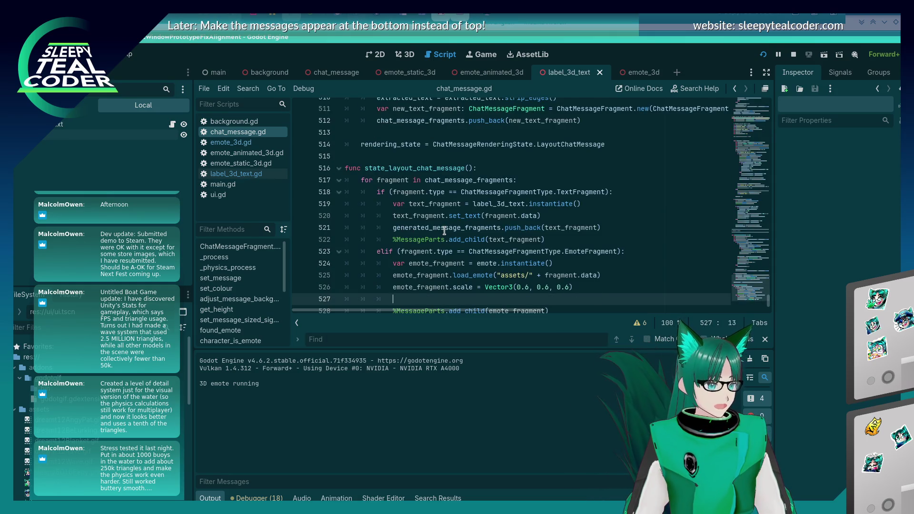
key("ctrl+shift+k")
left_click(444, 231)
key("ctrl+shift+k")
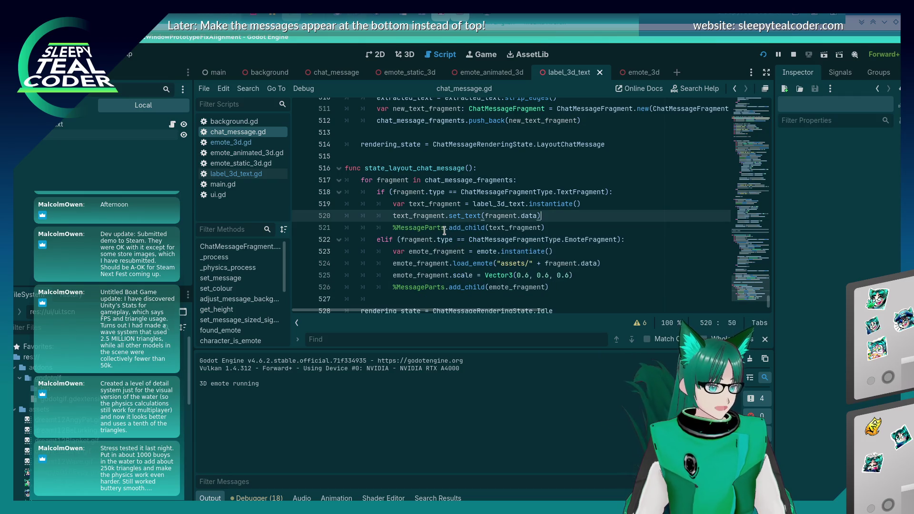
Erase the generated_message_fragments declaration on line 50 and save.
key("alt+Left")
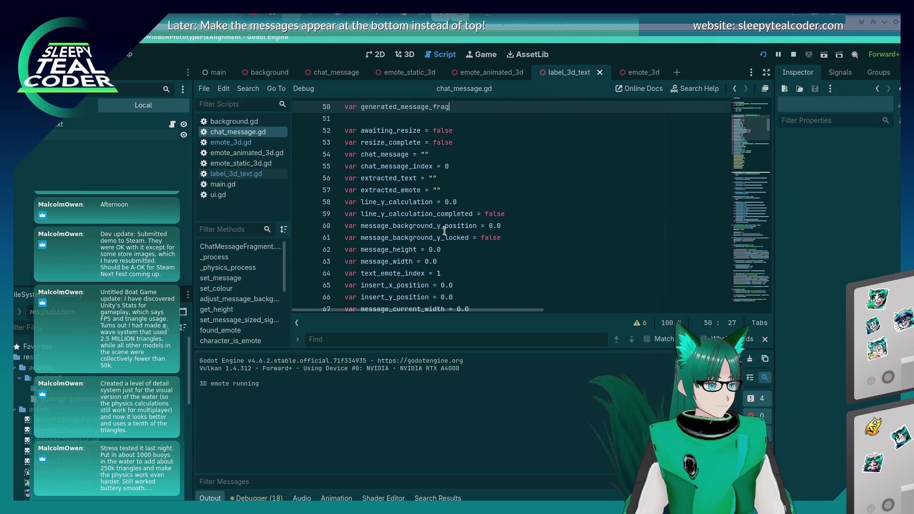
scroll(444, 231, "up", 2)
key("shift+Home")
key("BackSpace")
key("BackSpace")
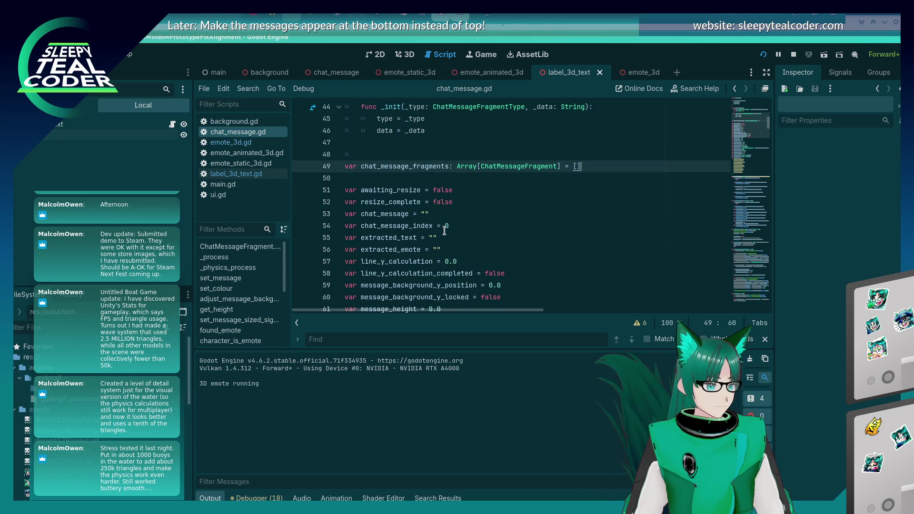
key("ctrl+s")
left_click(486, 177)
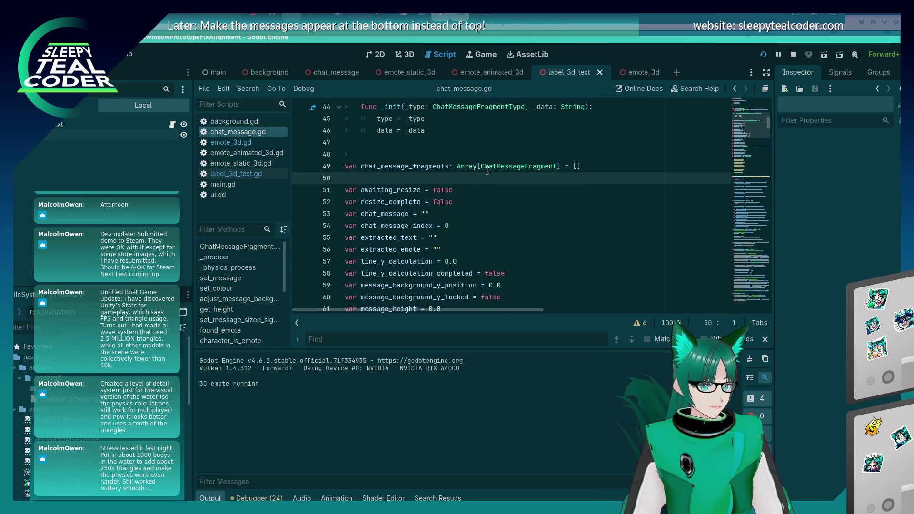
key("ctrl+End")
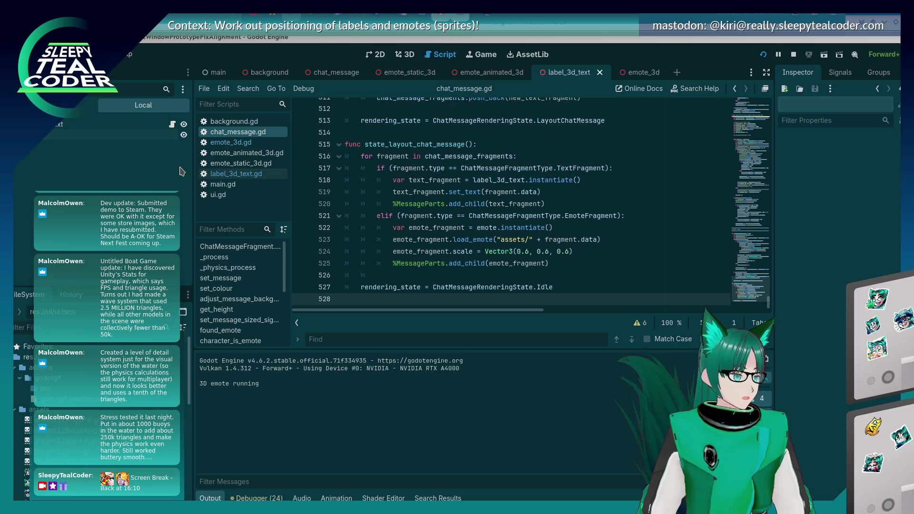
Switch the script editor to main.gd.
left_click(223, 184)
Review _on_ui_add_message's instantiate, set_colour and add_child lines in main.gd.
scroll(431, 236, "up", 3)
scroll(431, 237, "up", 4)
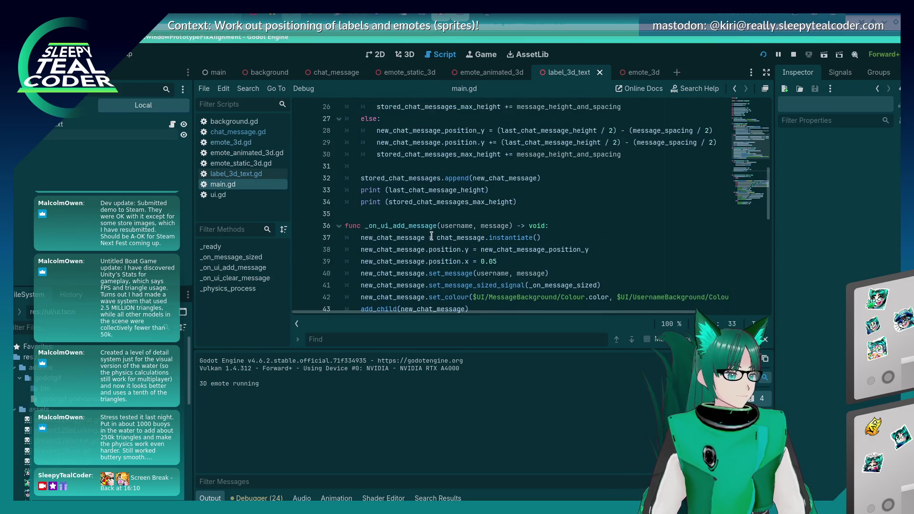
scroll(432, 234, "down", 5)
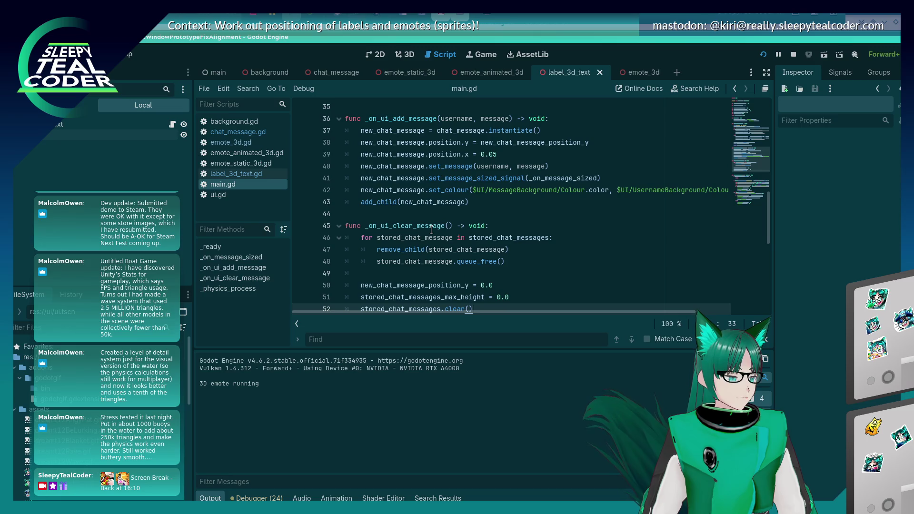
left_click(480, 201)
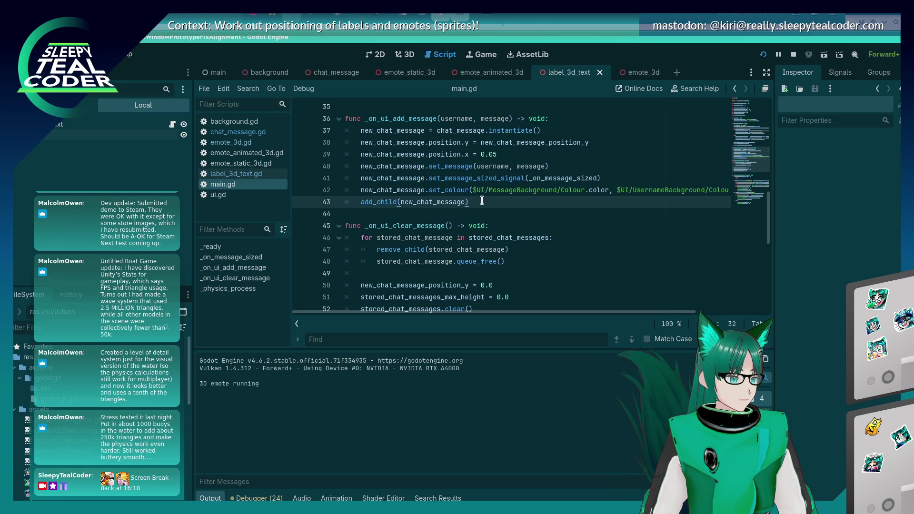
scroll(431, 202, "up", 3)
left_click(431, 155)
left_click(431, 170)
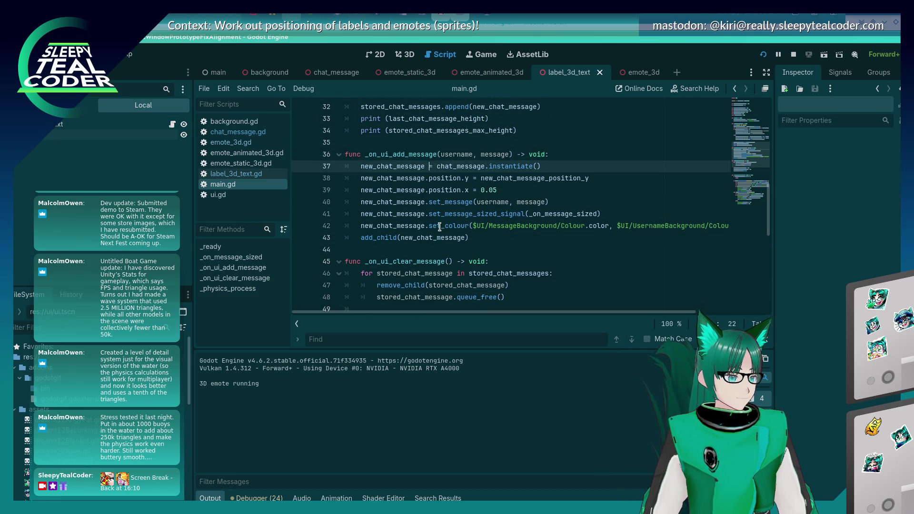
left_click(474, 227)
left_click(473, 166)
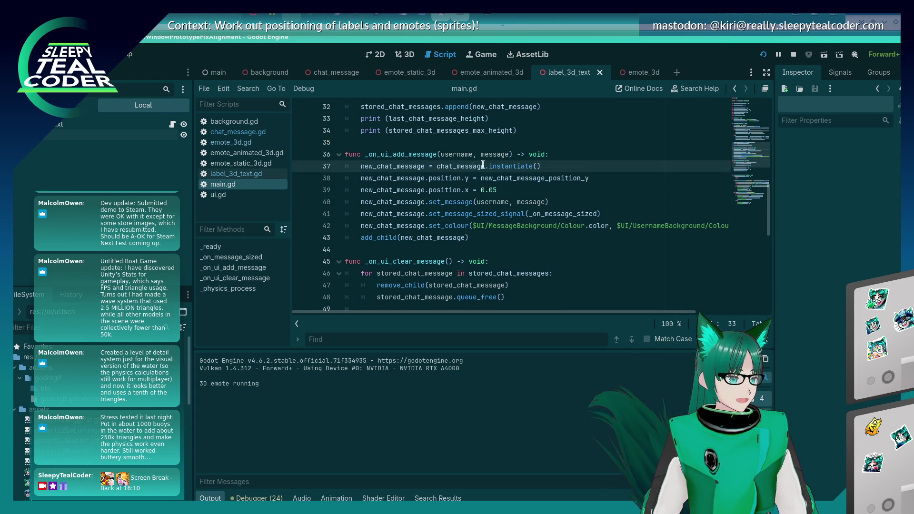
left_click(474, 237)
Inspect the remove_child call in _on_ui_clear_message.
scroll(441, 234, "down", 3)
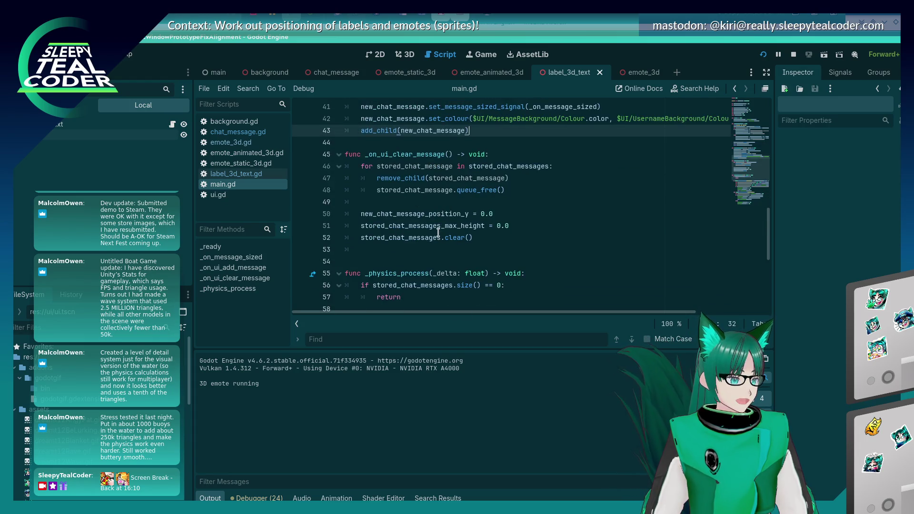
left_click(406, 182)
left_click(456, 177)
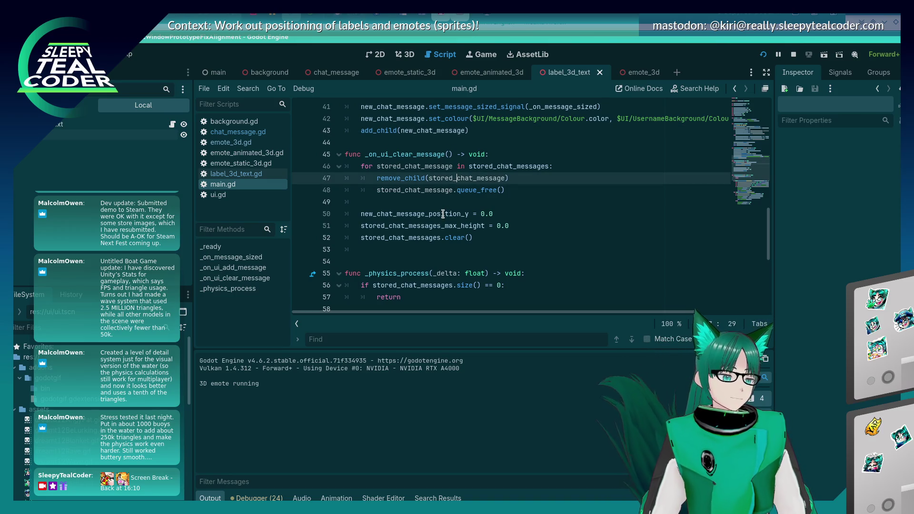
scroll(438, 210, "up", 3)
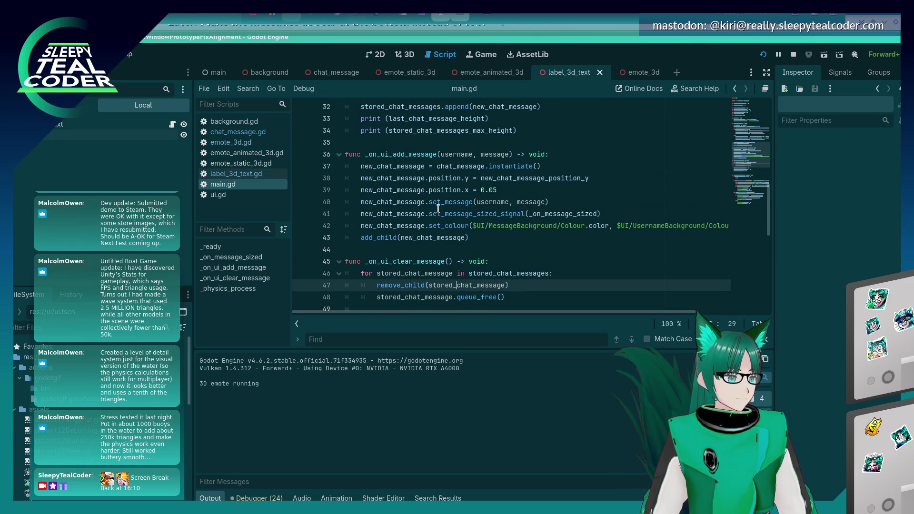
scroll(437, 209, "down", 2)
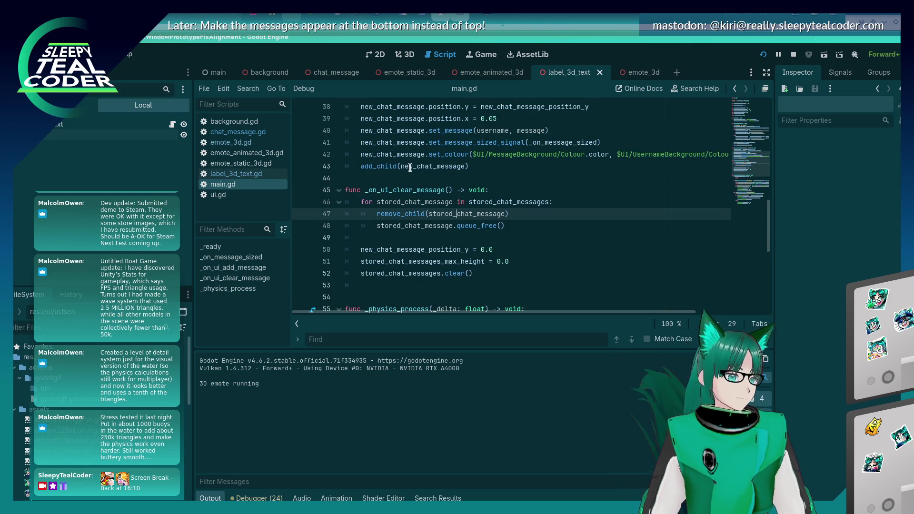
Set a breakpoint on line 46 and trigger it with Clear Messages in the game.
left_click(300, 202)
key("alt+Tab")
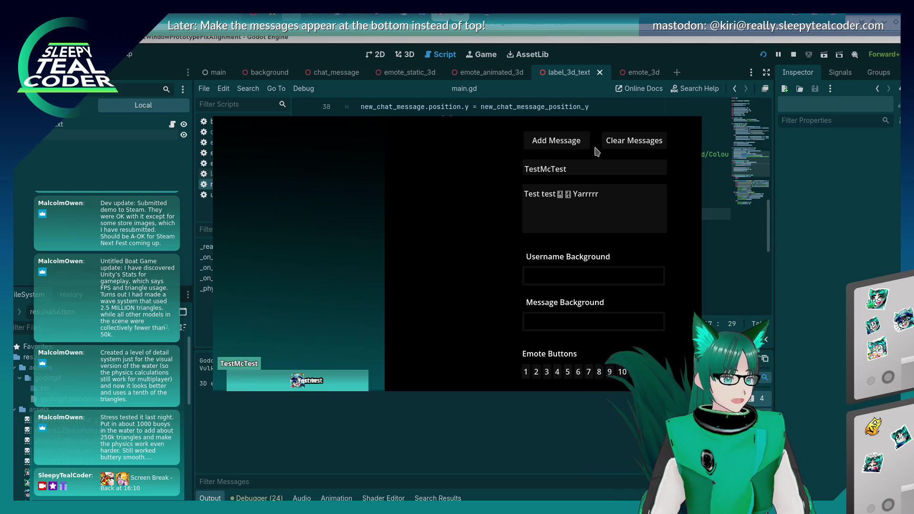
left_click(606, 145)
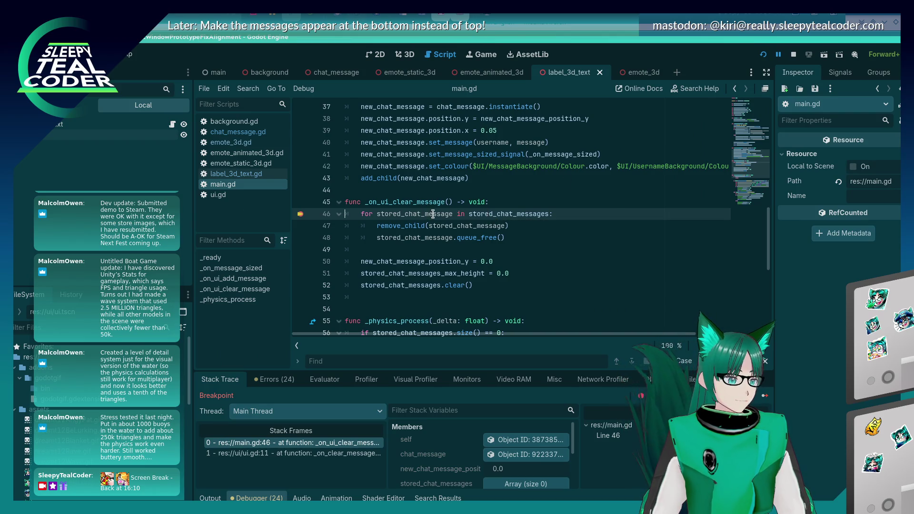
scroll(404, 224, "up", 3)
scroll(329, 248, "down", 2)
Move the breakpoint to line 43, resume with F12, and add a message to hit it.
left_click(300, 250)
left_click(300, 214)
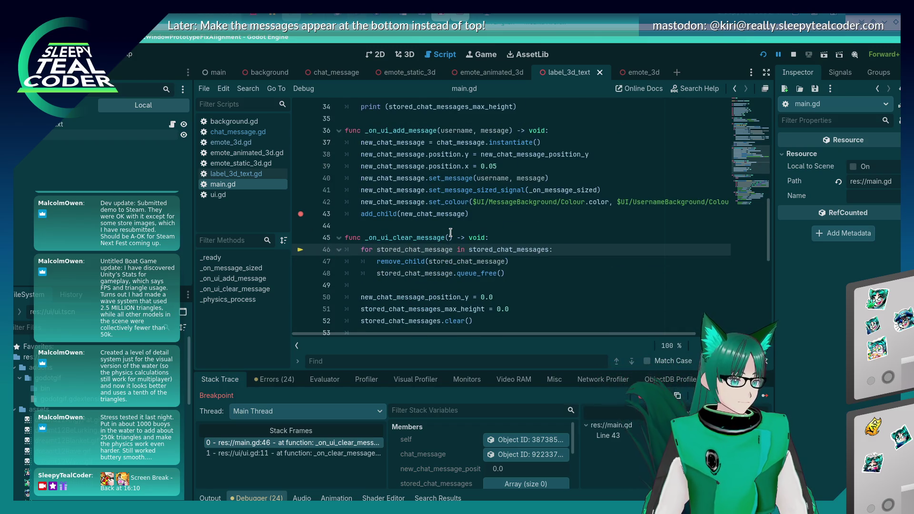
key("F12")
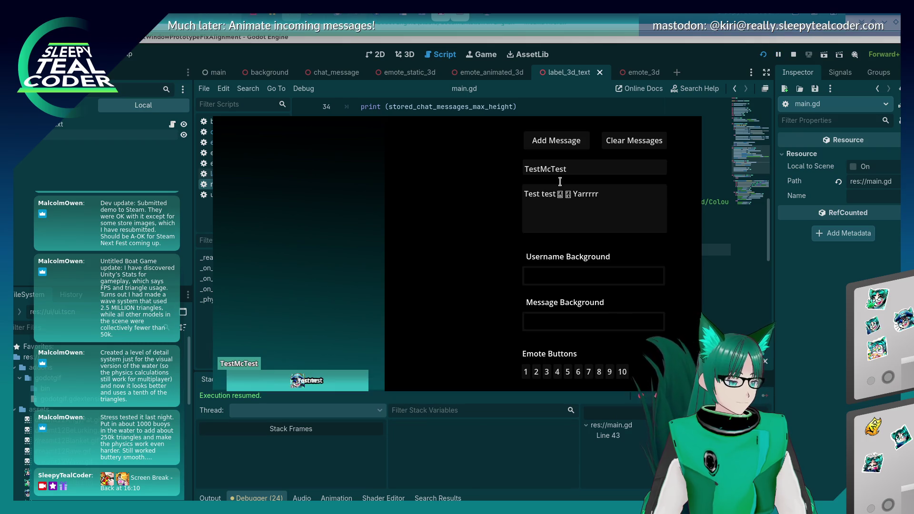
left_click(571, 141)
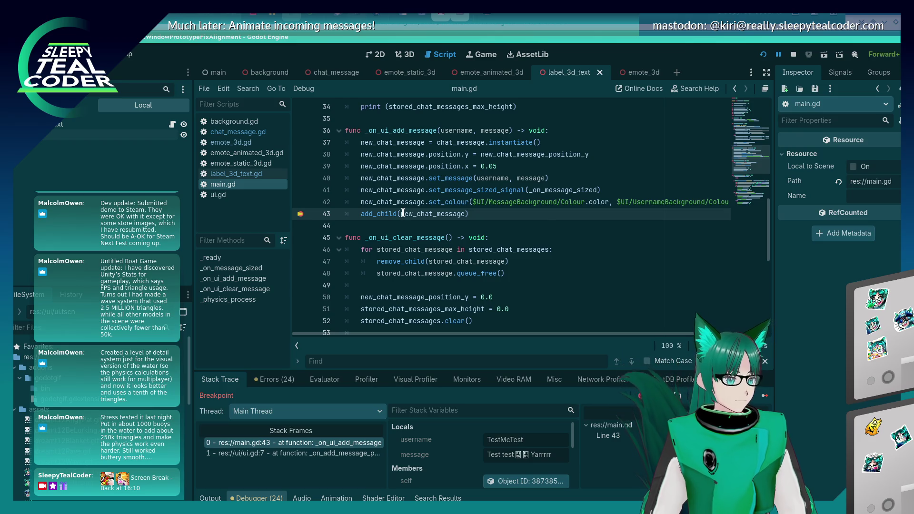
mouse_move(403, 213)
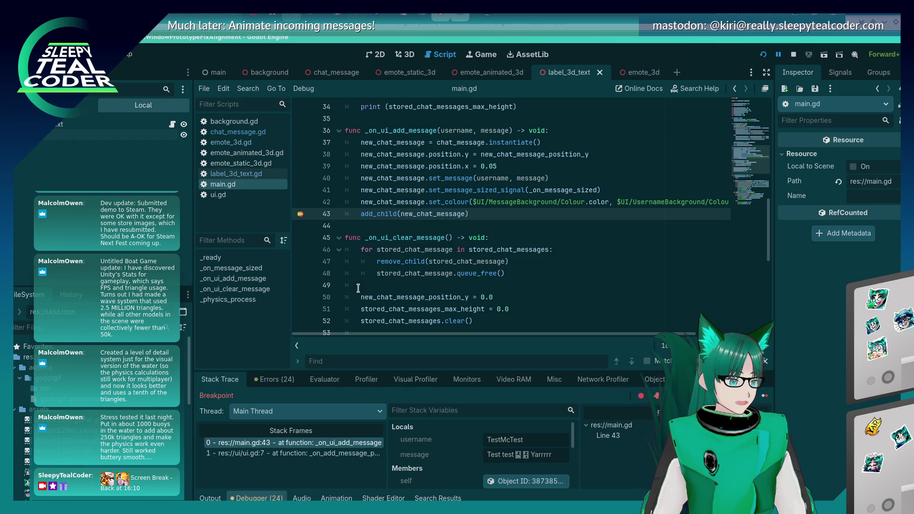
double_click(494, 250)
Step through each stored_chat_messages match in main.gd, then open chat_message.gd.
key("ctrl+f")
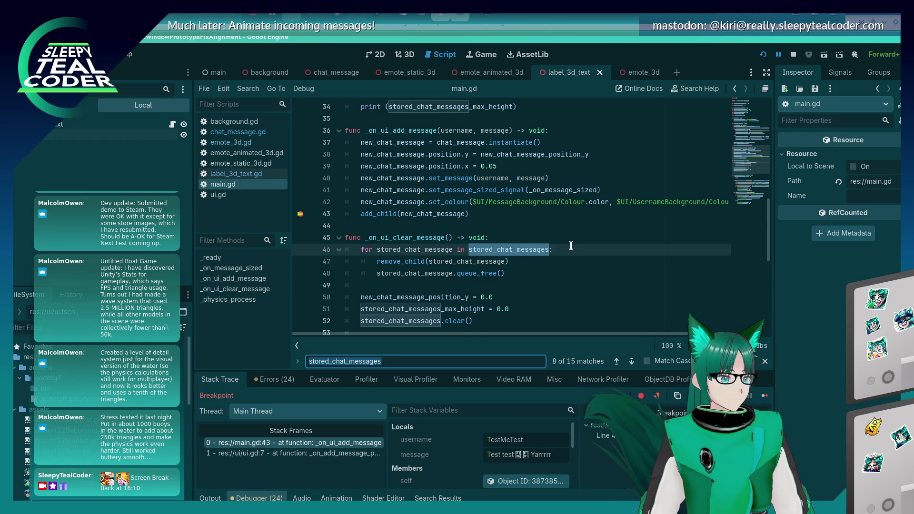
key("Return")
key("Return")
key("End")
type(".push")
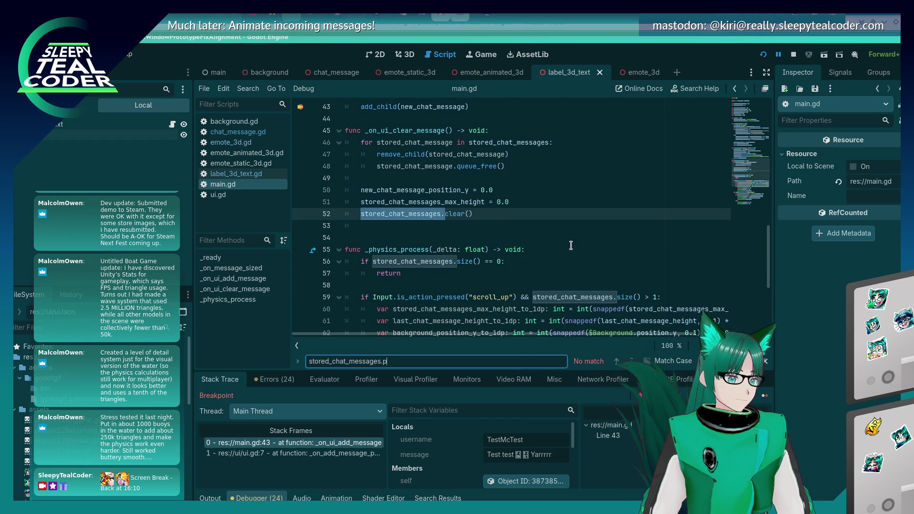
key("BackSpace")
key("BackSpace")
key("BackSpace")
key("Return")
key("Return")
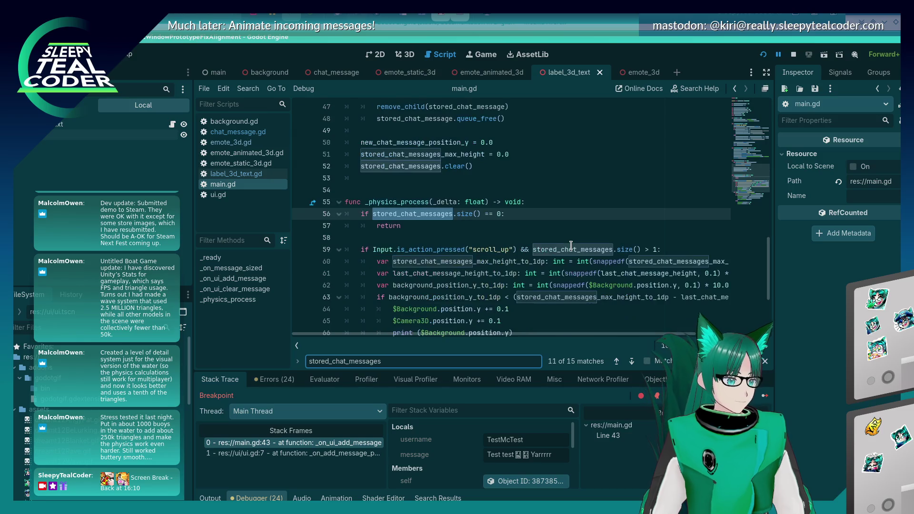
key("Return")
key("Return")
key("Return")
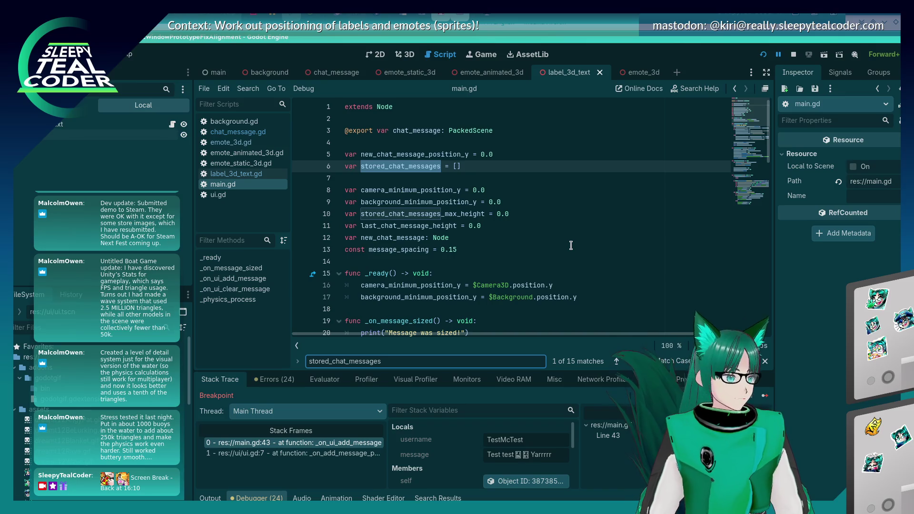
key("Return")
key("Return")
key("Return")
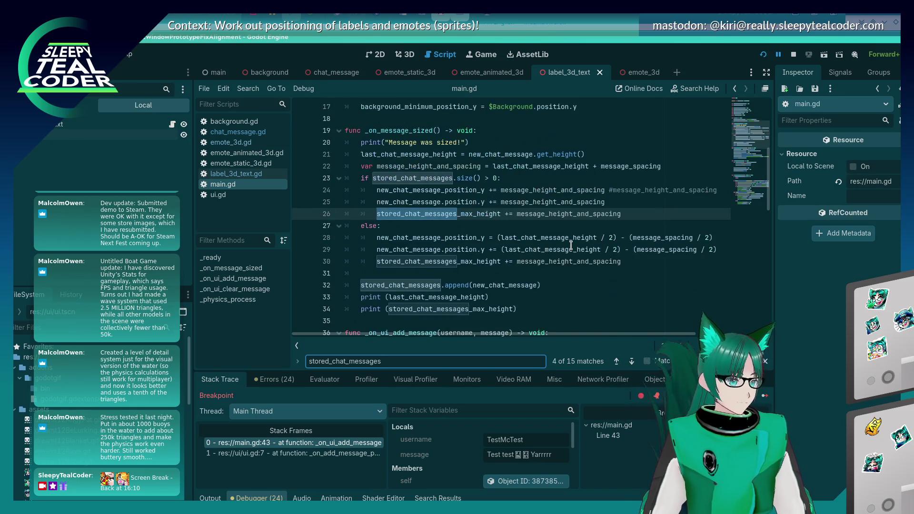
key("Return")
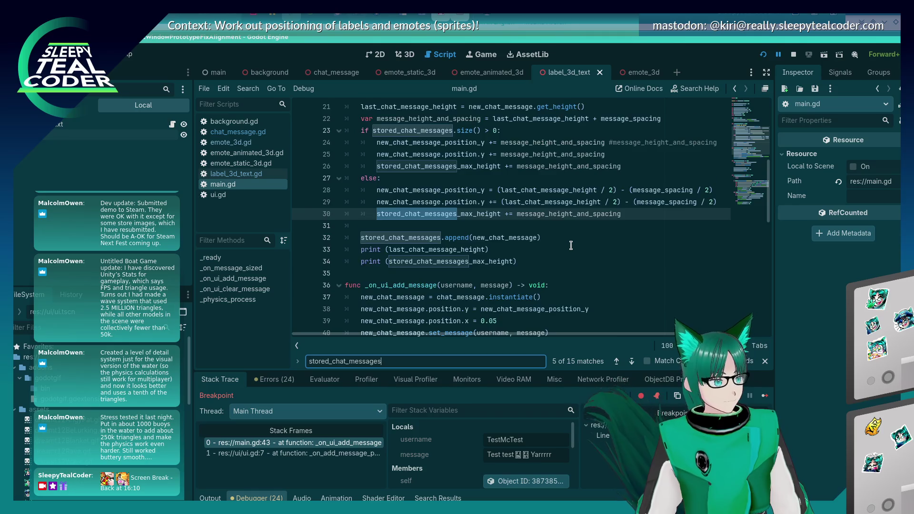
key("Return")
scroll(570, 245, "up", 2)
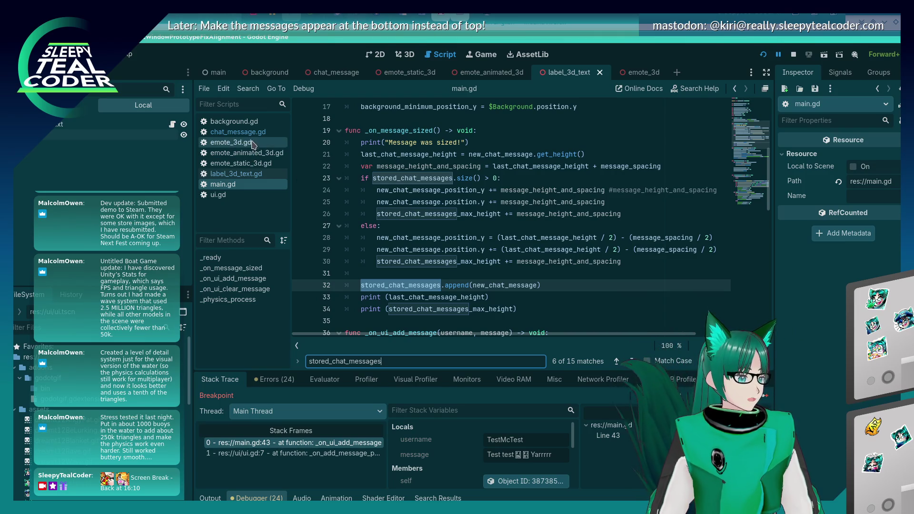
left_click(238, 132)
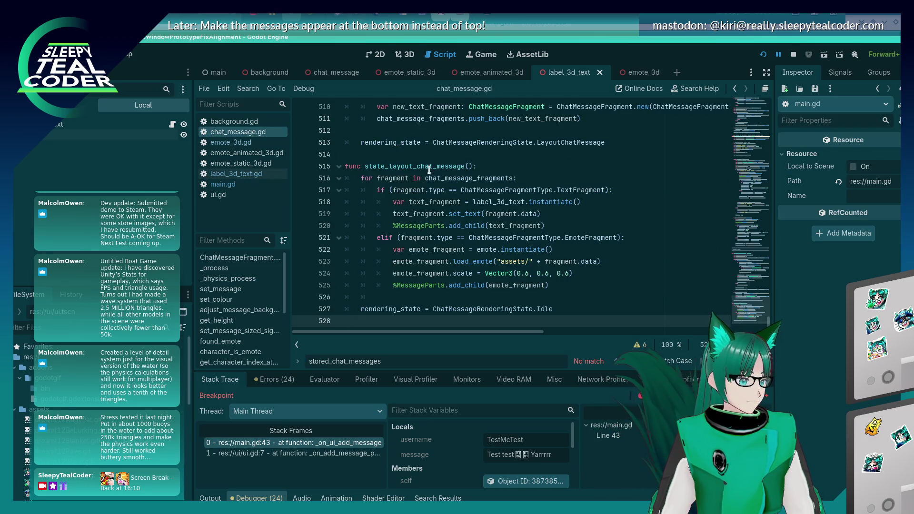
Try searching chat_message.gd for 'sized', then clear the search term.
left_click(446, 161)
key("ctrl+f")
type(".sized(")
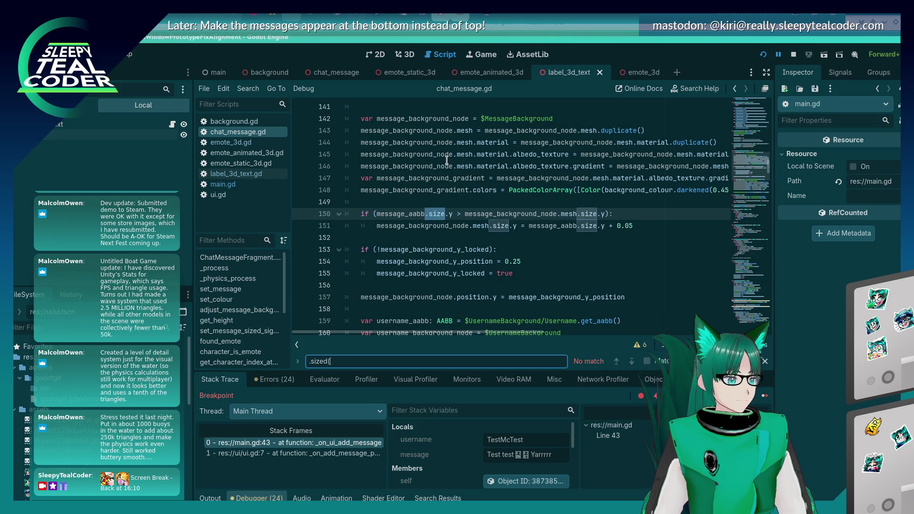
key("Home")
key("Delete")
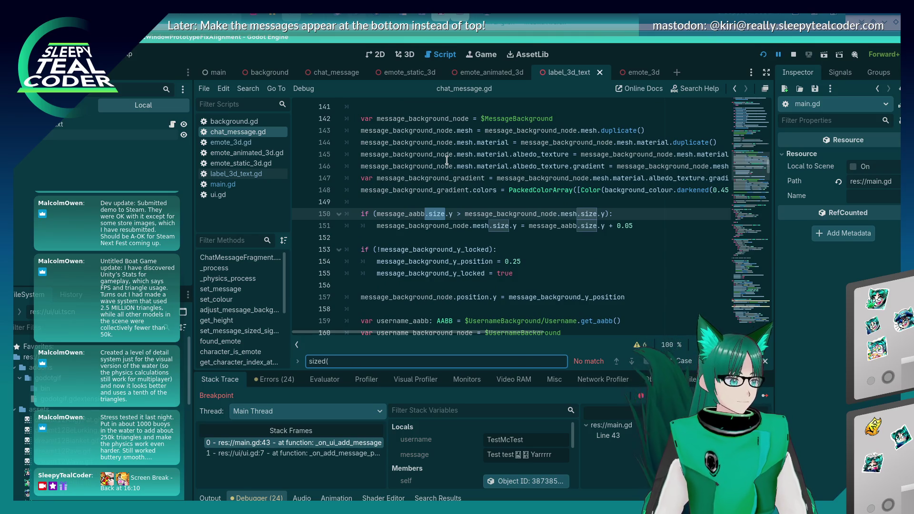
key("ctrl+a")
type("si")
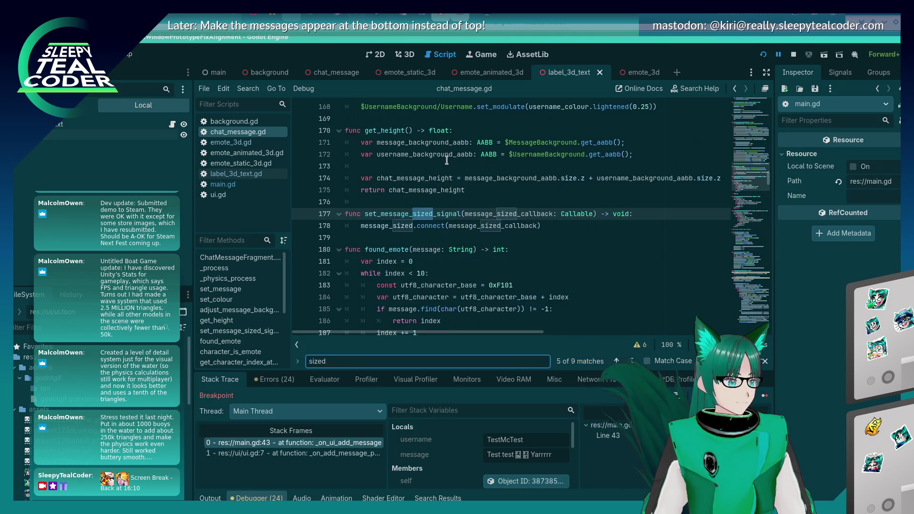
key("BackSpace")
key("BackSpace")
left_click(473, 155)
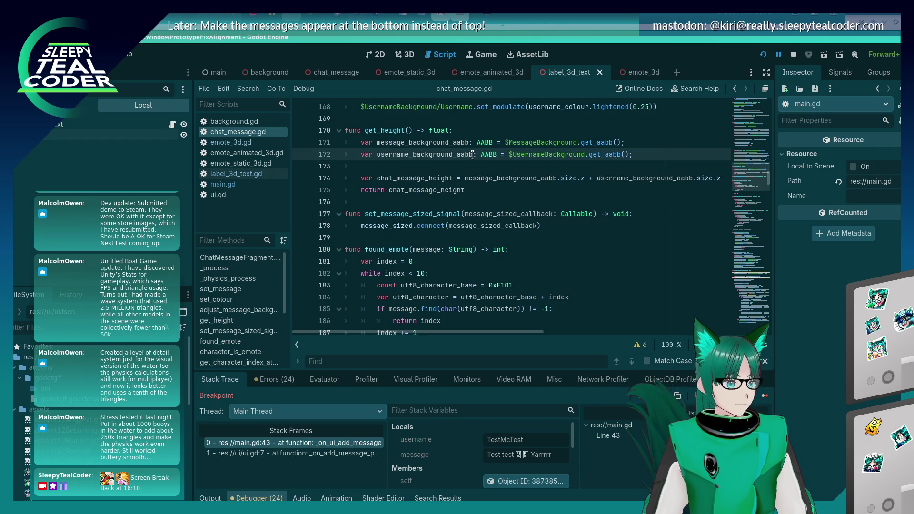
Declare 'signal message_sized' on line 6 below the exported variables and save.
key("Page_Up")
key("Page_Up")
key("Page_Up")
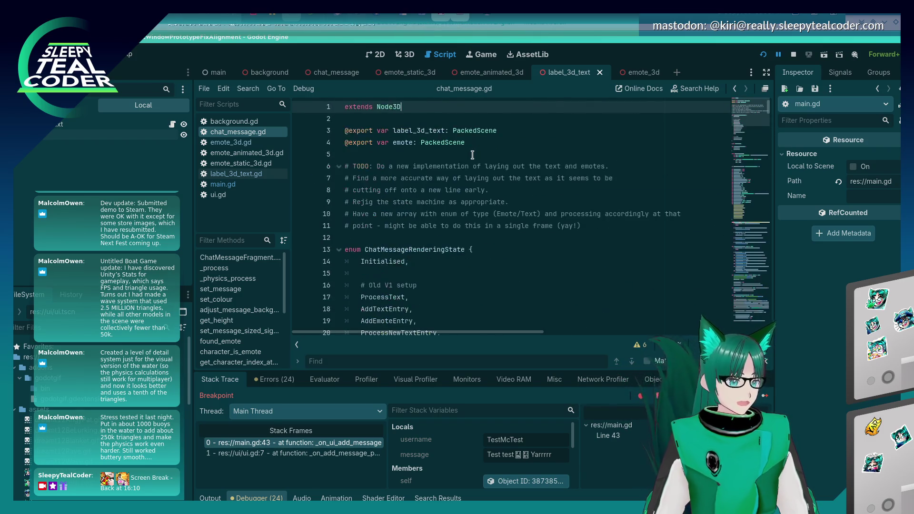
scroll(454, 187, "down", 12)
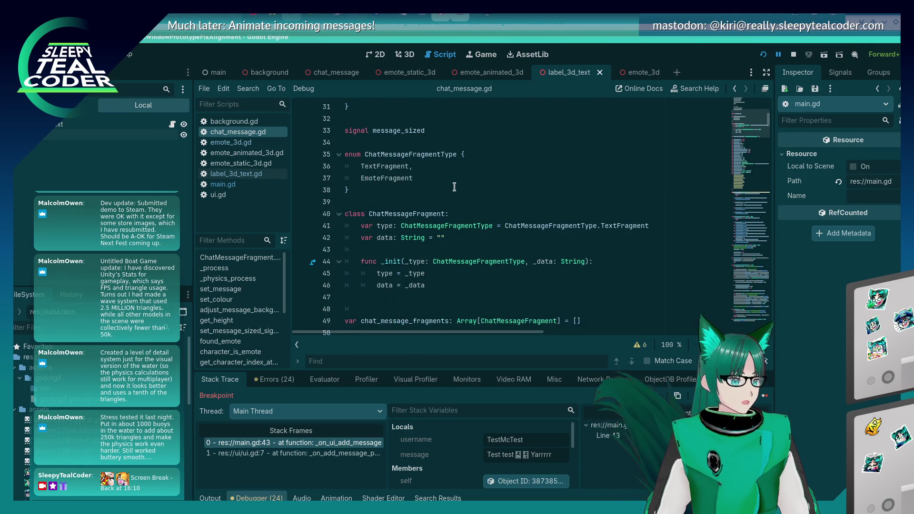
scroll(455, 186, "up", 6)
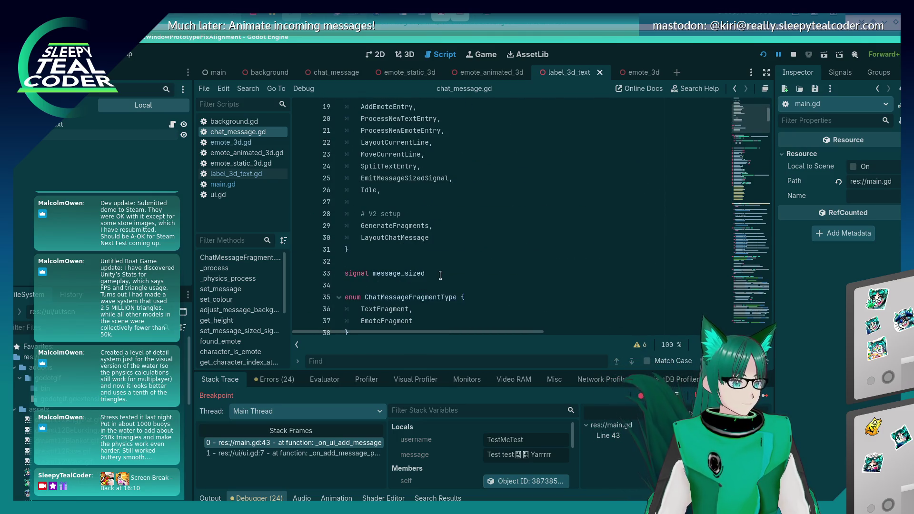
left_click(441, 275)
double_click(440, 275)
scroll(445, 273, "up", 4)
scroll(450, 270, "up", 2)
left_click(410, 153)
key("Return")
key("Return")
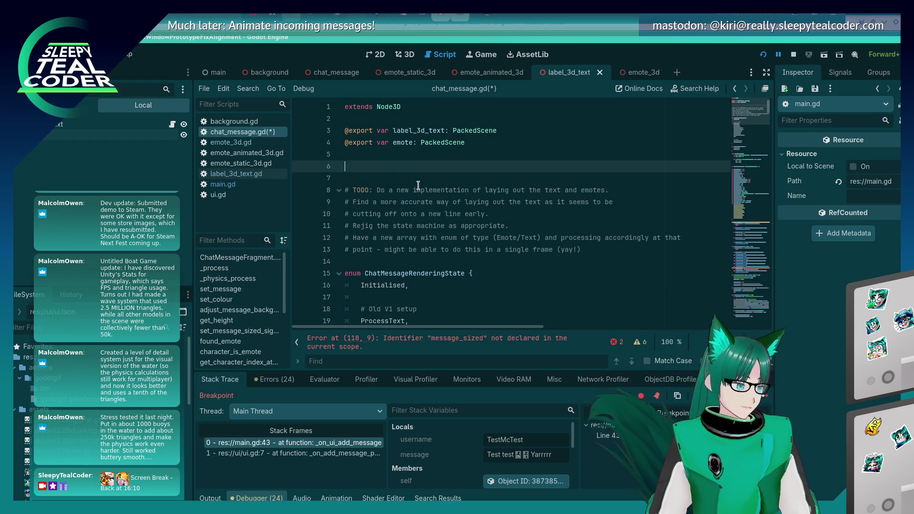
type("signal message_sized")
key("ctrl+s")
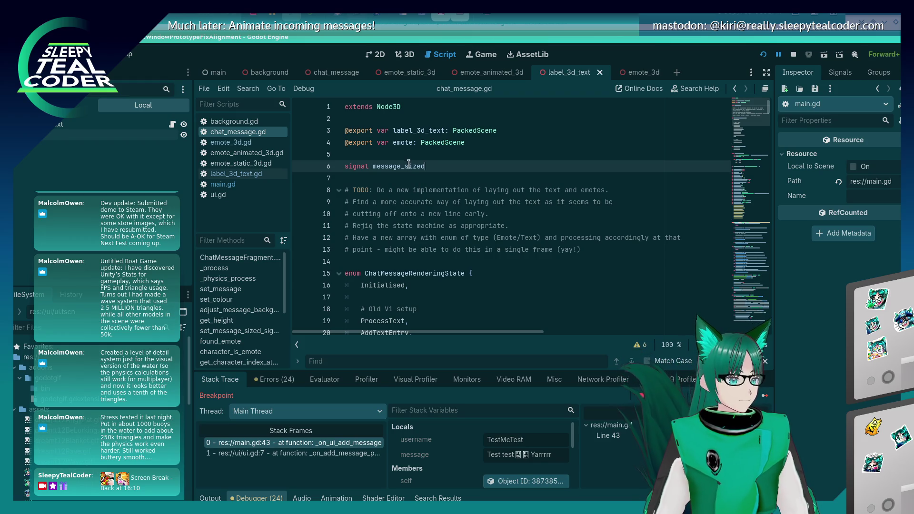
Search for message_sized to reach its emit() call on line 120.
double_click(408, 164)
key("ctrl+f")
key("End")
type("(")
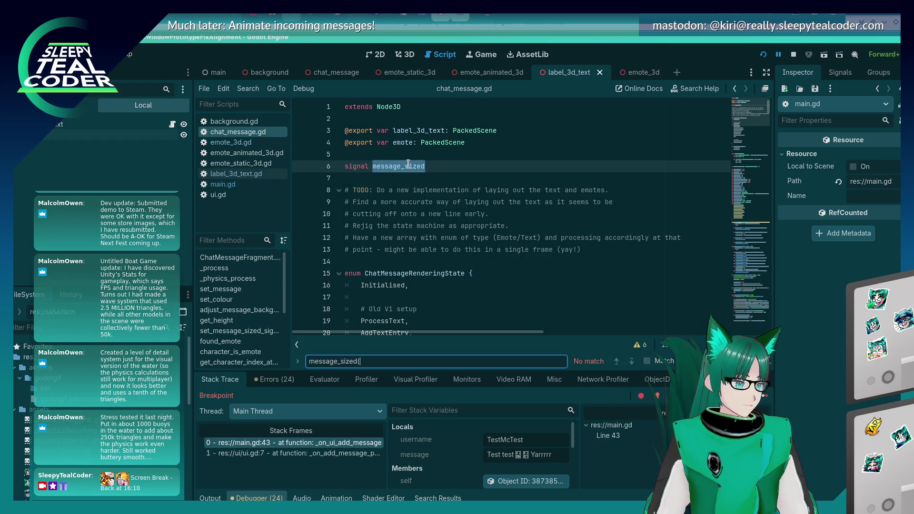
key("BackSpace")
key("Return")
key("Escape")
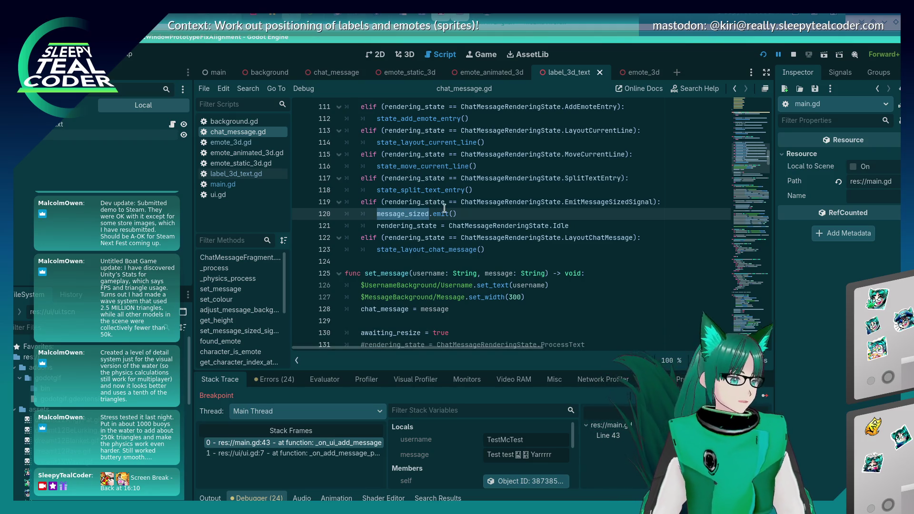
left_click(460, 214)
Make state_layout_chat_message end in EmitMessageSizedSignal instead of Idle.
key("shift+Home")
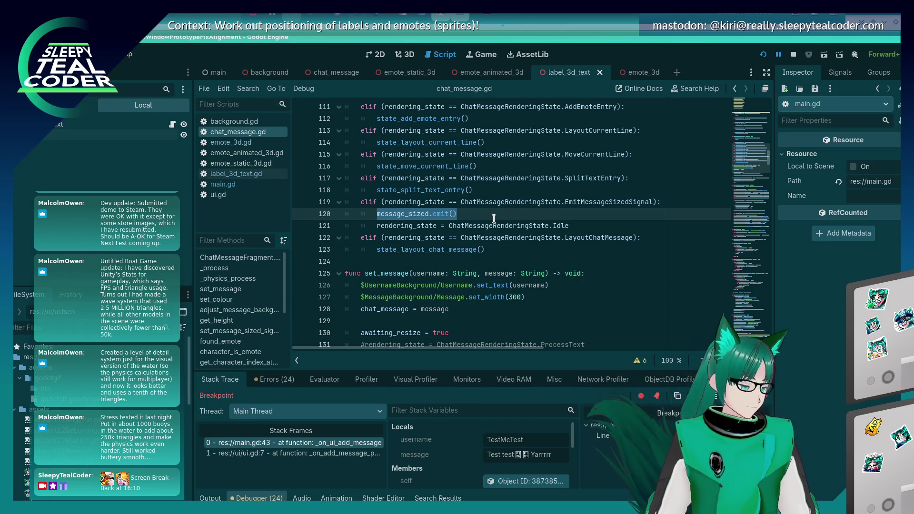
left_click(586, 200)
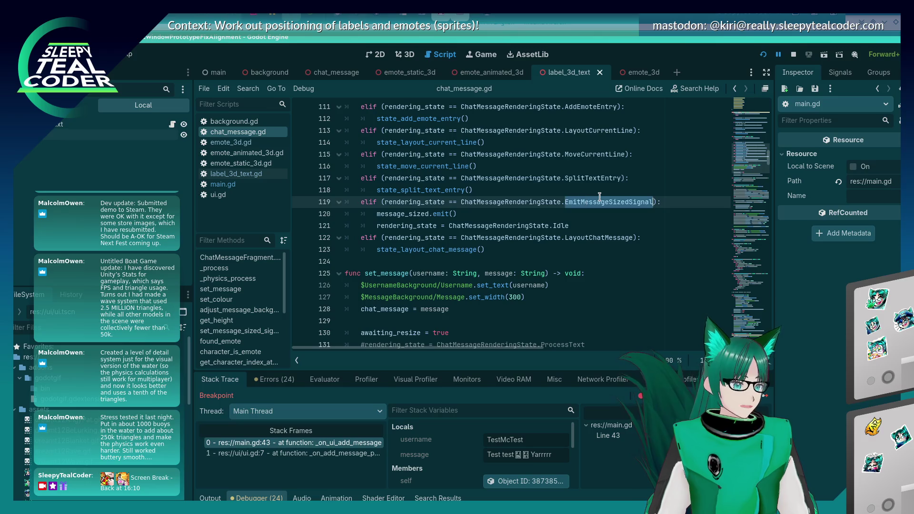
key("ctrl+End")
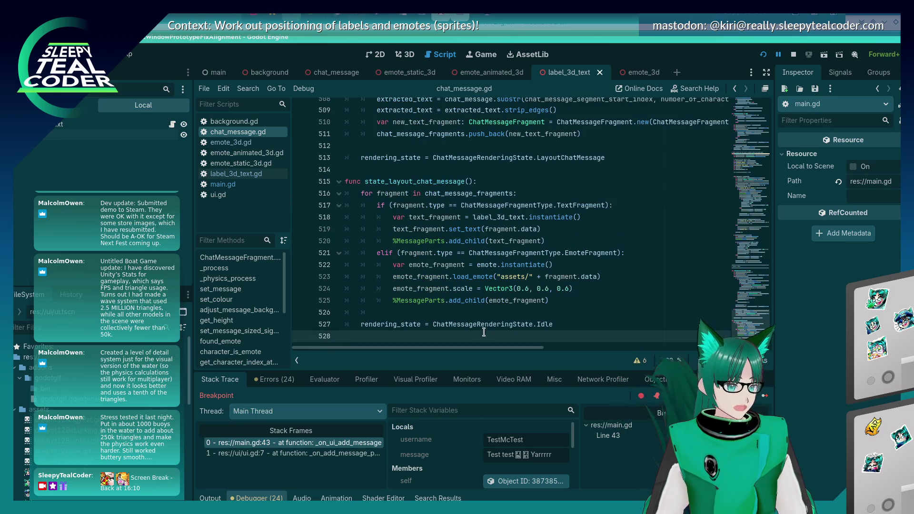
double_click(546, 324)
type("EmitMessageSizedSignal")
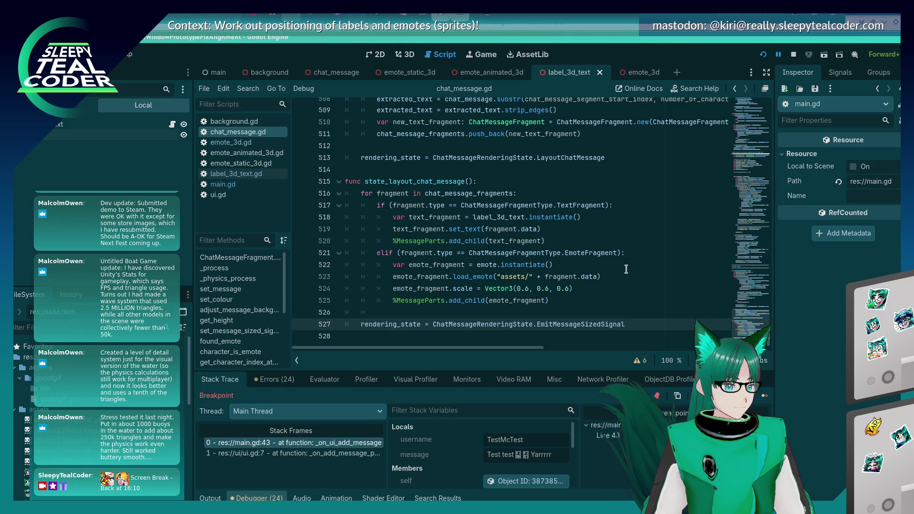
Cut the EmitMessageSizedSignal entry from the enum and paste it among the V2 setup states.
key("ctrl+Home")
scroll(567, 208, "down", 2)
scroll(566, 208, "down", 5)
scroll(524, 224, "up", 2)
left_click(470, 237)
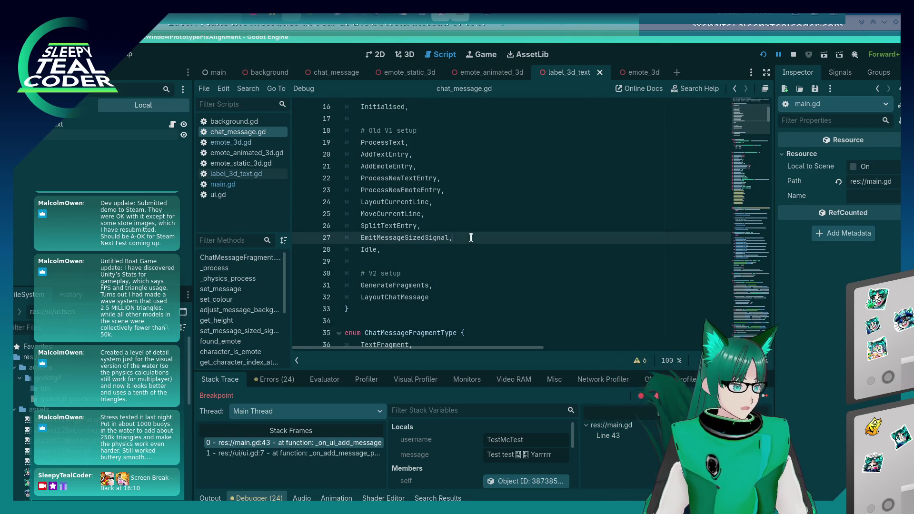
key("shift+Home")
key("shift+Home")
key("ctrl+c")
key("BackSpace")
key("BackSpace")
key("Down")
key("Down")
key("Down")
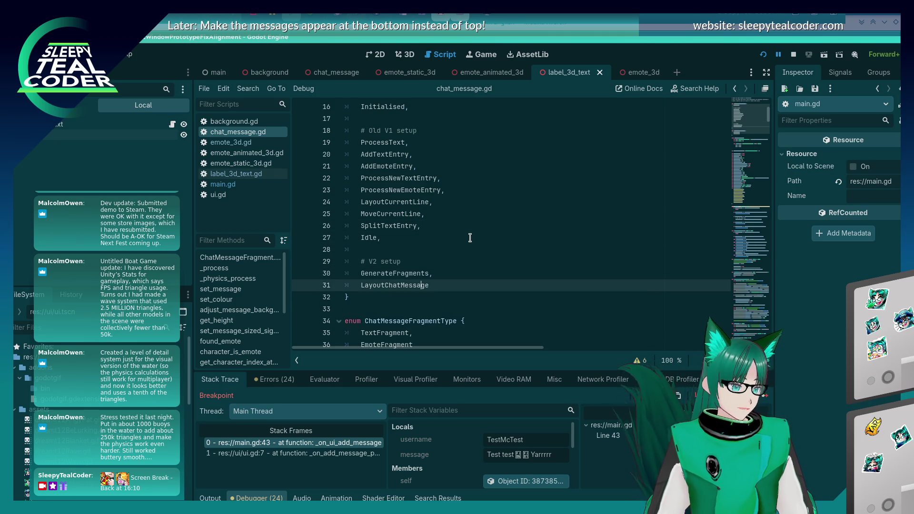
key("Up")
key("ctrl+v")
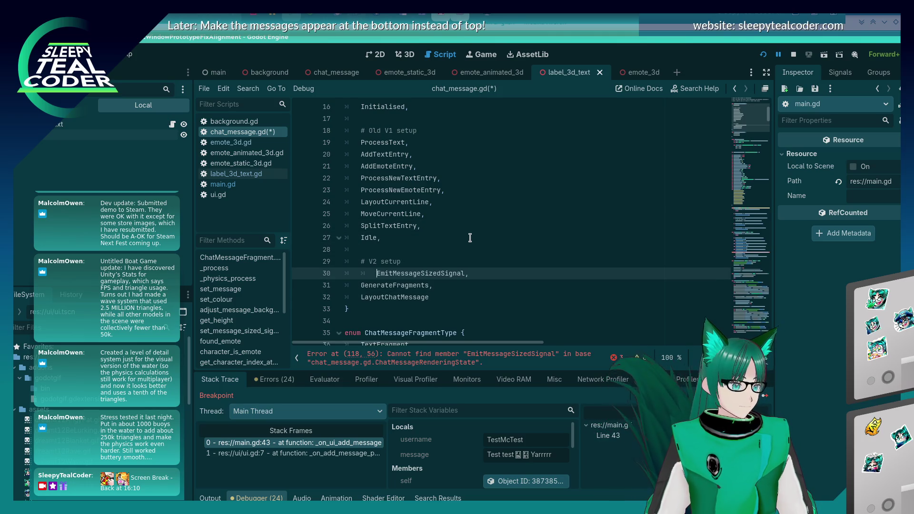
Place EmitMessageSizedSignal directly after LayoutChatMessage in the enum and save chat_message.gd.
key("Down")
key("Down")
key("Down")
key("Up")
key("ctrl+s")
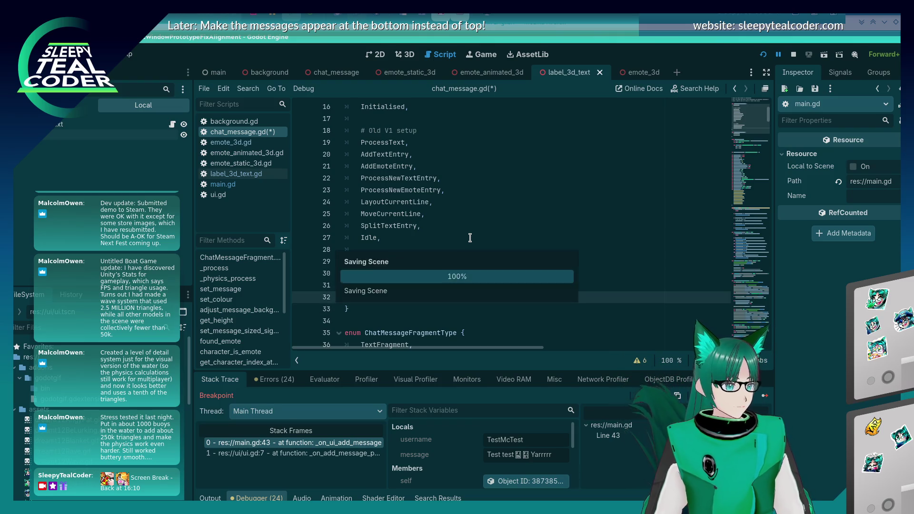
key("Up")
key("Up")
key("shift+Home")
key("shift+Home")
key("BackSpace")
key("BackSpace")
key("Down")
key("Down")
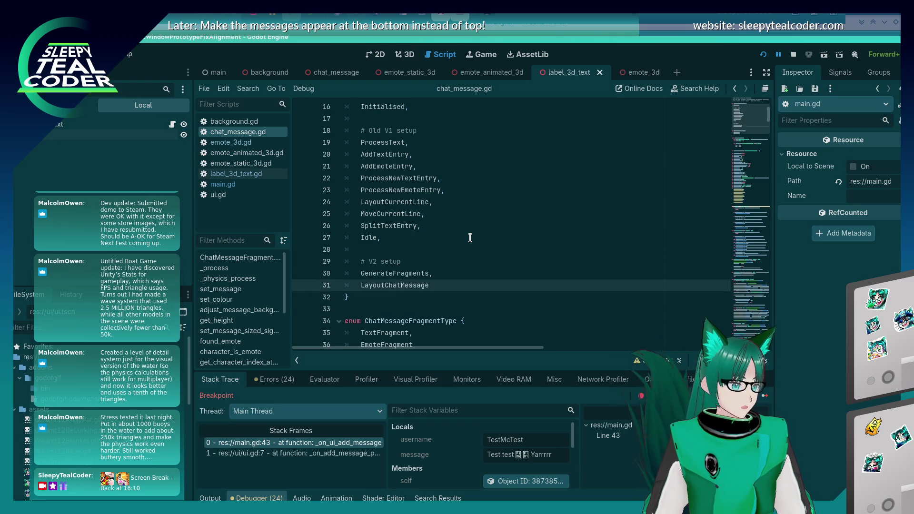
type(",")
key("Return")
key("ctrl+v")
key("ctrl+s")
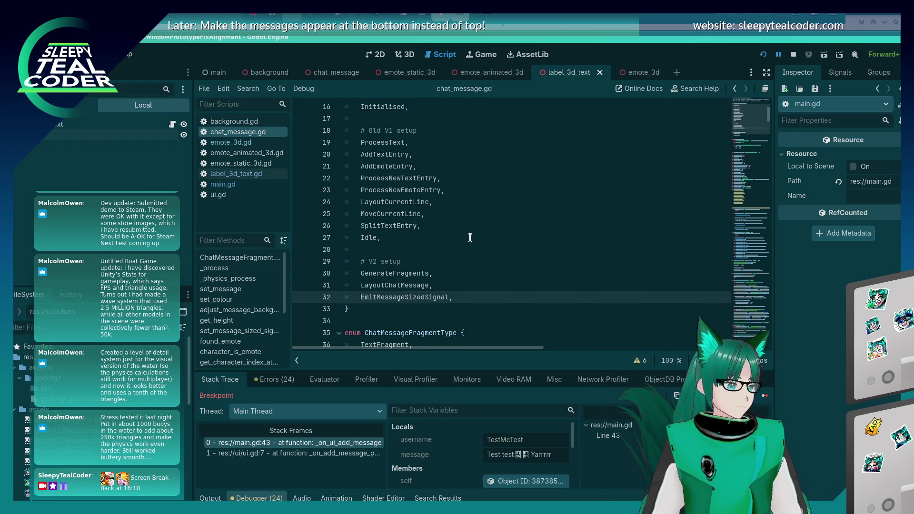
Remove Idle from the Old V1 enum list and clean up the leftover empty line.
key("Up")
key("Up")
key("Up")
key("shift+Home")
key("shift+Home")
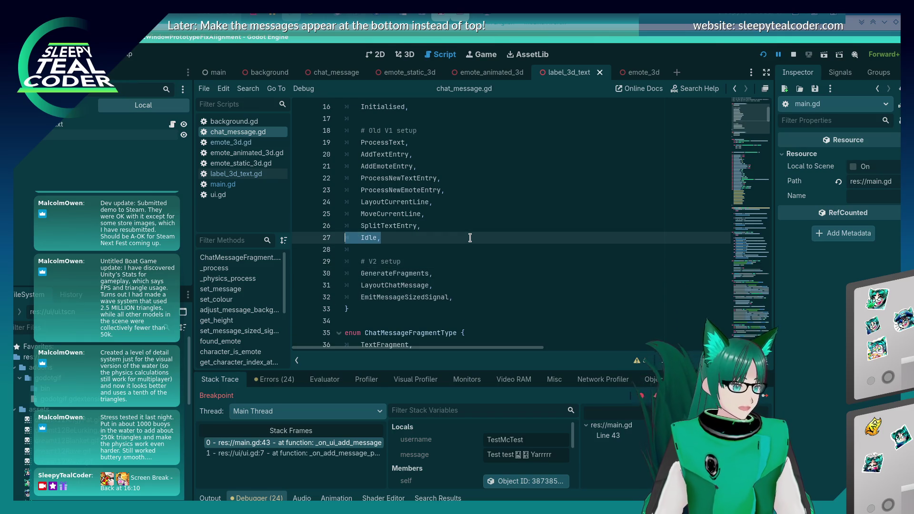
key("BackSpace")
key("BackSpace")
key("Down")
key("Down")
key("Down")
key("End")
key("Return")
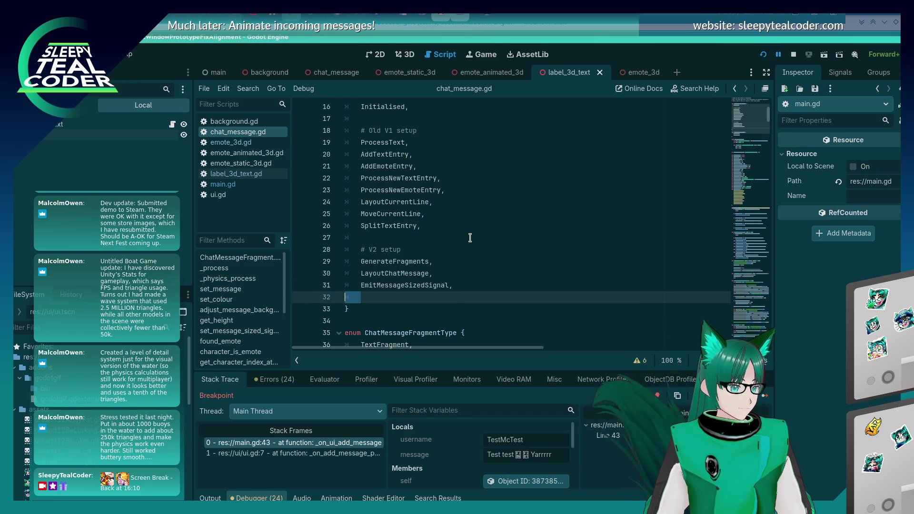
key("BackSpace")
scroll(470, 238, "up", 3)
left_click(434, 212)
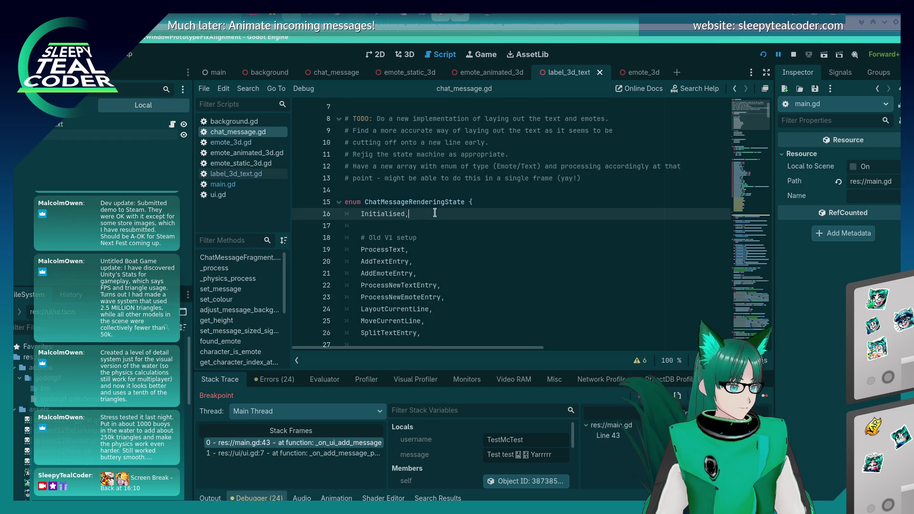
key("Return")
type("Idle,")
key("ctrl+s")
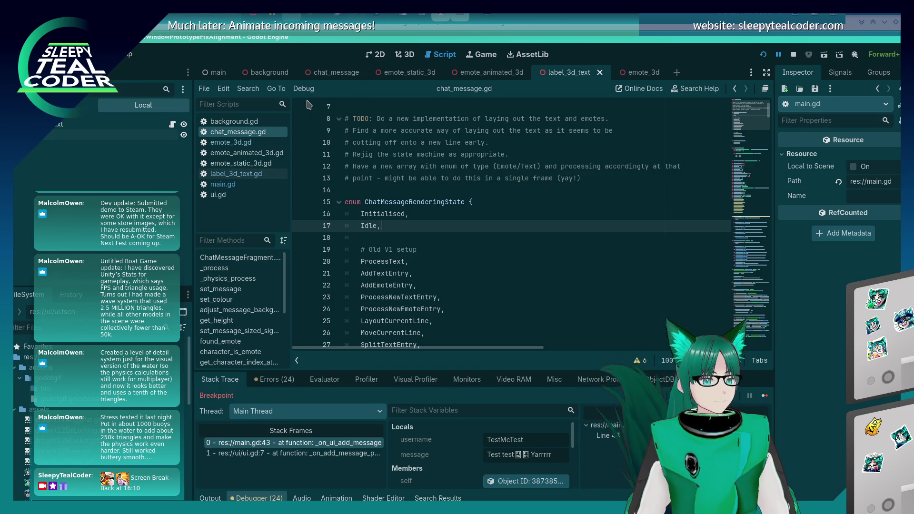
scroll(433, 207, "down", 2)
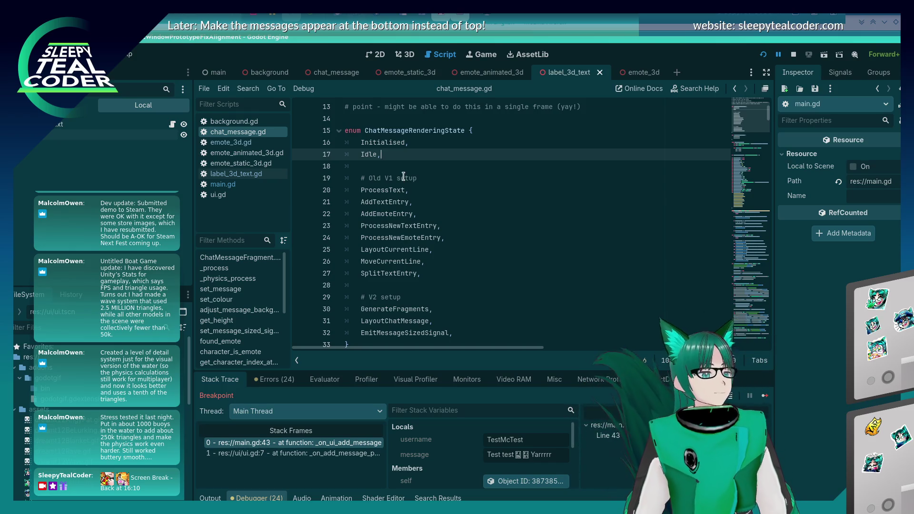
scroll(403, 176, "down", 4)
scroll(397, 190, "up", 1)
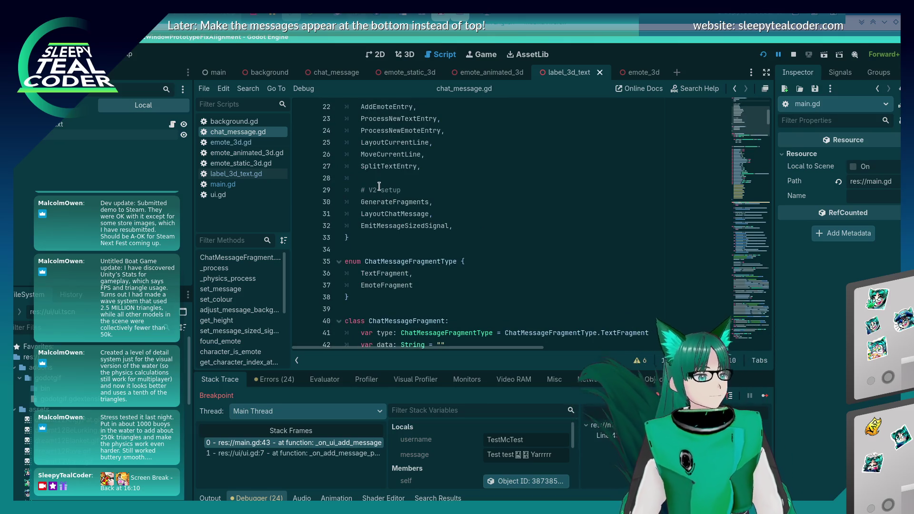
scroll(379, 186, "down", 4)
Restart the chat prototype and trim the test message down to 'Test test'.
left_click(764, 56)
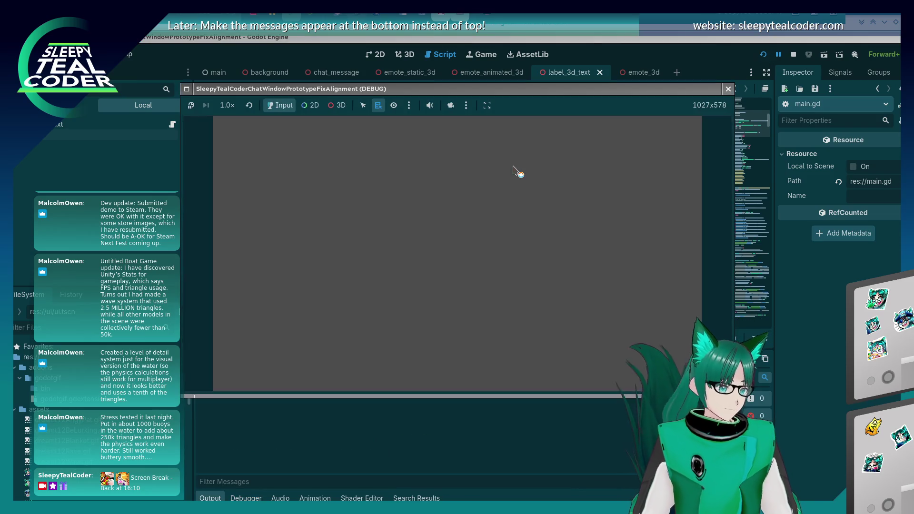
left_click(564, 196)
left_click_drag(558, 193, 638, 194)
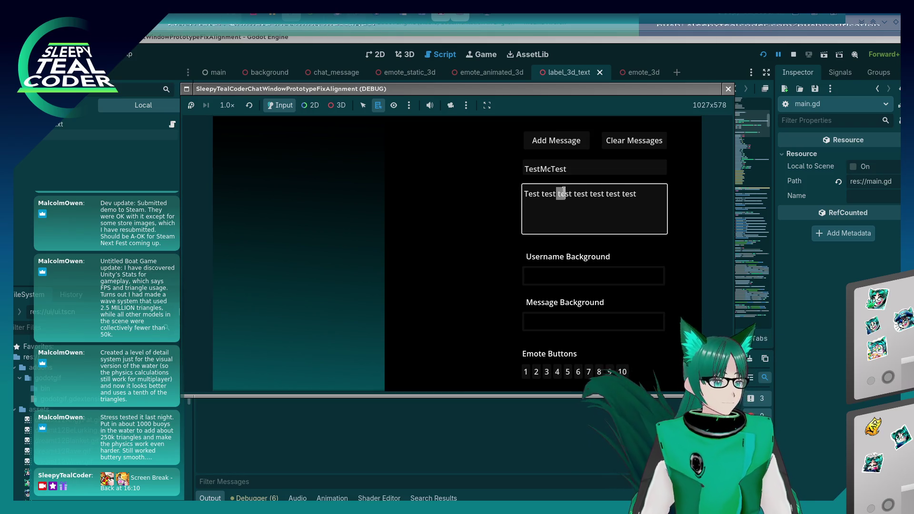
key("BackSpace")
Add two emotes and 'Yarrrrrrr' to the message, then submit it to hit the breakpoint.
left_click(587, 233)
left_click(567, 370)
left_click(604, 208)
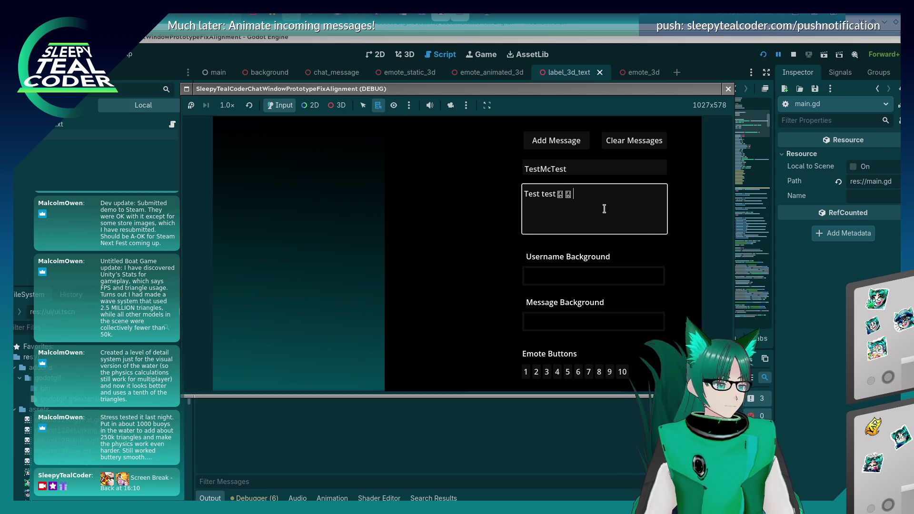
type("Yarrrrrrrr")
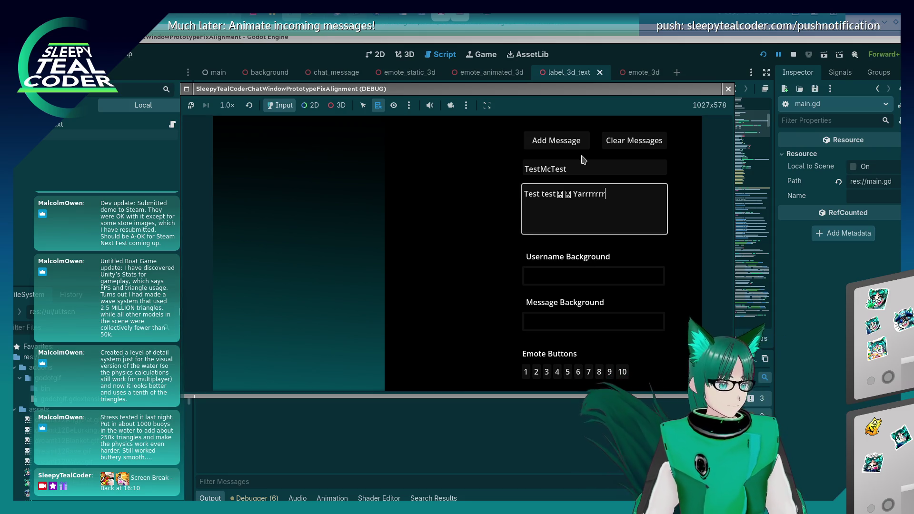
left_click(569, 142)
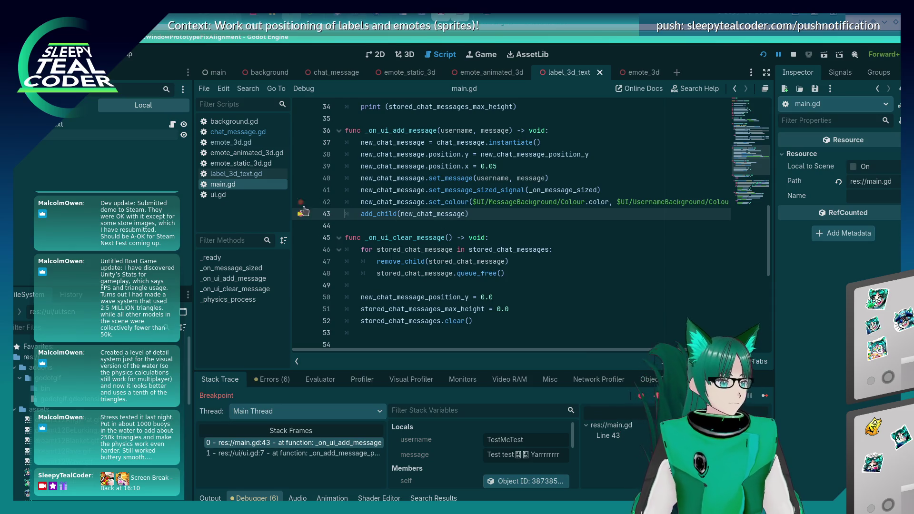
Resume from the breakpoint, clear the chat, re-add the test message and check Video RAM.
left_click(768, 396)
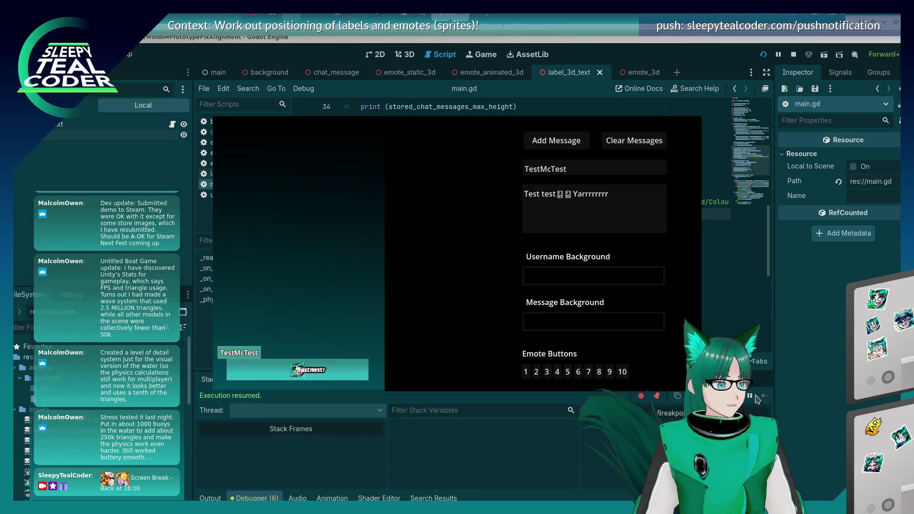
left_click(629, 154)
left_click(557, 147)
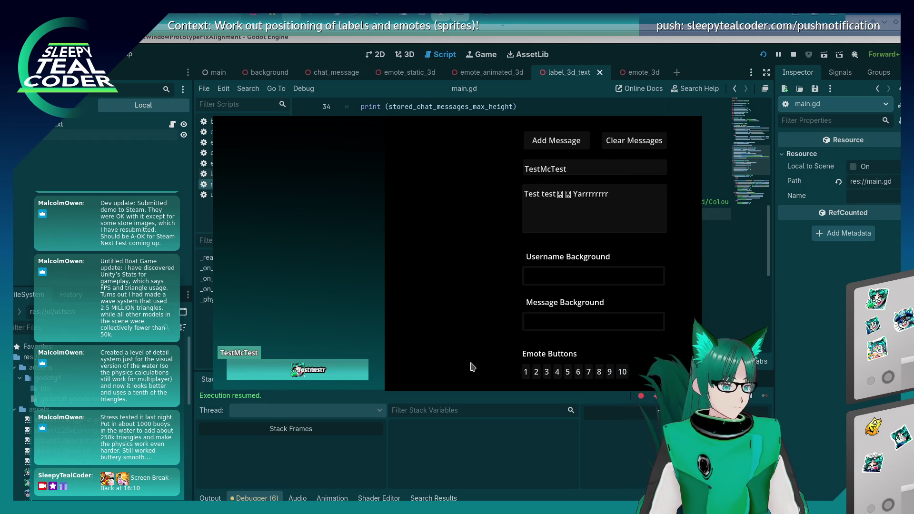
left_click(467, 440)
left_click(496, 380)
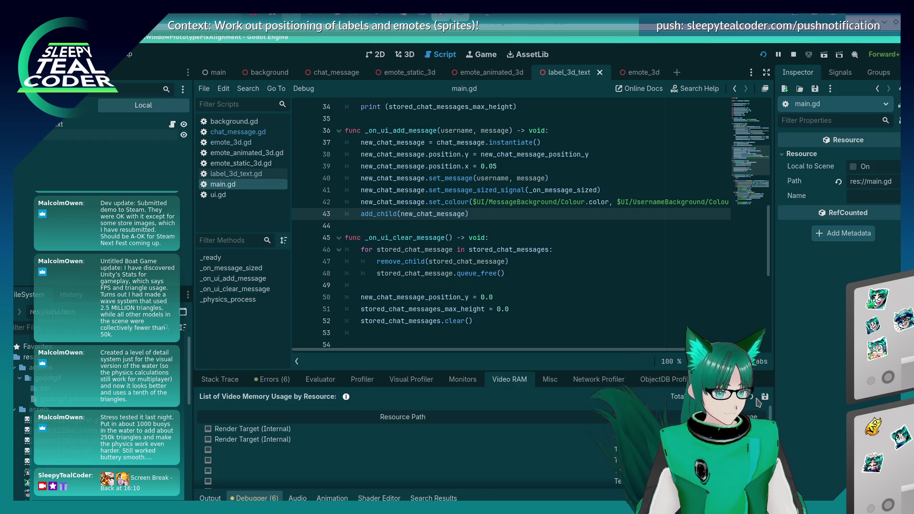
Stack six more TestMcTest messages in the running game, then return to the editor.
key("alt+Tab")
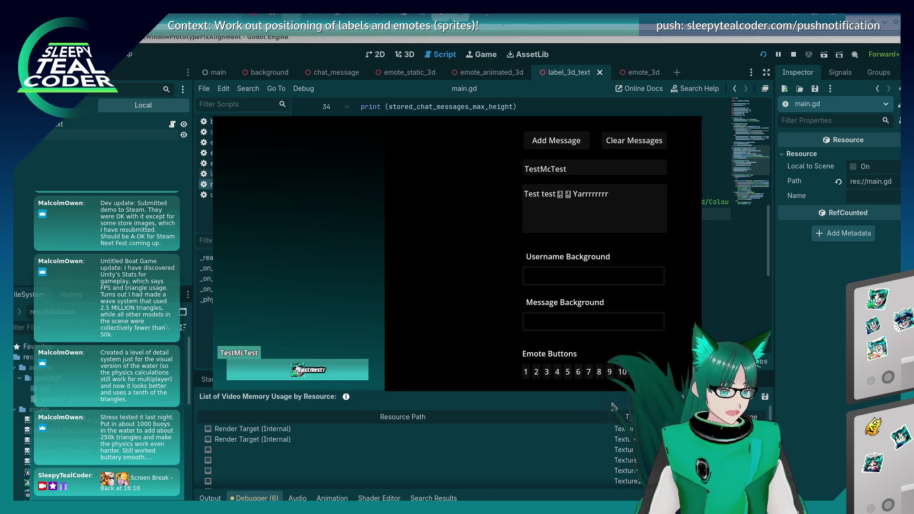
left_click(576, 148)
left_click(574, 149)
left_click(574, 147)
left_click(573, 147)
left_click(573, 147)
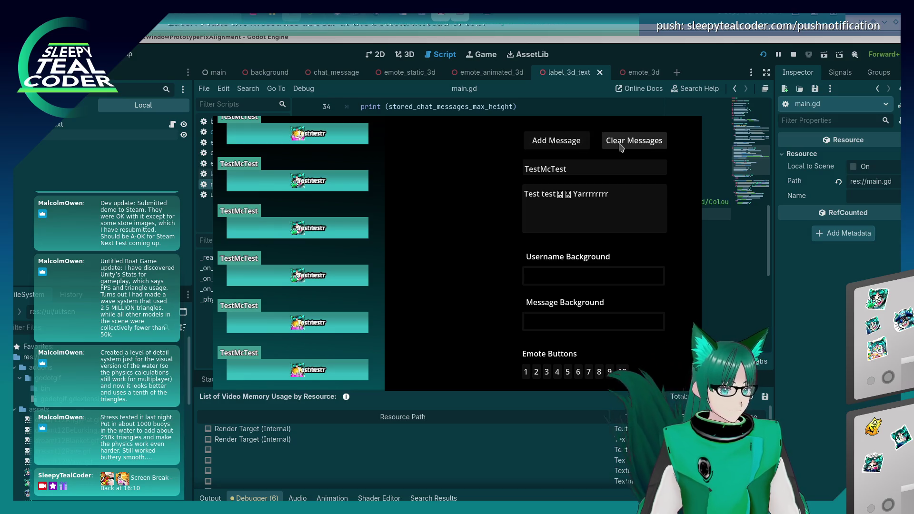
left_click(757, 406)
key("alt+Tab")
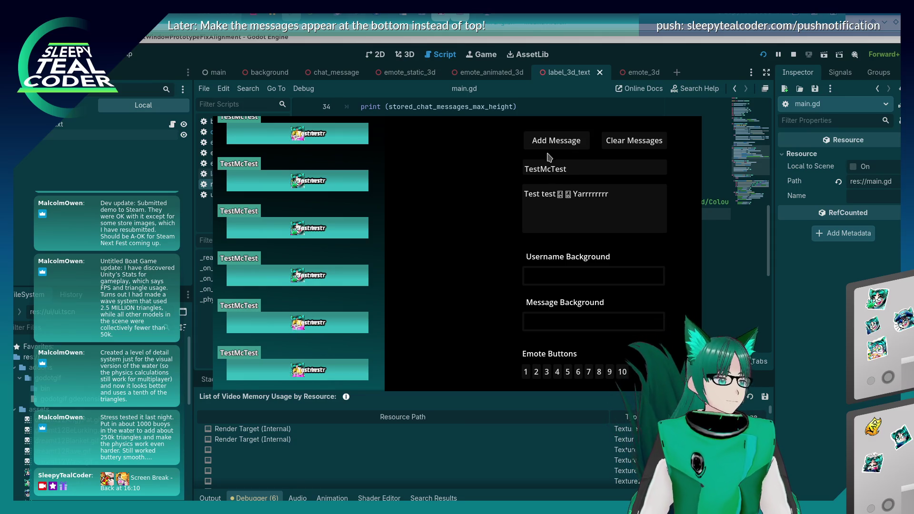
left_click(566, 138)
left_click(565, 139)
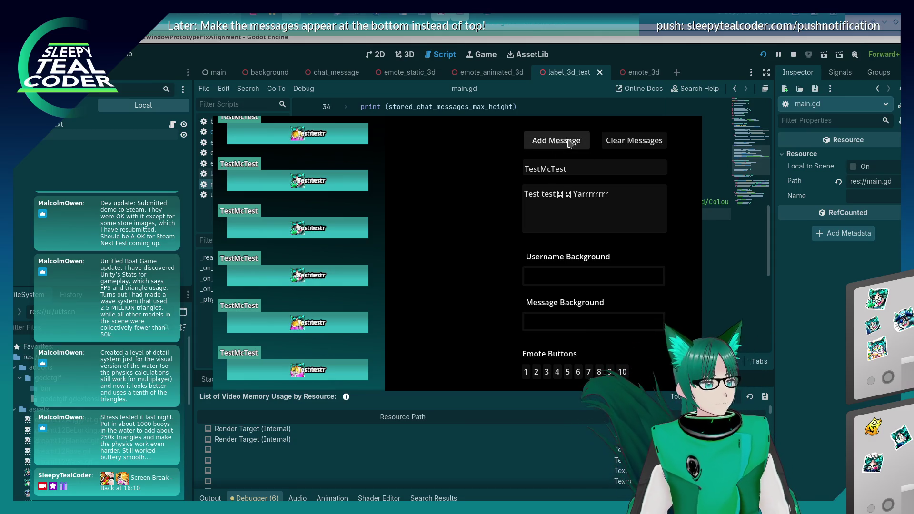
left_click(565, 138)
key("F8")
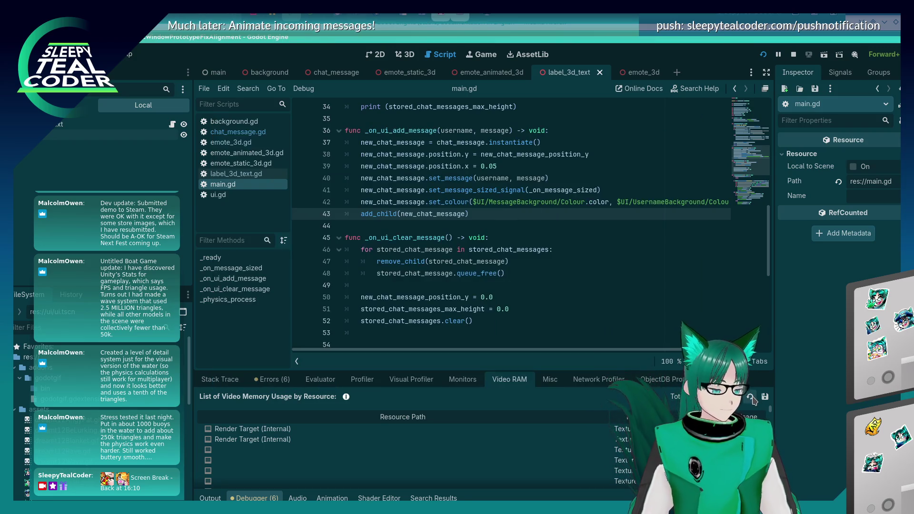
In chat_message.gd, insert a blank line above the final EmitMessageSizedSignal state change.
scroll(634, 419, "up", 1)
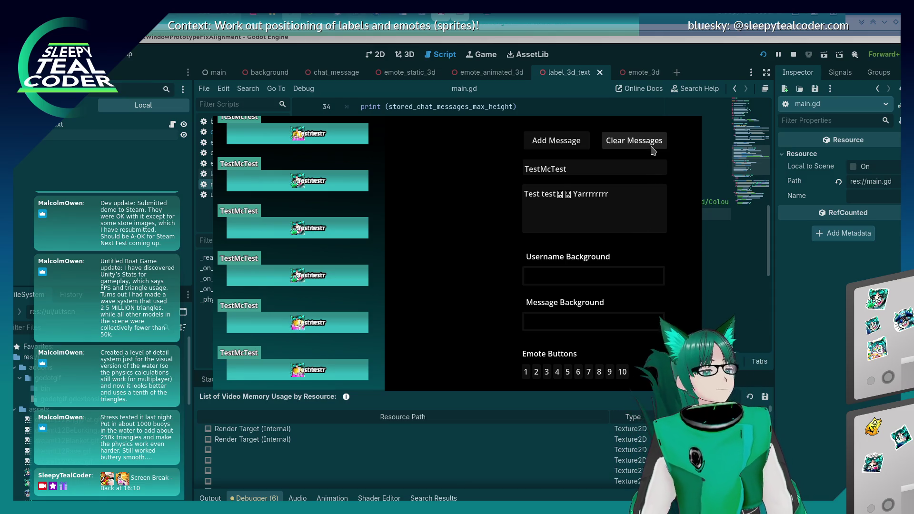
left_click(790, 312)
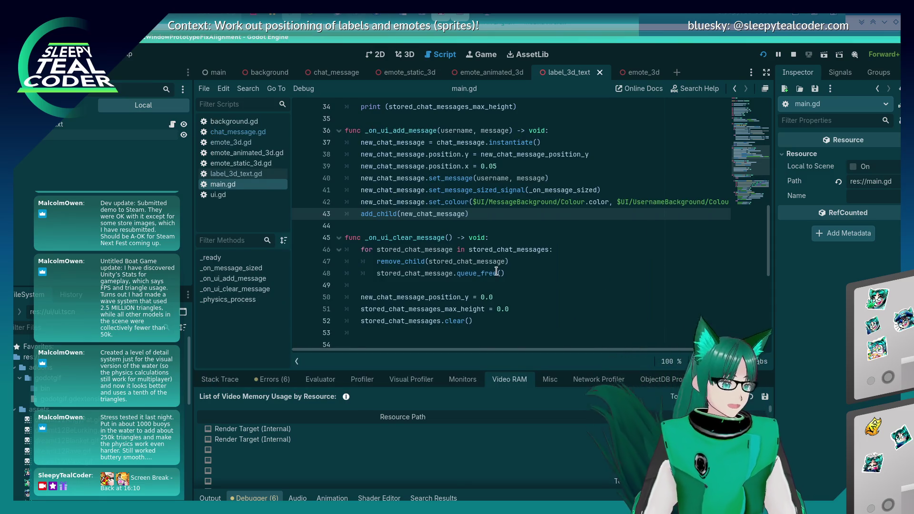
scroll(496, 271, "down", 6)
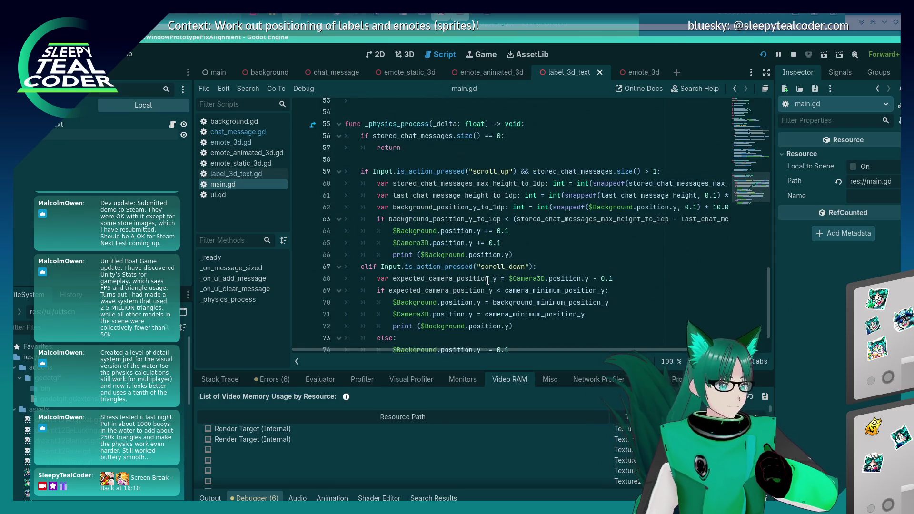
scroll(487, 281, "down", 1)
left_click(238, 132)
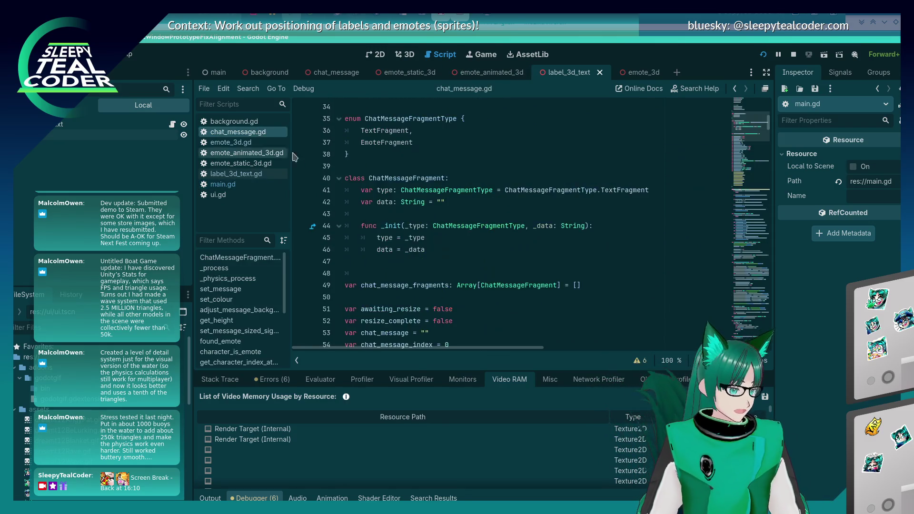
scroll(502, 250, "down", 15)
key("ctrl+End")
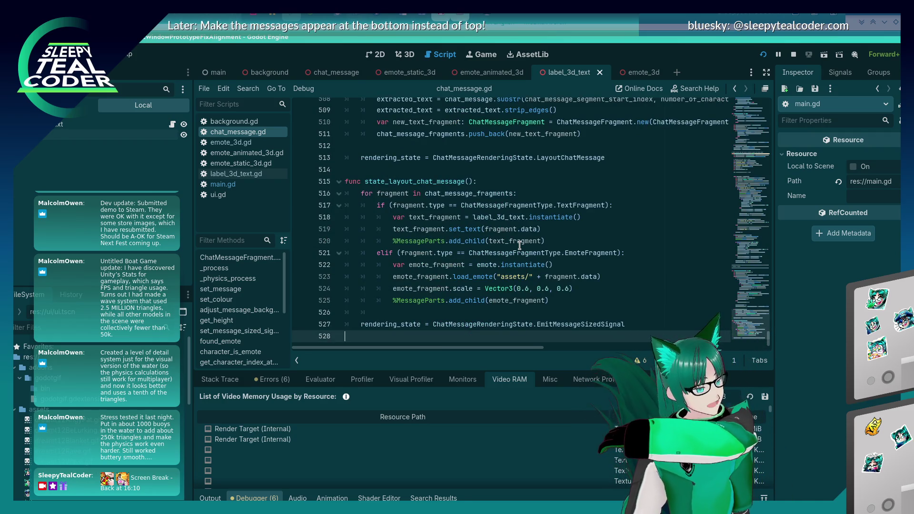
key("Up")
key("Up")
key("Return")
key("Return")
key("Up")
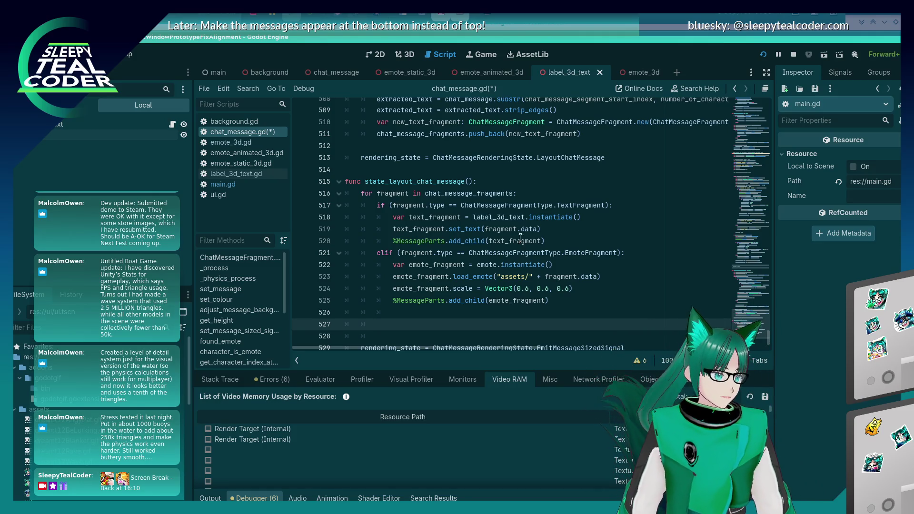
Declare 'var new_fragment: Node3D' at the start of the fragment loop.
left_click(526, 182)
left_click(528, 192)
key("Return")
type("ne")
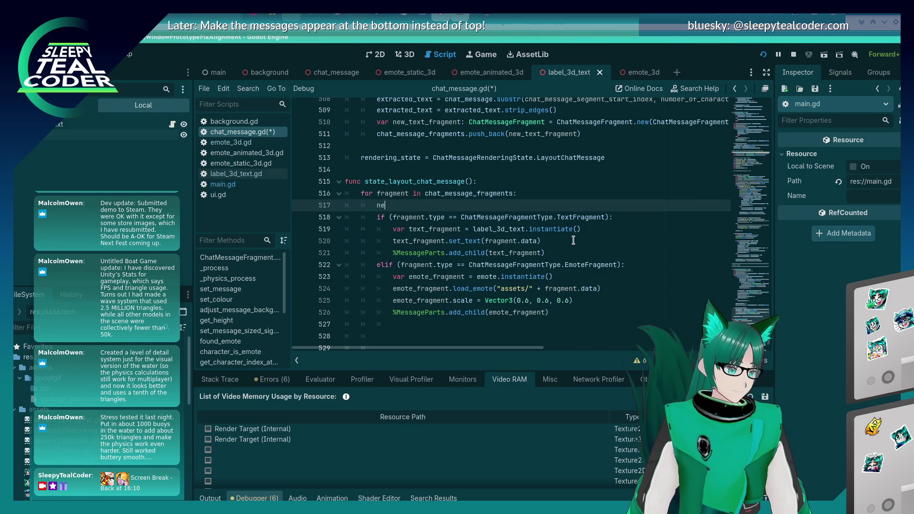
type("w_fragment: NB")
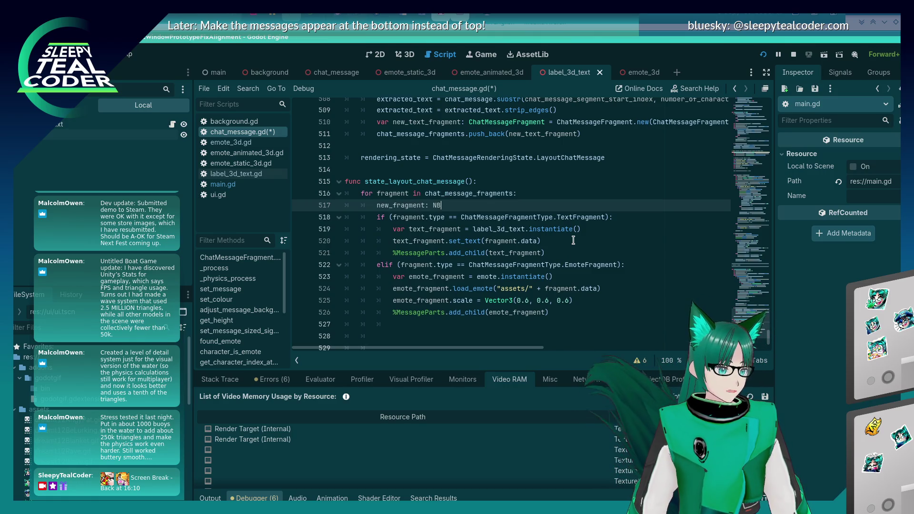
key("BackSpace")
type("ode3D")
left_click(574, 241)
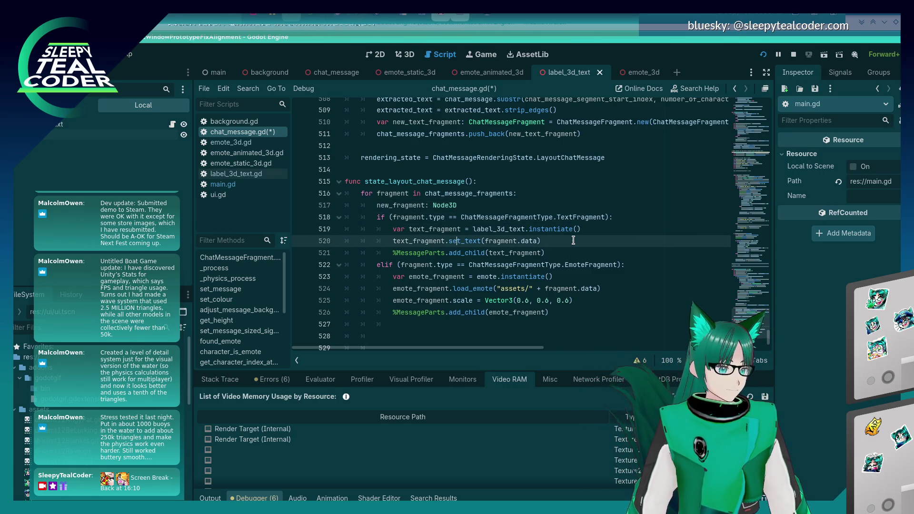
key("Down")
key("End")
key("Return")
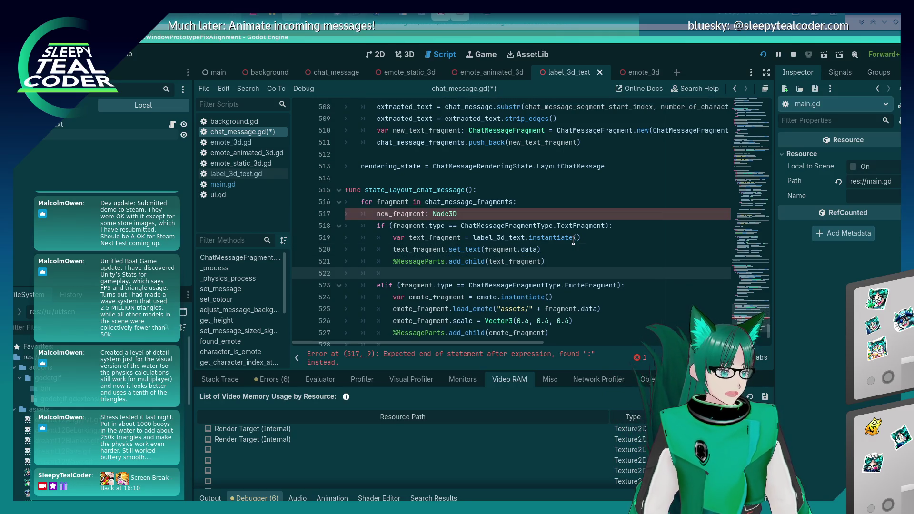
key("BackSpace")
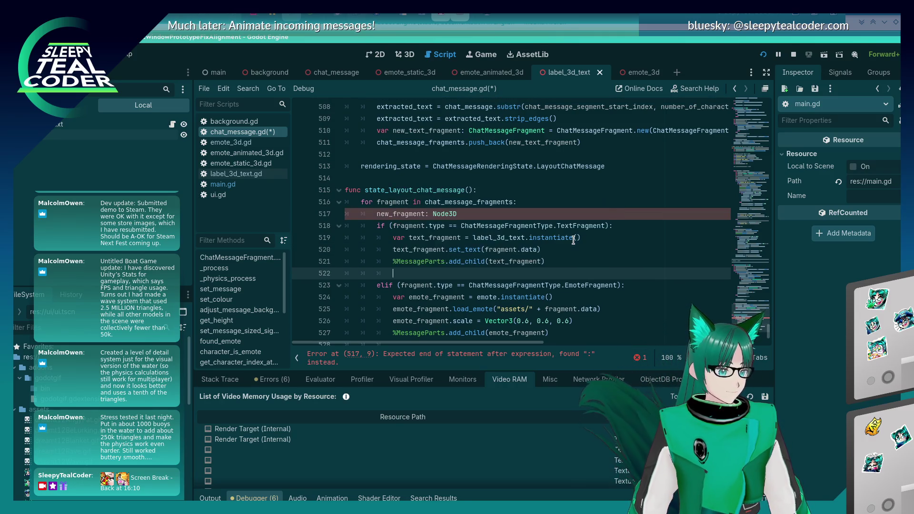
key("Up")
key("Up")
key("Up")
key("Up")
key("End")
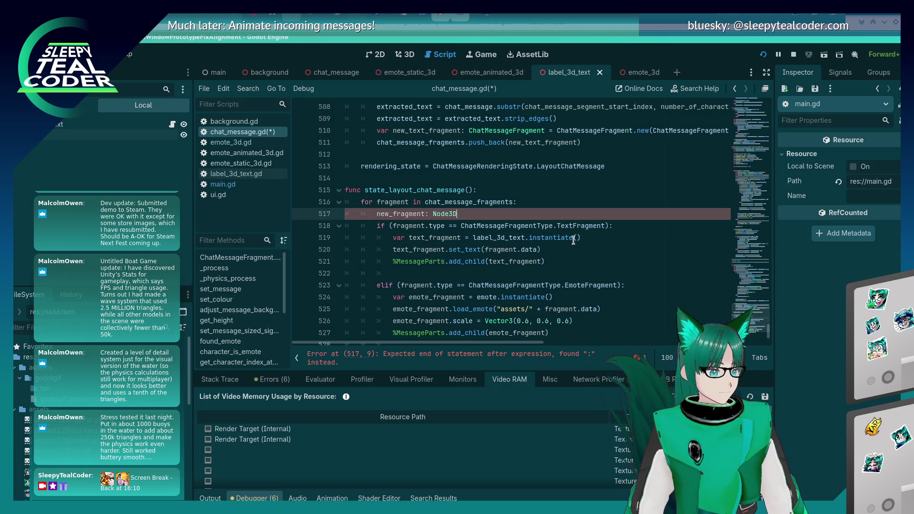
key("Home")
type("var")
Assign 'new_fragment = text_fragment' after the set_text call in the text branch.
key("Down")
key("Down")
key("Down")
key("Up")
key("Up")
key("End")
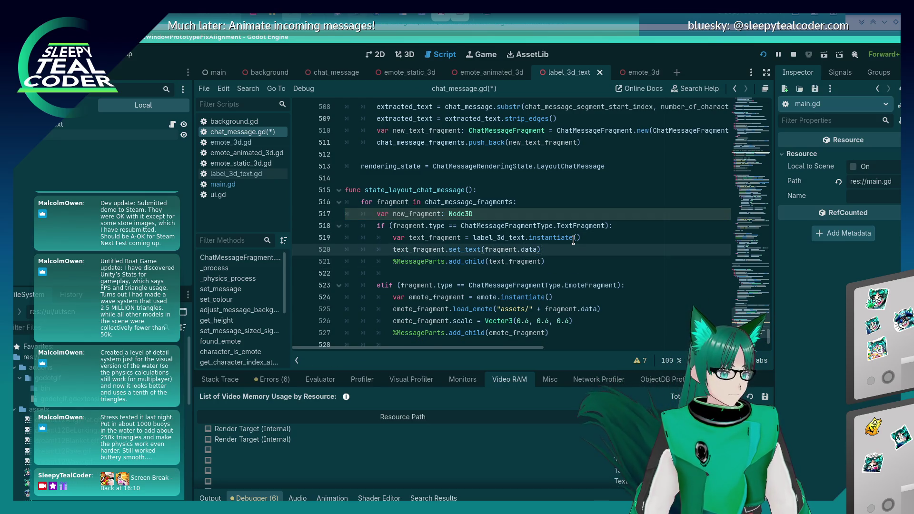
key("Return")
type("new_fragment = t")
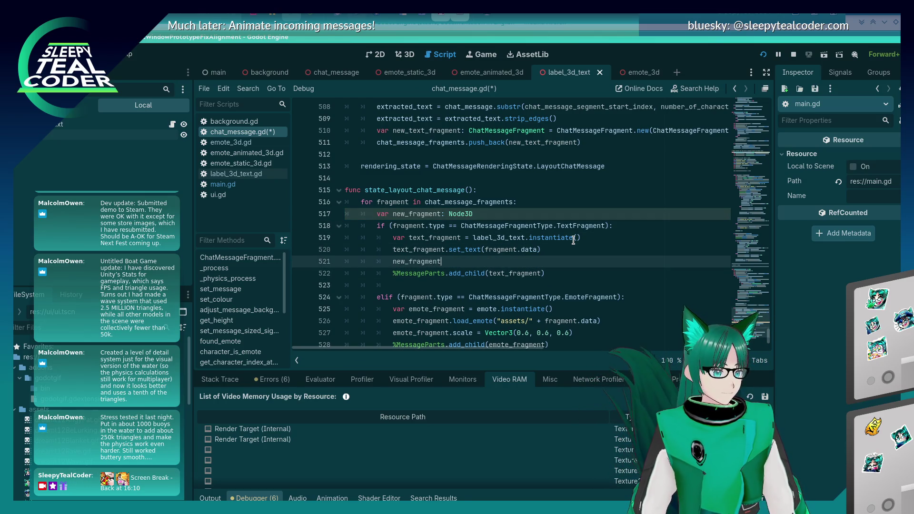
type("ext_fragment")
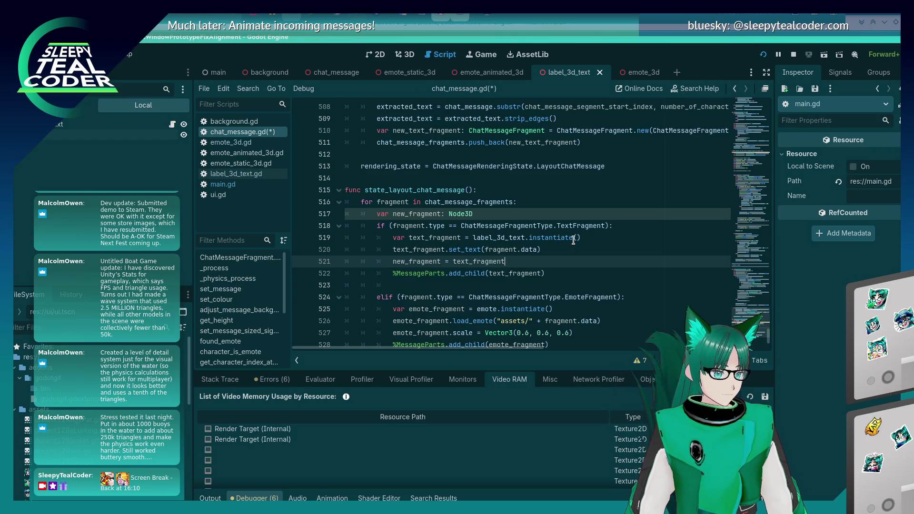
key("Down")
key("Down")
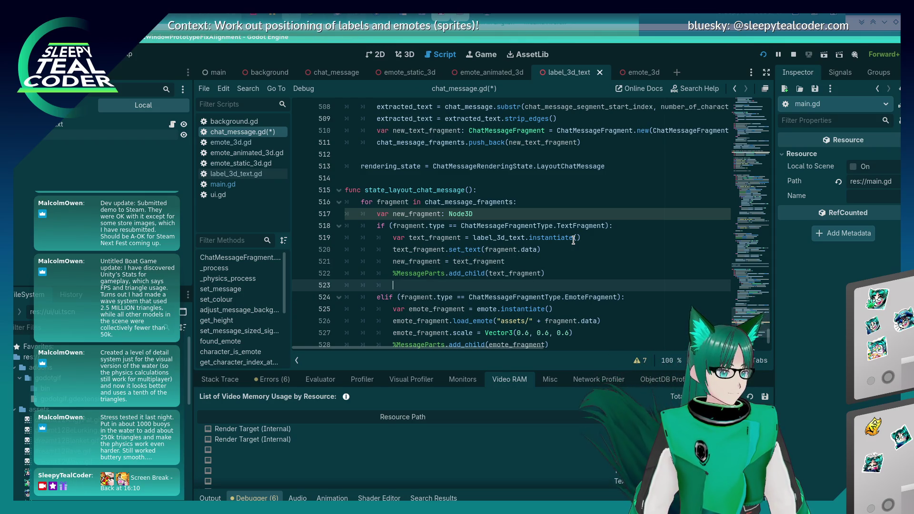
key("BackSpace")
key("BackSpace")
key("BackSpace")
Add 'new_fragment = emote_fragment' after the emote scale line and save chat_message.gd.
key("Up")
key("Down")
key("Down")
key("Down")
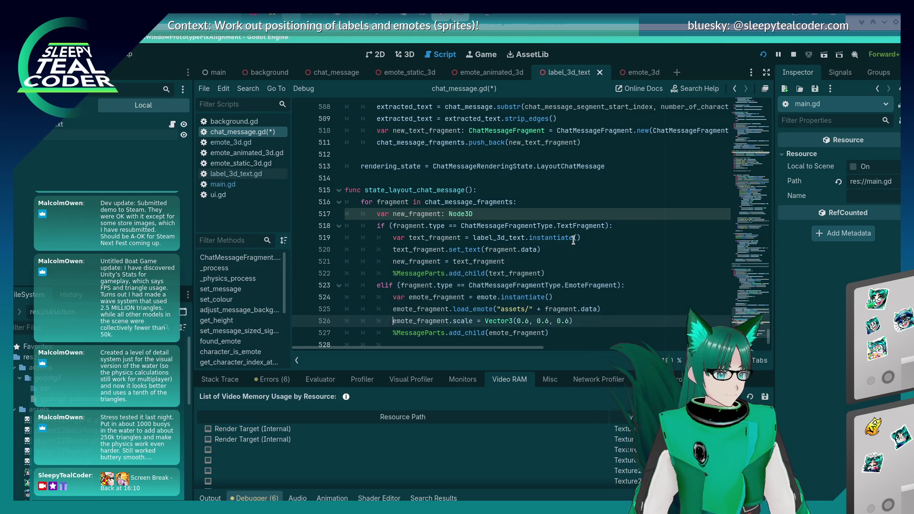
key("End")
key("Return")
type("new_fragment = text_fragment")
key("BackSpace")
key("BackSpace")
key("BackSpace")
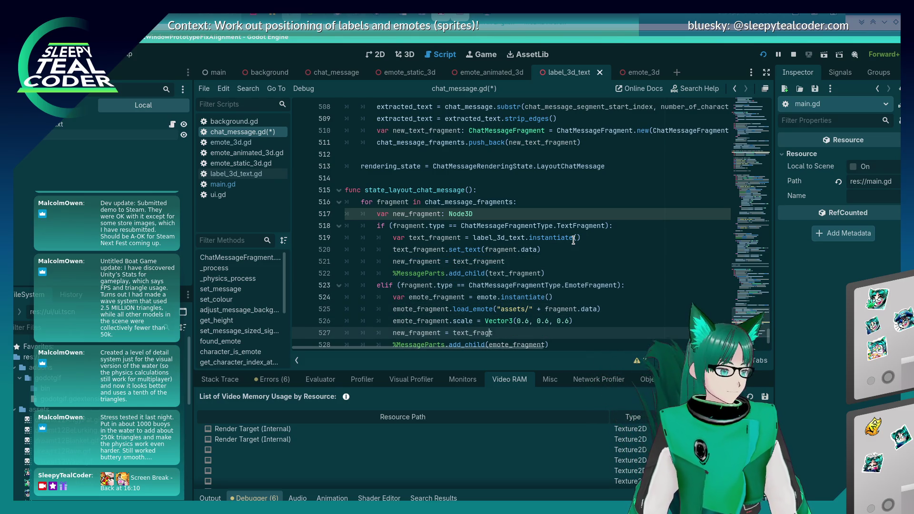
key("BackSpace")
key("BackSpace")
type("ote_fragment")
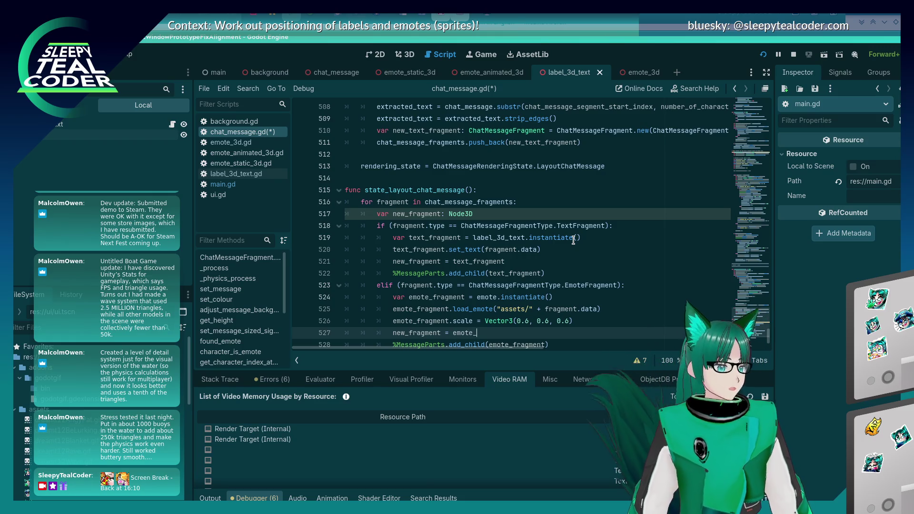
key("ctrl+s")
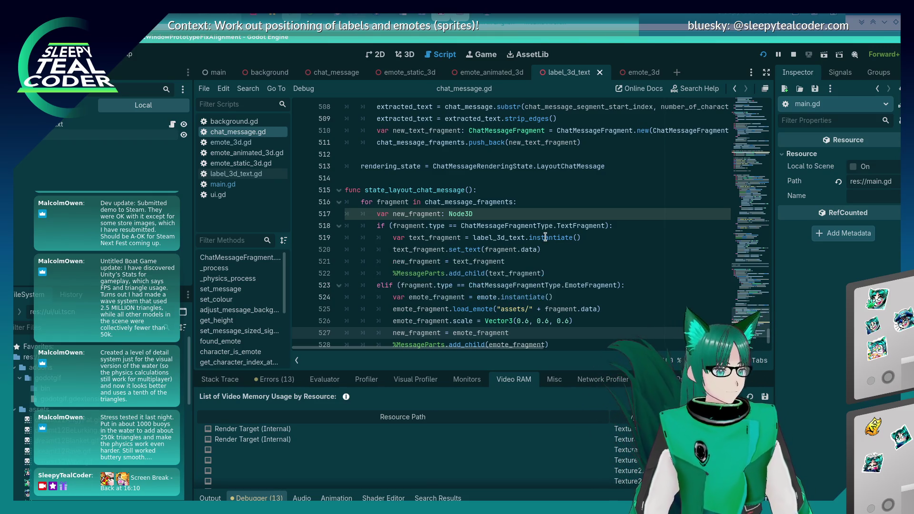
scroll(548, 234, "down", 2)
left_click(438, 292)
left_click(428, 301)
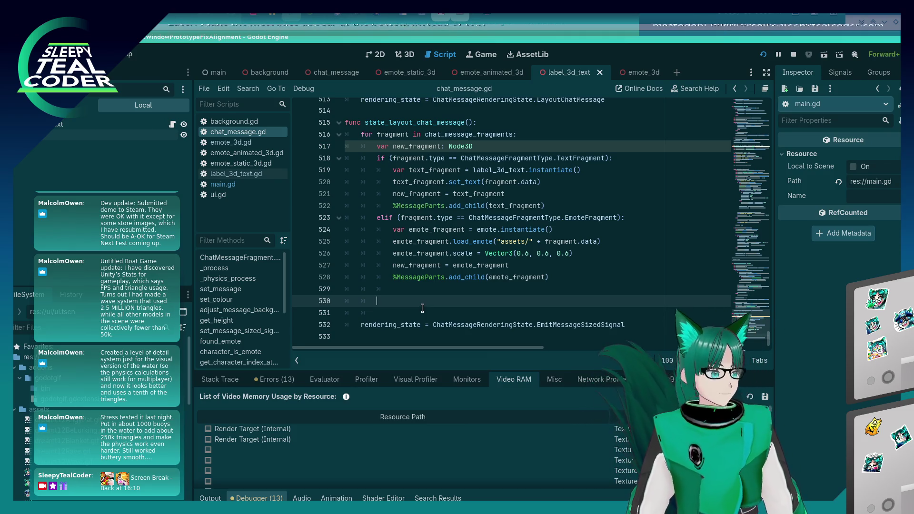
scroll(451, 264, "up", 20)
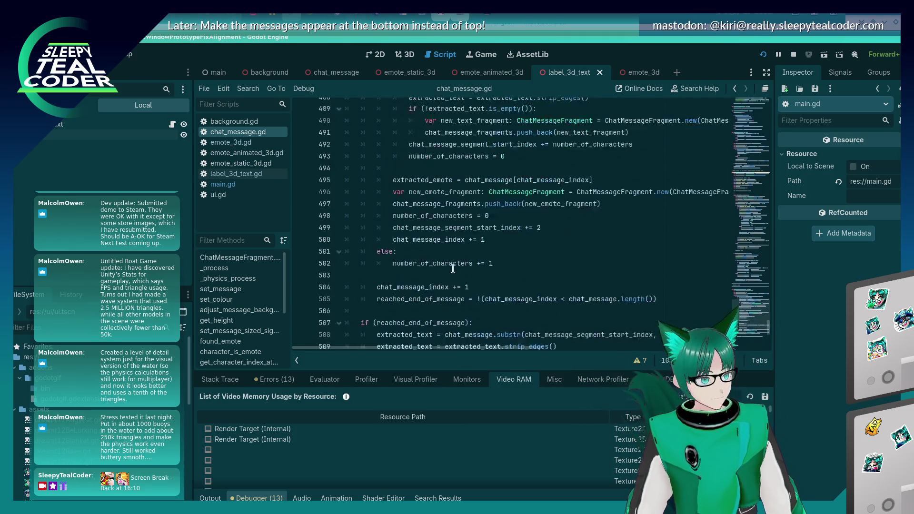
scroll(454, 284, "up", 8)
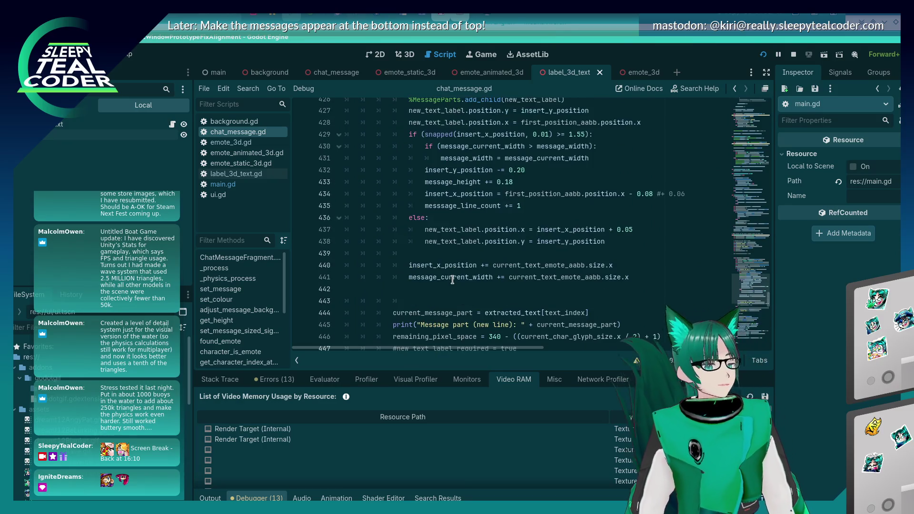
mouse_move(451, 265)
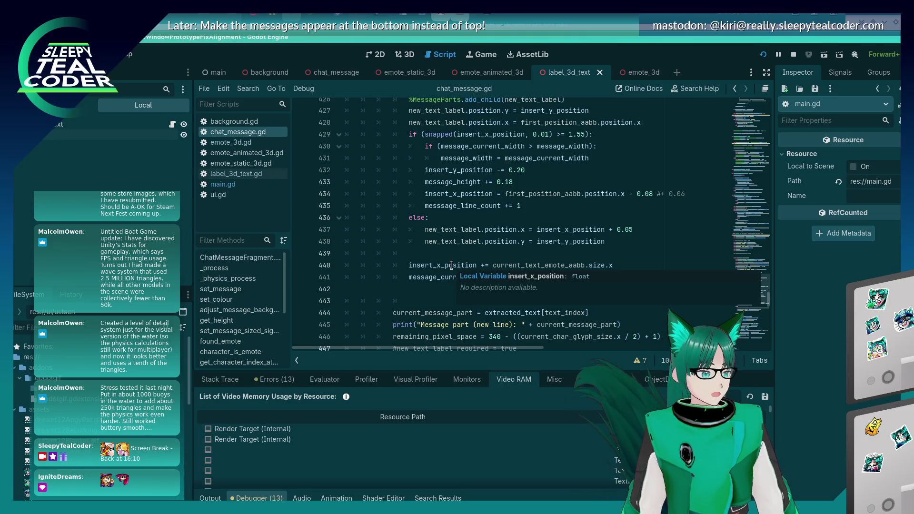
scroll(451, 265, "down", 15)
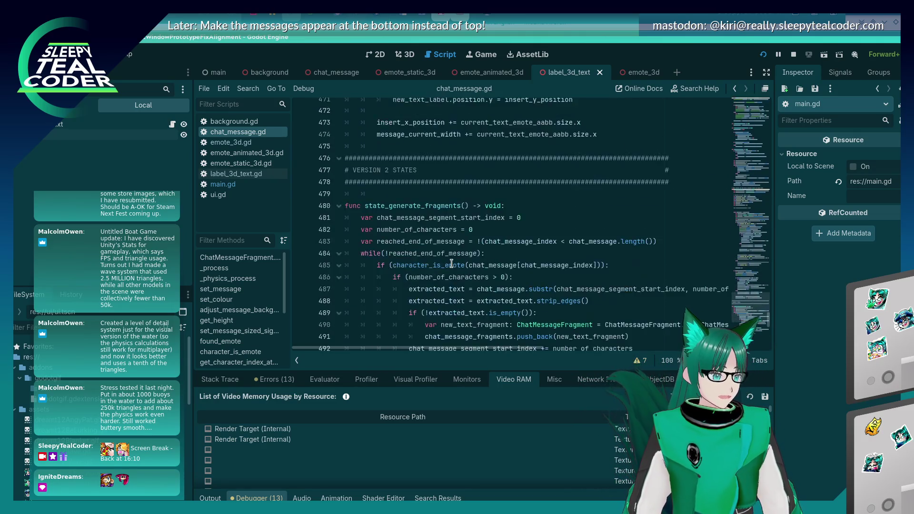
scroll(452, 266, "down", 10)
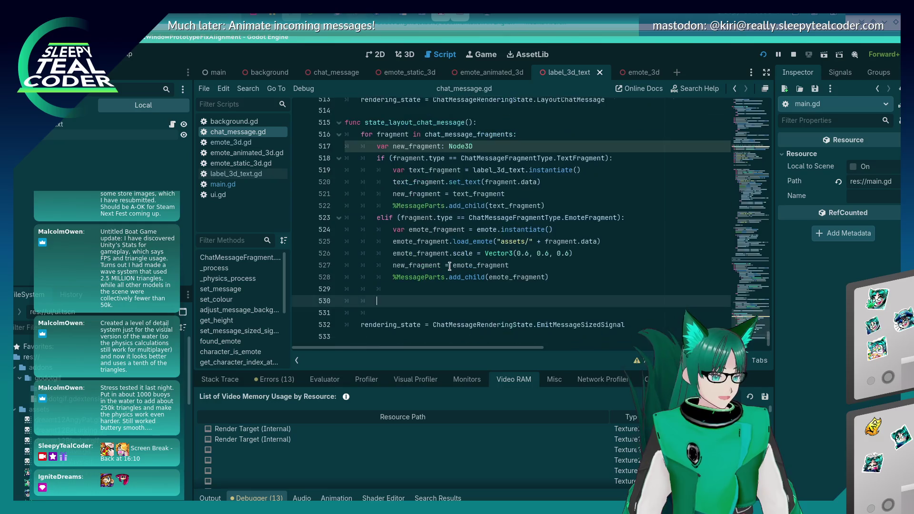
scroll(450, 266, "up", 14)
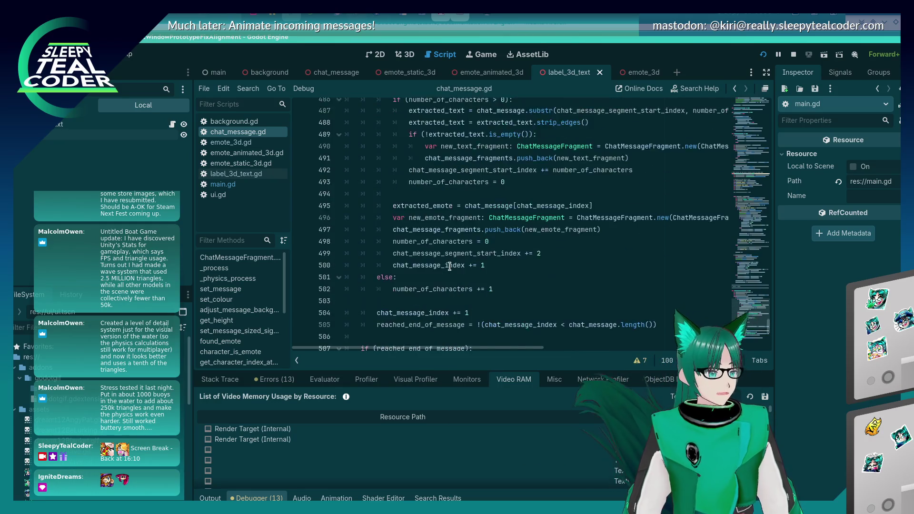
scroll(449, 268, "up", 13)
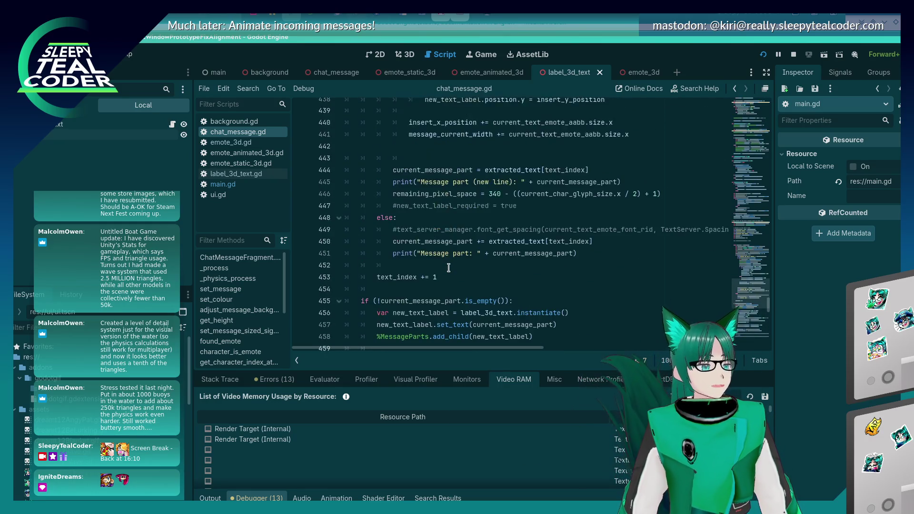
scroll(449, 267, "up", 4)
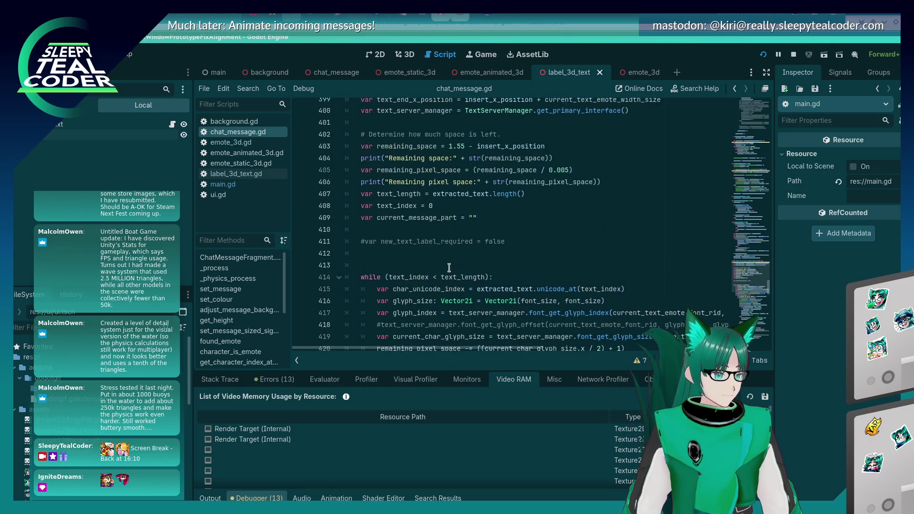
scroll(448, 268, "up", 3)
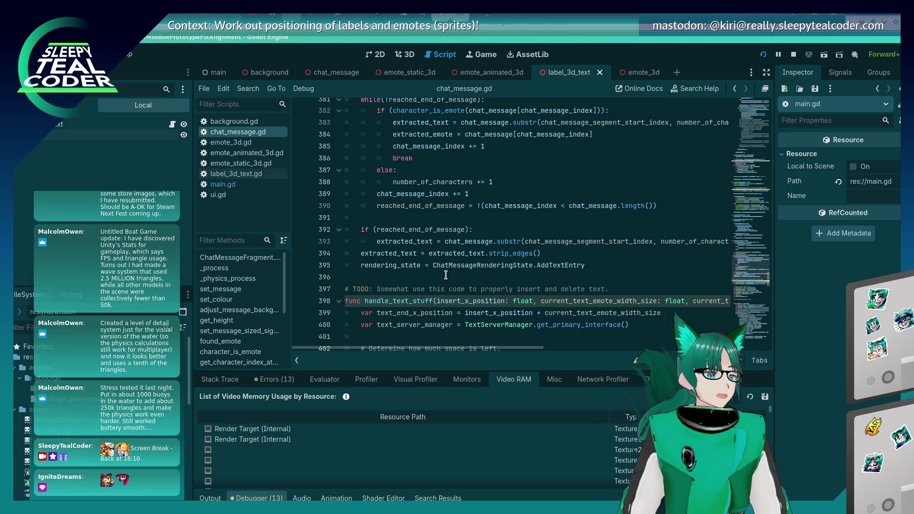
scroll(437, 280, "up", 9)
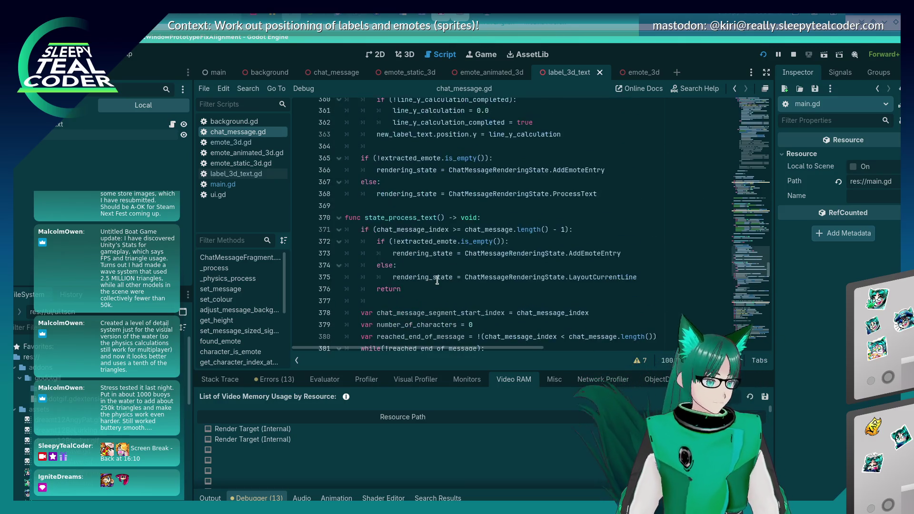
scroll(437, 280, "up", 13)
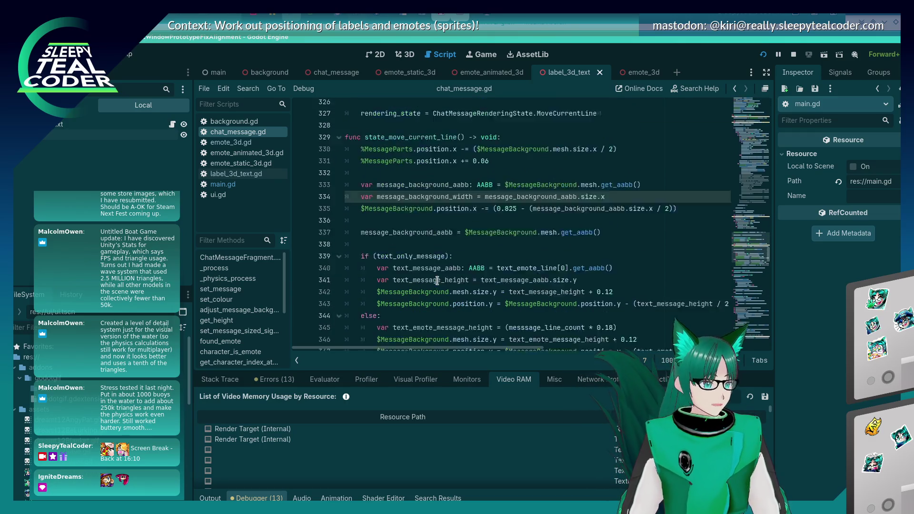
scroll(437, 281, "up", 11)
scroll(433, 277, "down", 8)
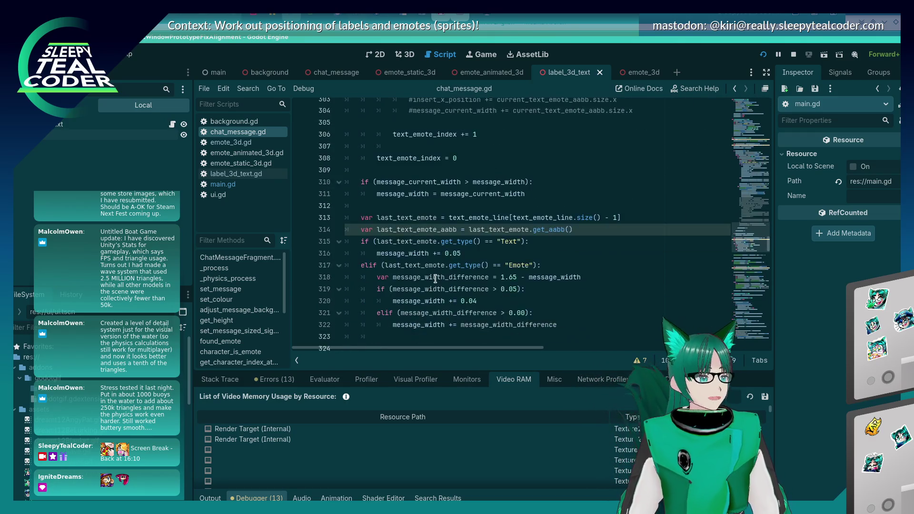
scroll(433, 277, "down", 13)
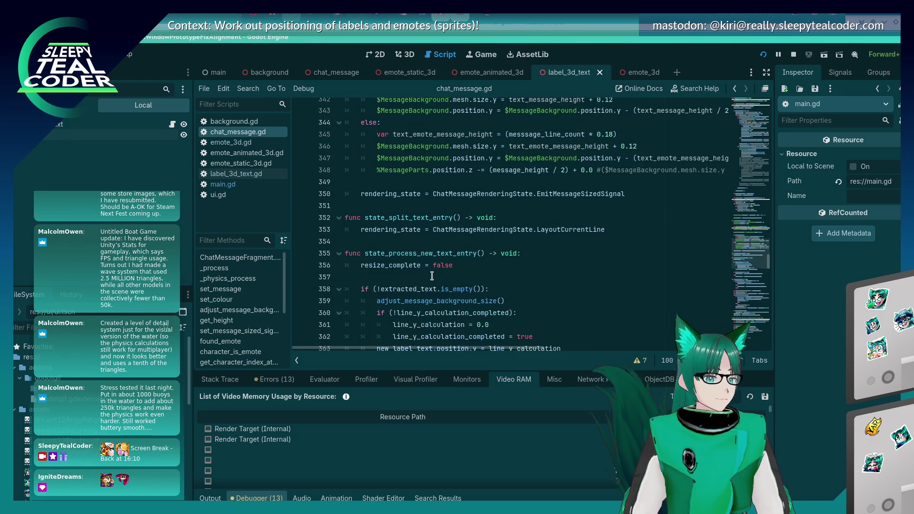
scroll(431, 276, "down", 3)
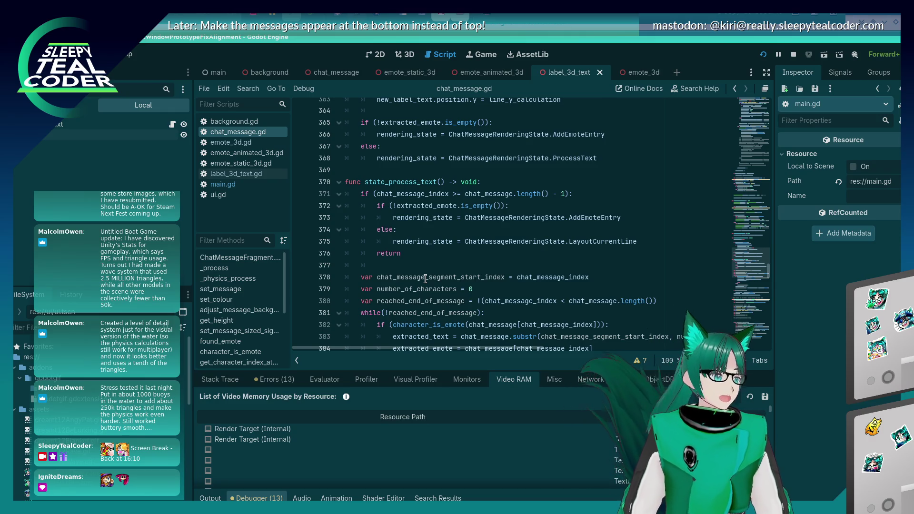
scroll(426, 279, "down", 6)
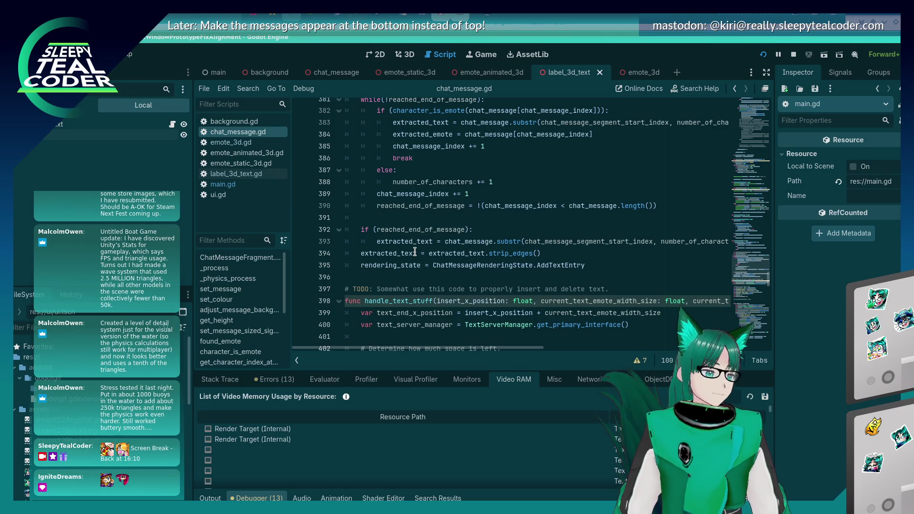
mouse_move(415, 253)
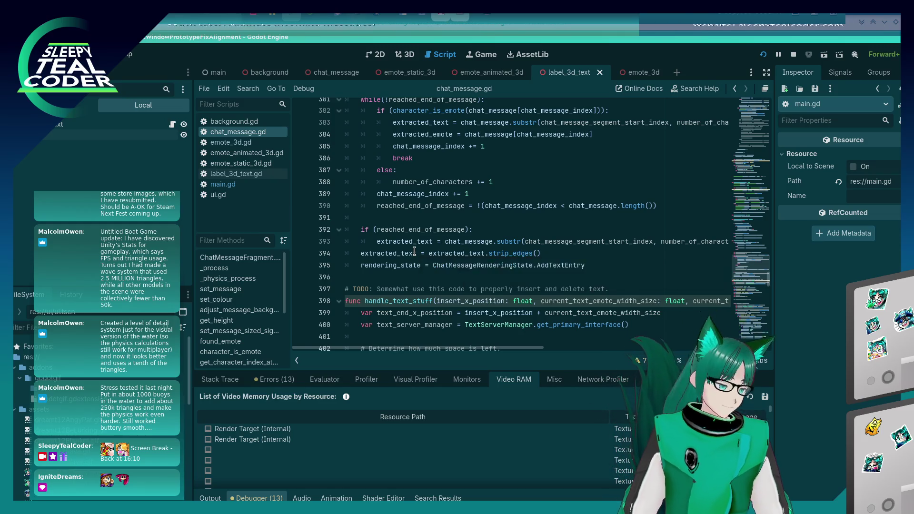
scroll(414, 253, "down", 5)
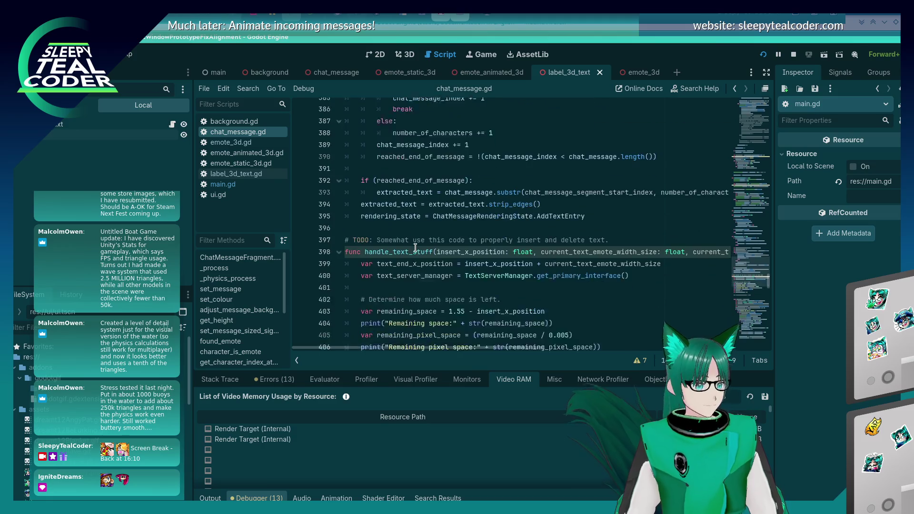
scroll(416, 249, "down", 20)
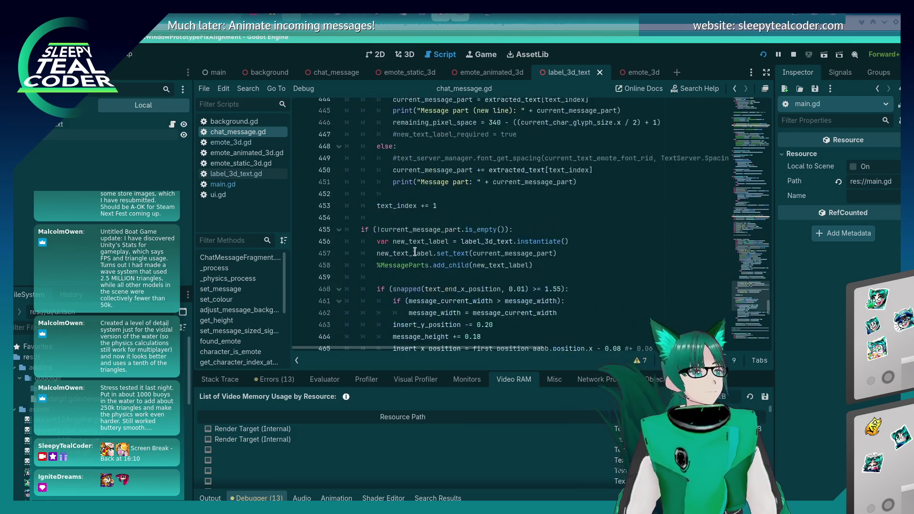
scroll(414, 253, "down", 14)
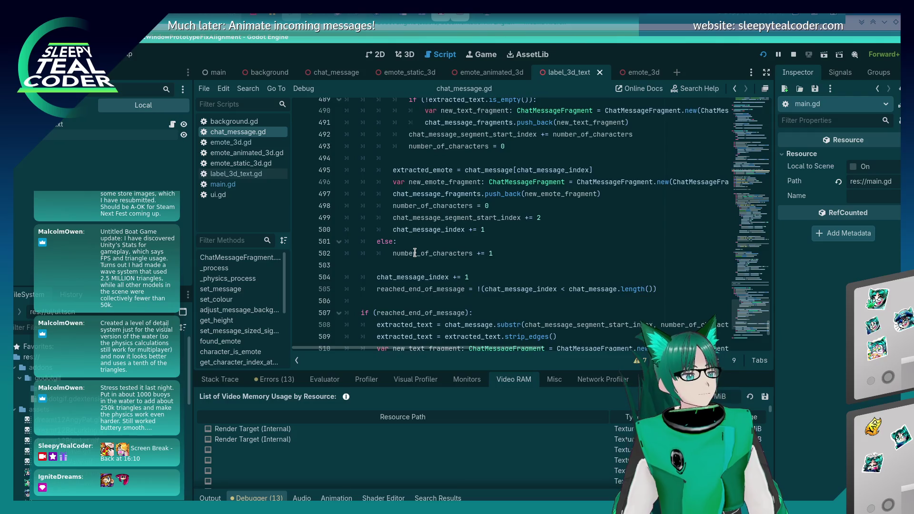
scroll(414, 254, "down", 5)
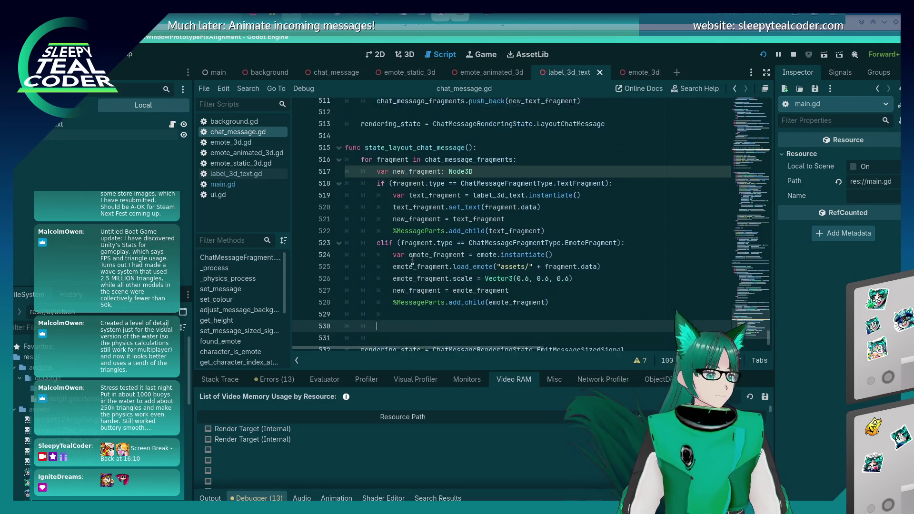
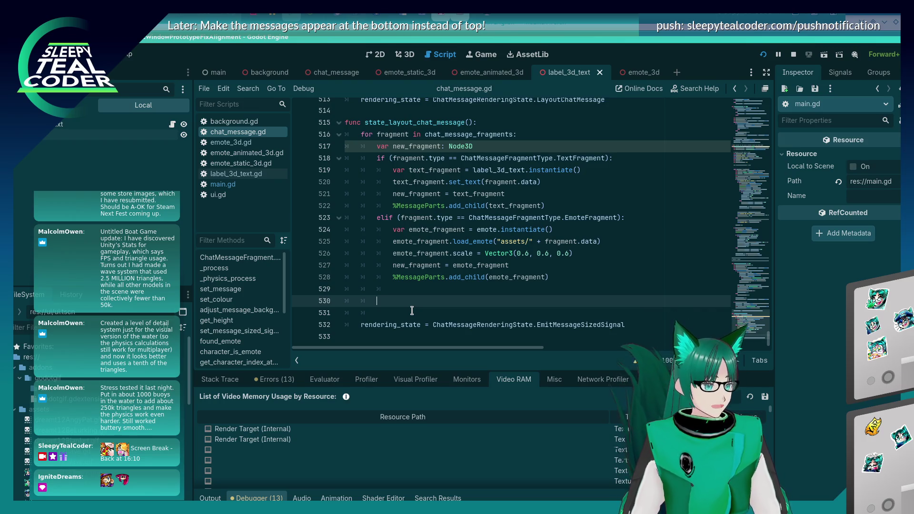
Review the set_text and label x-position code around line 428 of chat_message.gd.
scroll(412, 311, "up", 20)
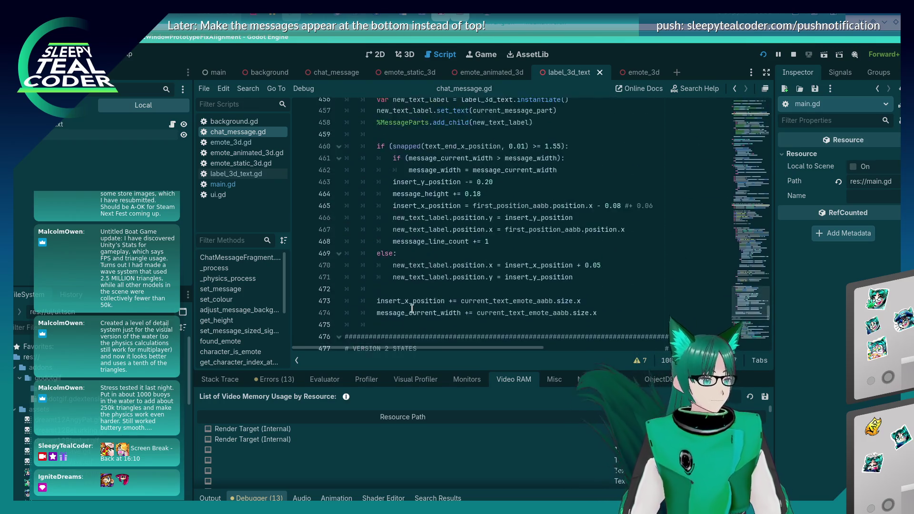
scroll(412, 310, "down", 9)
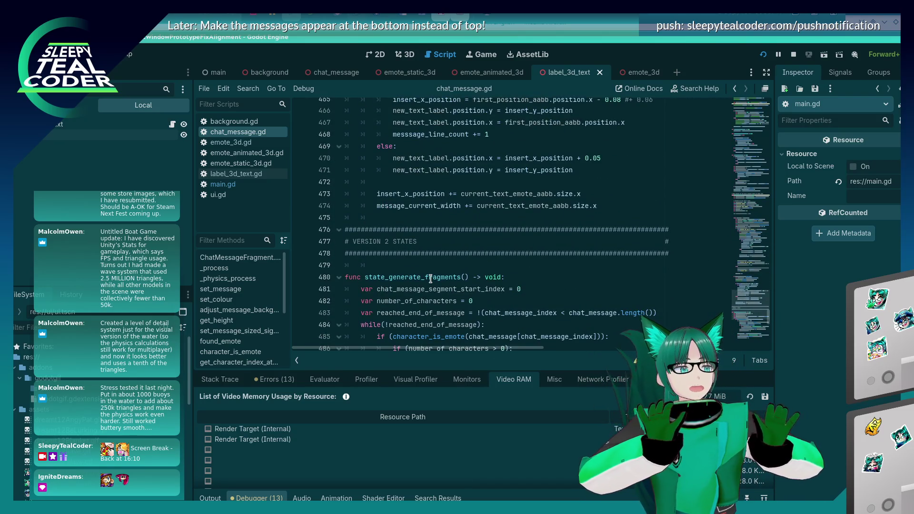
scroll(442, 325, "up", 7)
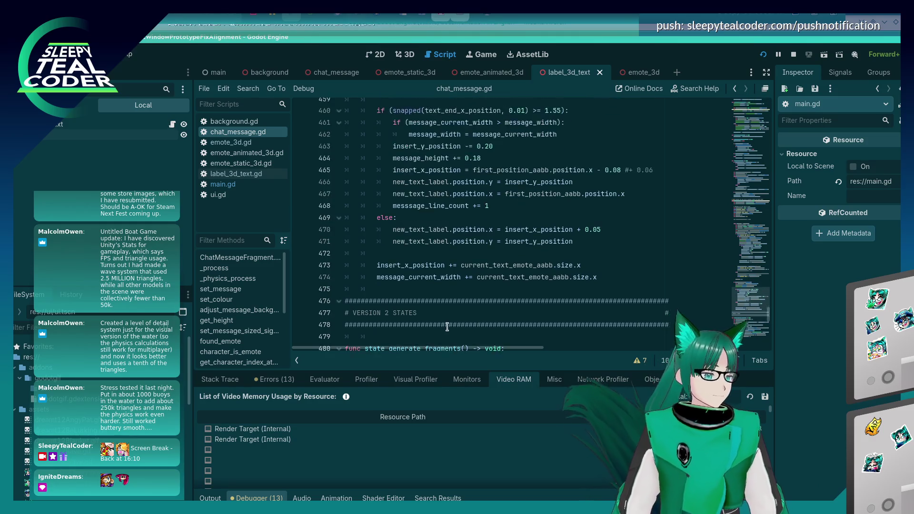
scroll(442, 326, "up", 11)
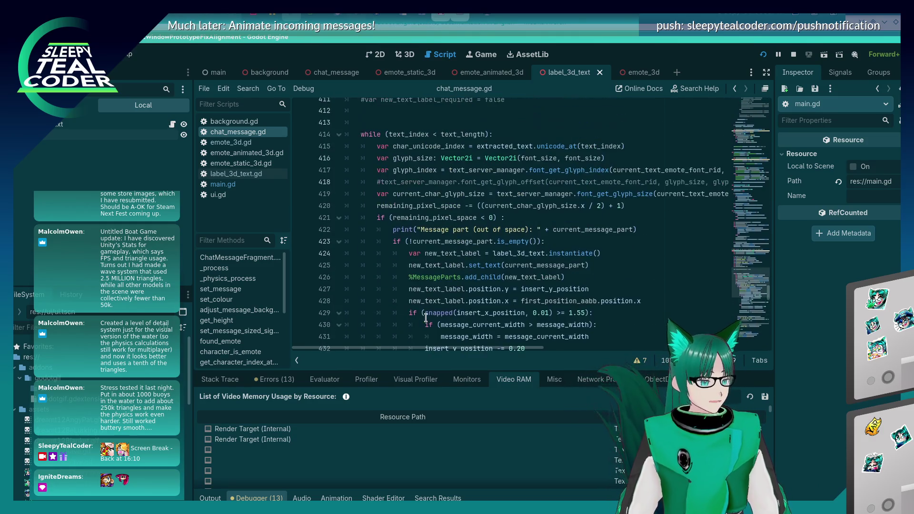
scroll(426, 318, "up", 2)
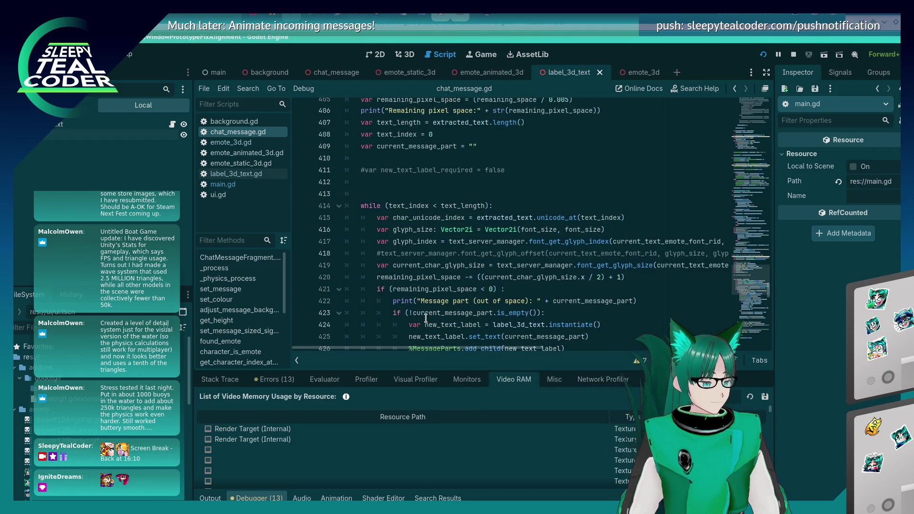
scroll(503, 247, "down", 2)
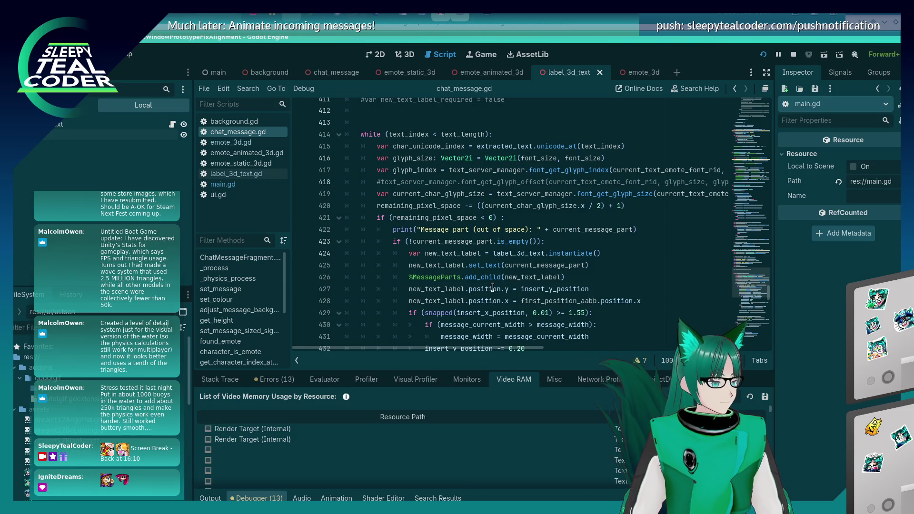
scroll(493, 287, "up", 1)
scroll(493, 288, "up", 3)
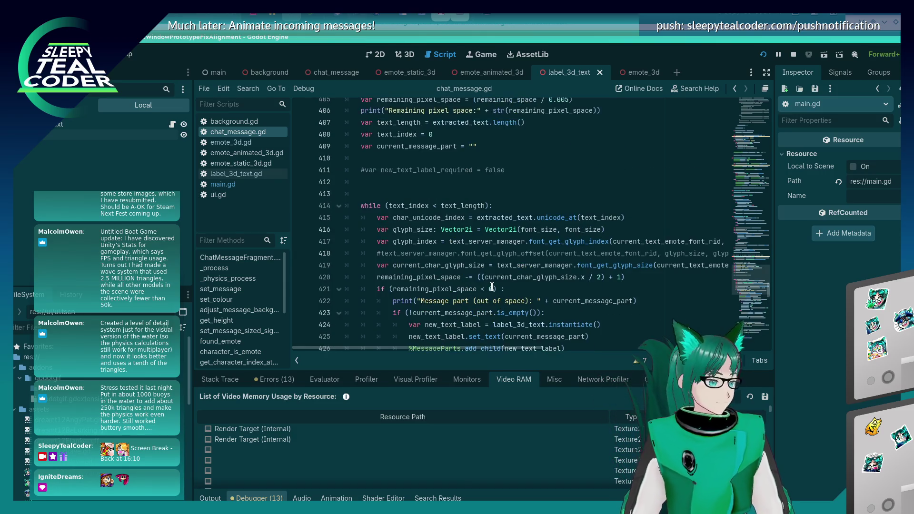
scroll(491, 289, "down", 2)
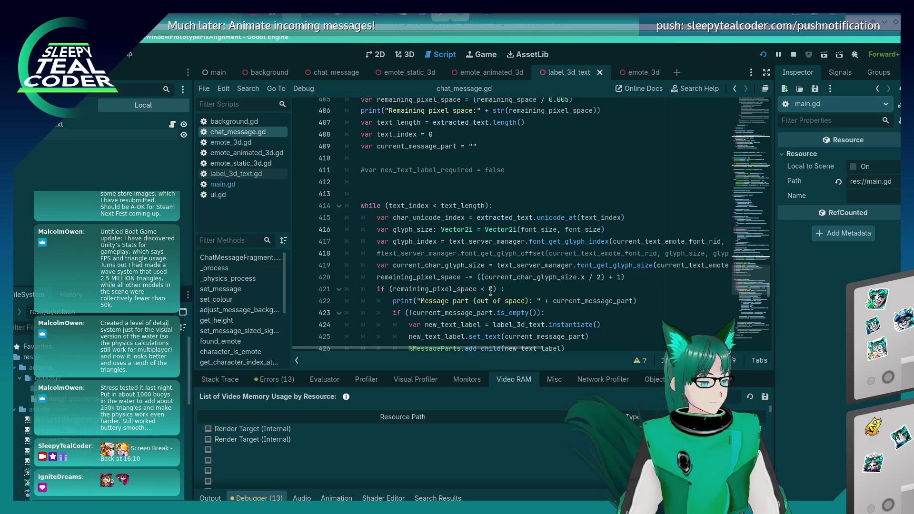
scroll(491, 289, "down", 6)
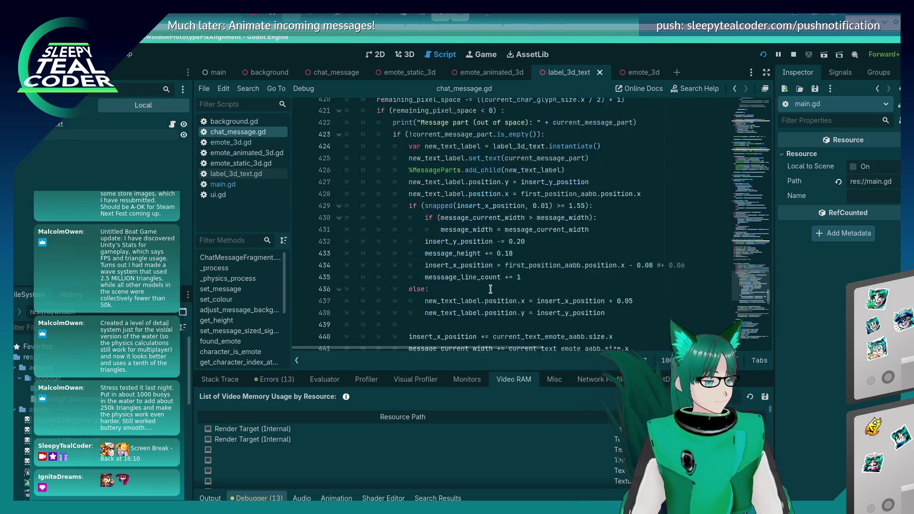
scroll(491, 289, "up", 3)
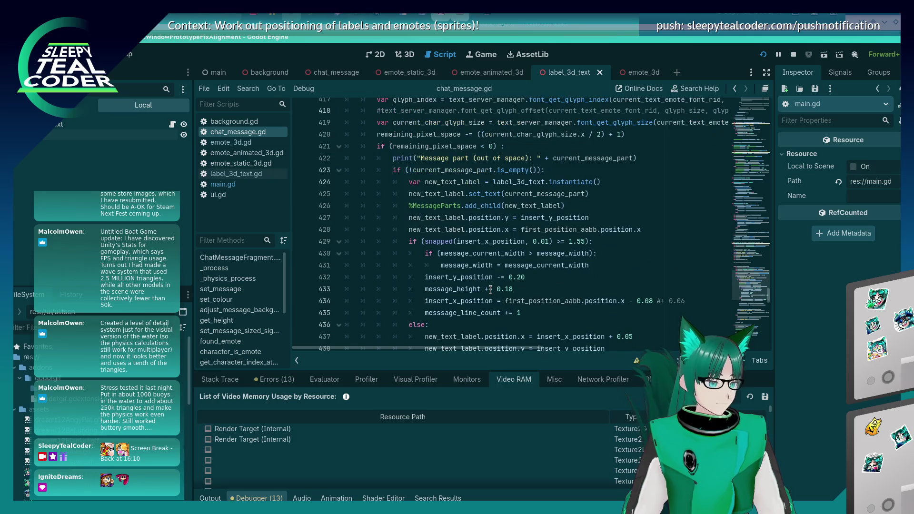
left_click(500, 266)
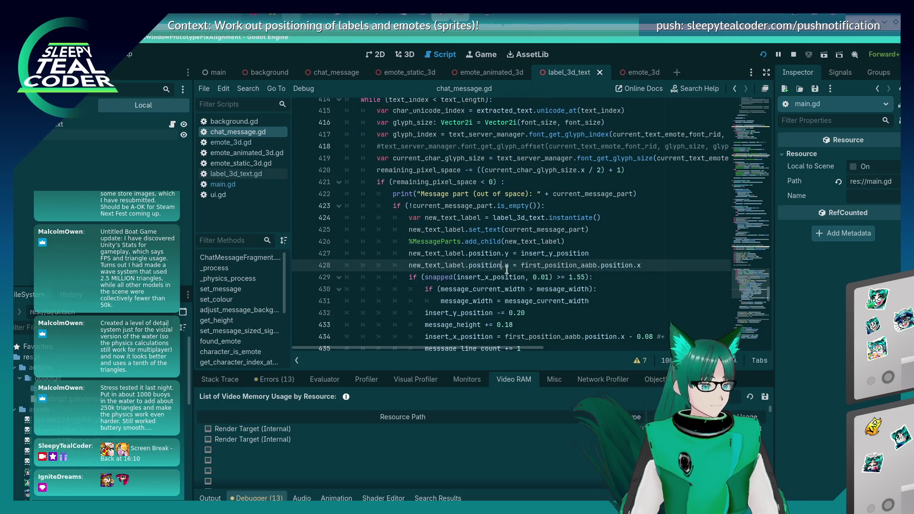
left_click(487, 229)
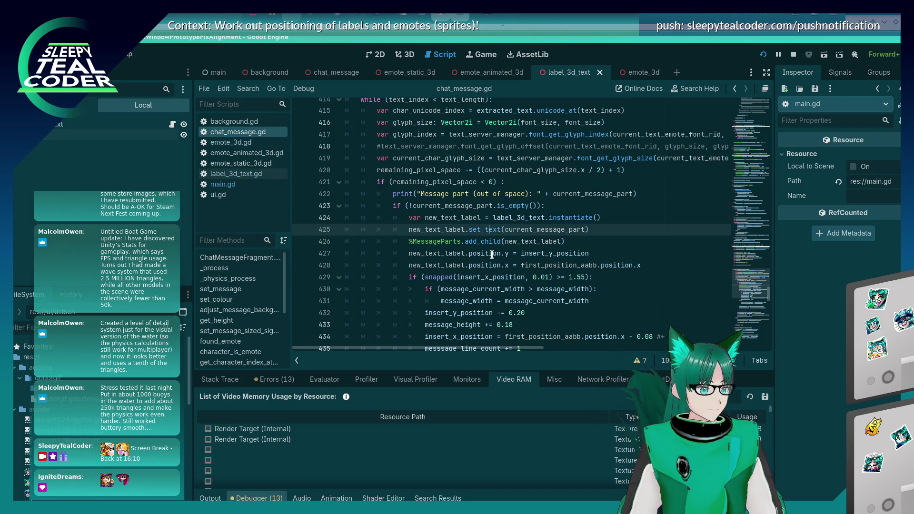
left_click(494, 264)
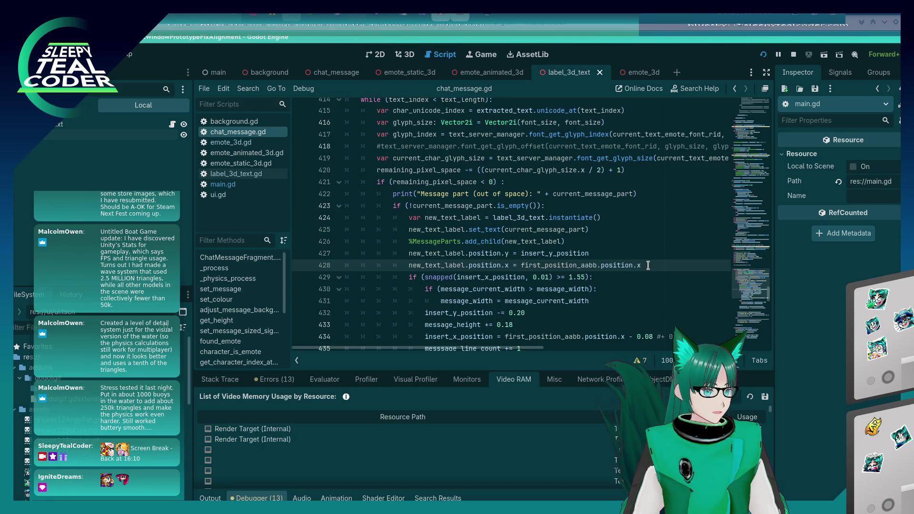
left_click_drag(648, 265, 426, 265)
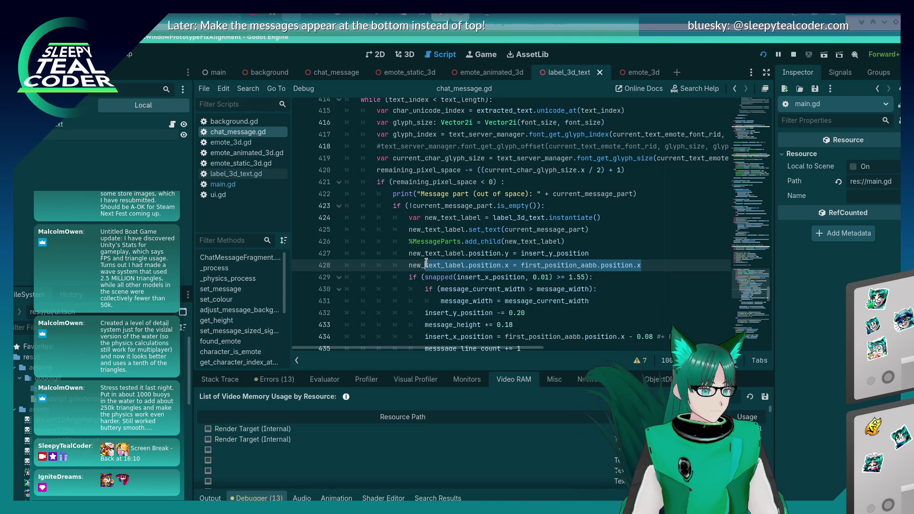
left_click(426, 262)
left_click_drag(768, 291, 774, 344)
scroll(552, 275, "up", 2)
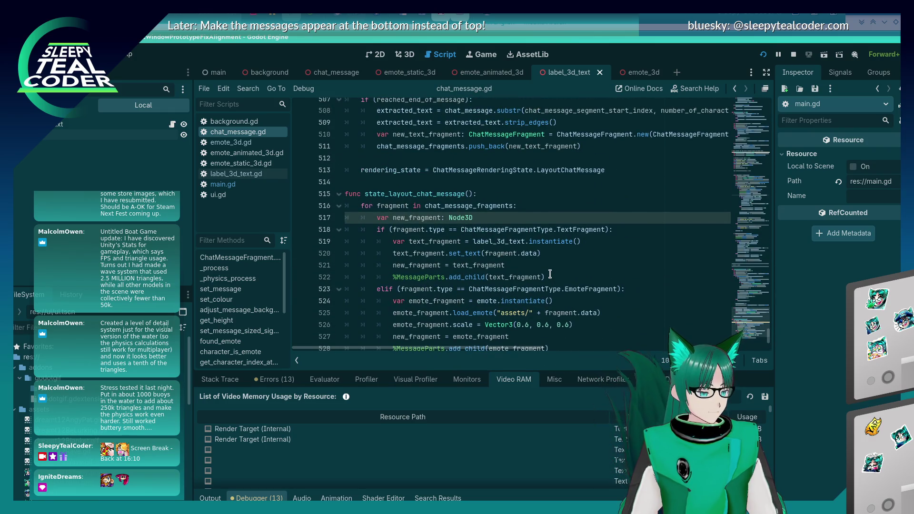
Add text_fragment.position = Vector3(0.0, 0.0, 0.0) after line 520, save, and switch to the game.
left_click(555, 263)
left_click(570, 252)
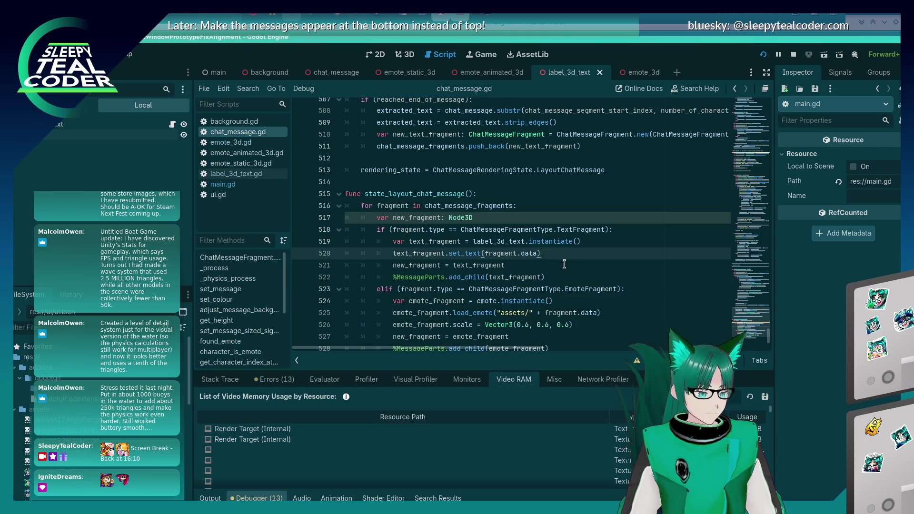
key("Return")
type("text_f")
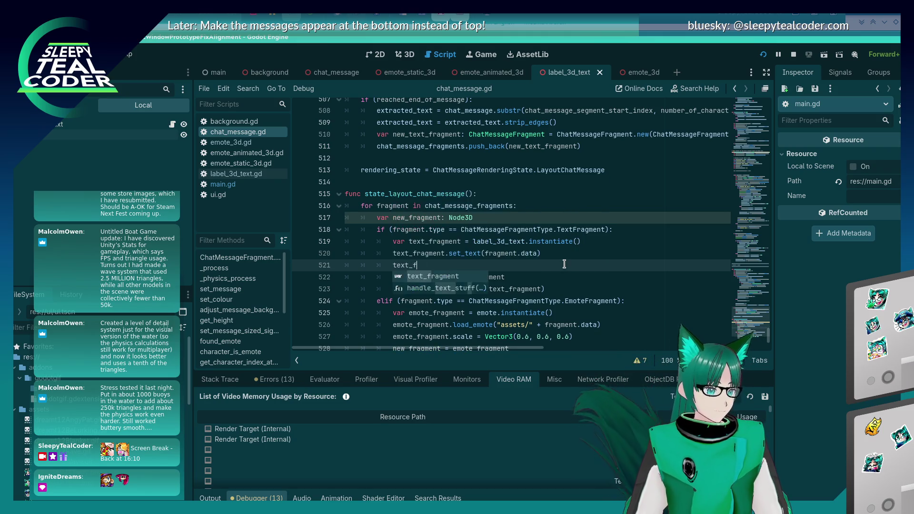
type("ragment.")
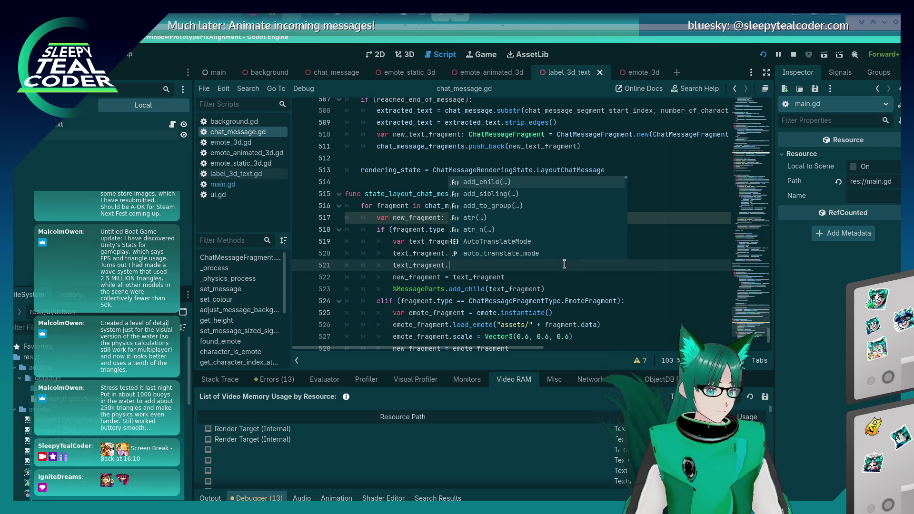
type("position")
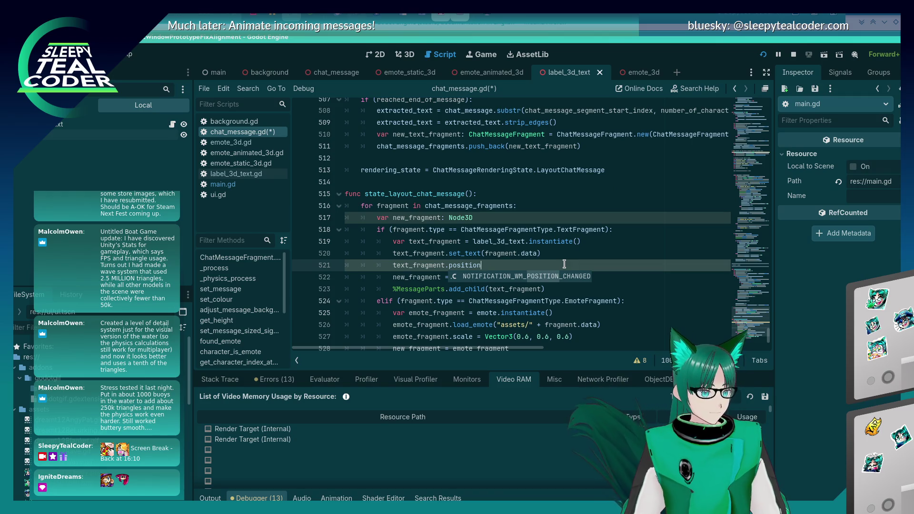
type(" = V")
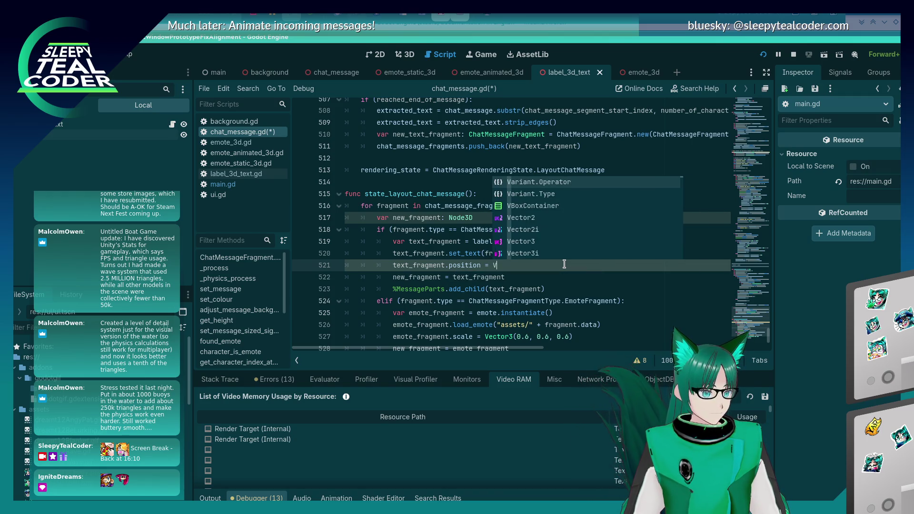
type("ector3(0.0, 0.")
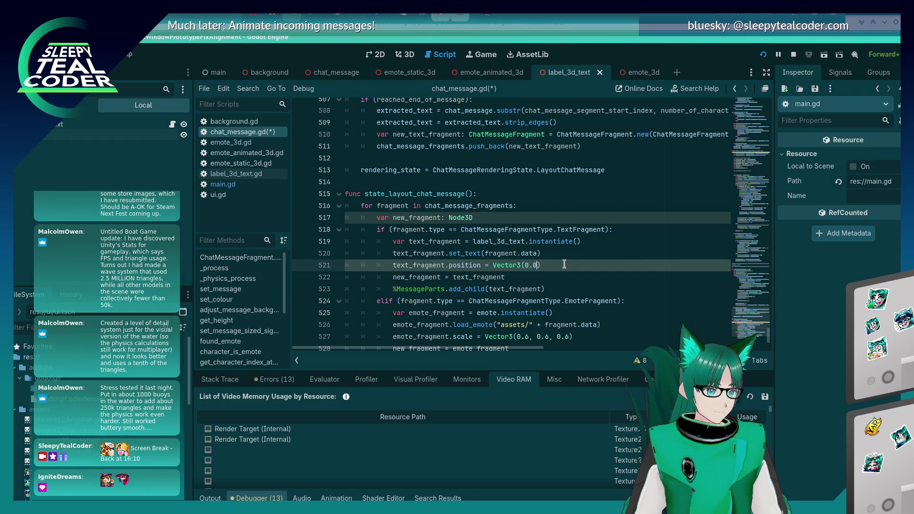
type("0, 0.0")
key("ctrl+s")
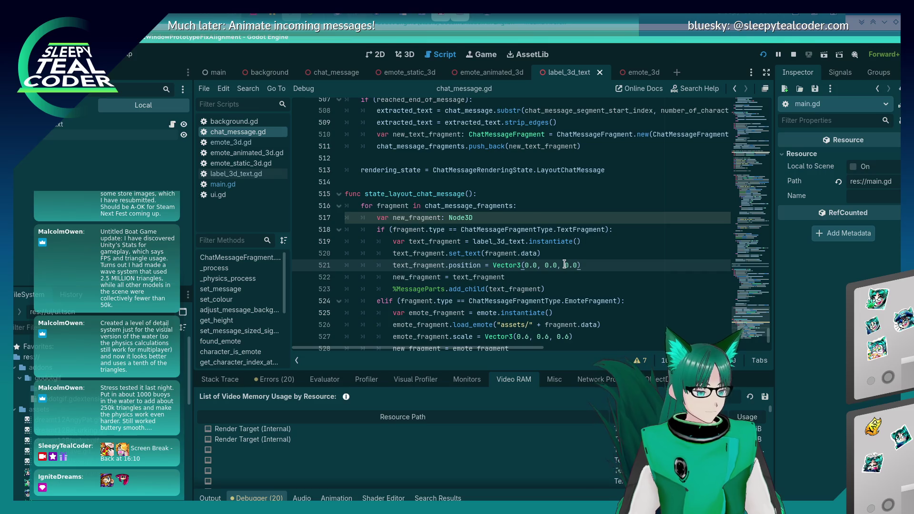
key("alt+Tab")
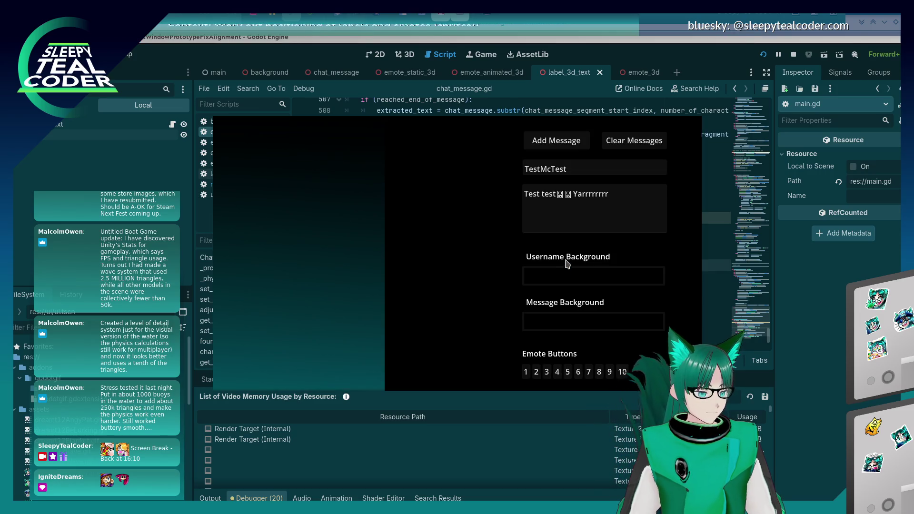
Add two test chat messages in the running game.
left_click(570, 147)
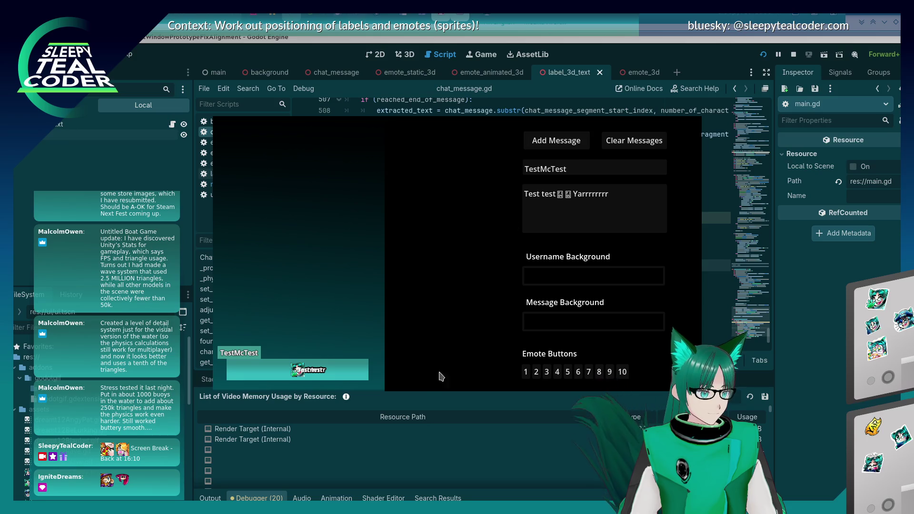
key("alt+Tab")
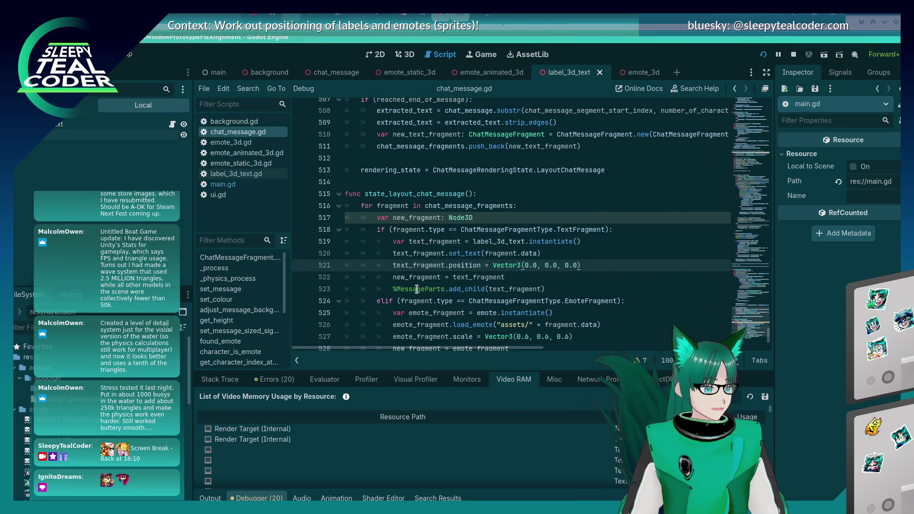
key("alt+Tab")
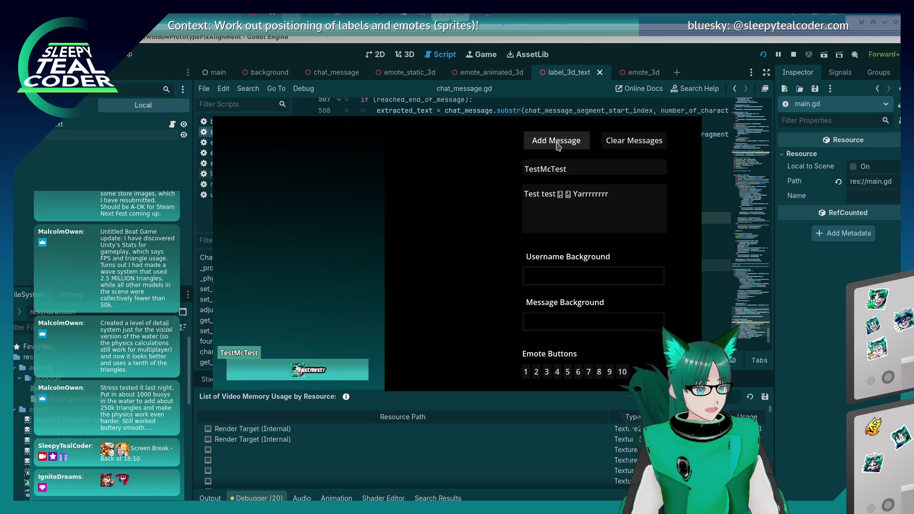
left_click(556, 140)
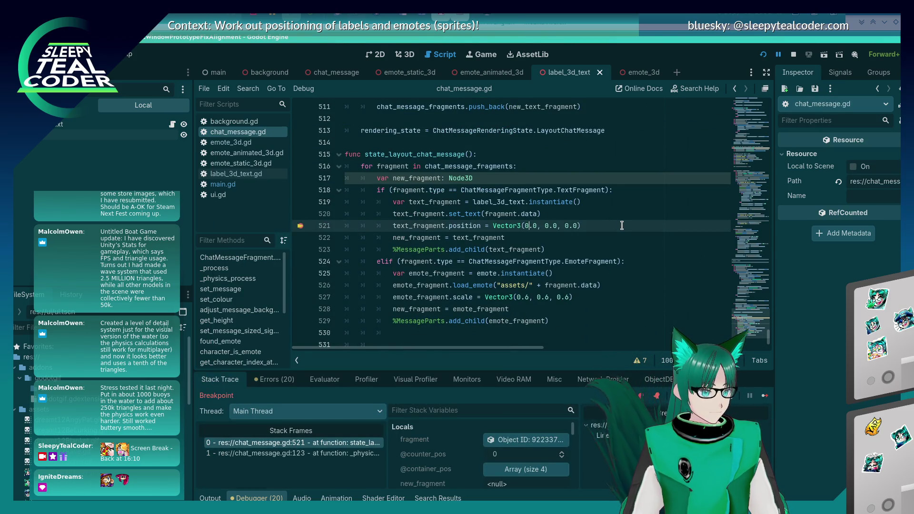
Change the fragment position on line 521 to Vector3(-0.8, -0.8, -0.0) and save.
key("Down")
key("Up")
key("Delete")
key("Delete")
type("-1.")
key("Delete")
key("BackSpace")
key("BackSpace")
type("0.8")
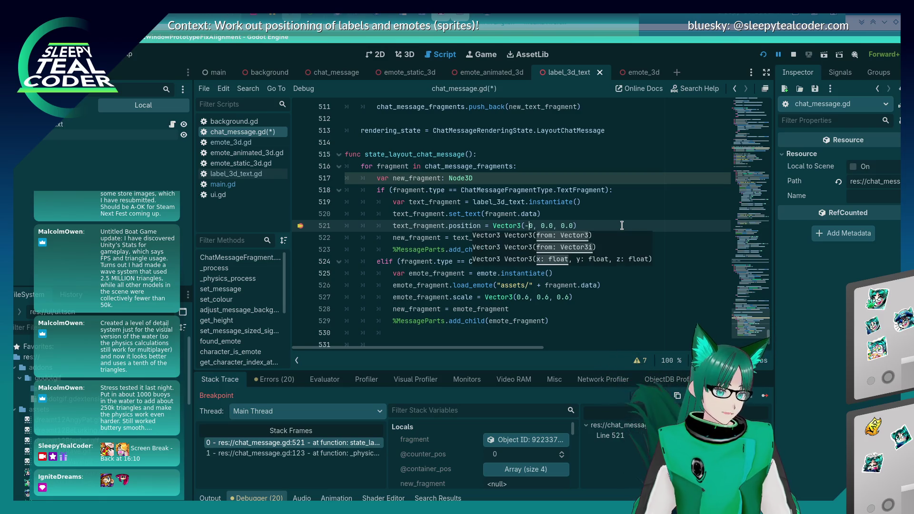
key("Right")
key("Right")
key("Delete")
key("Delete")
key("Delete")
type("-0.8")
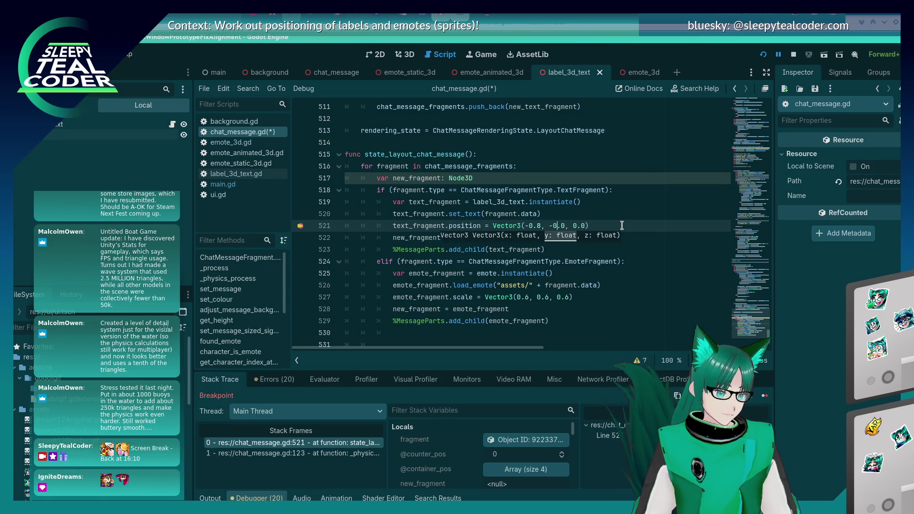
key("Right")
key("Right")
key("Delete")
type("-0")
key("Delete")
key("Delete")
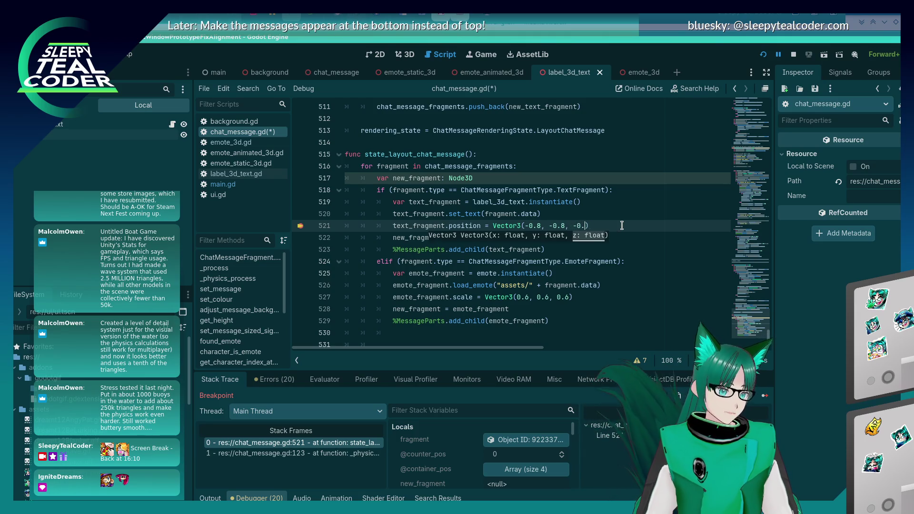
type(".0")
key("ctrl+s")
Continue past the breakpoint, remove the line 521 breakpoint, and resume the game.
key("alt+Tab")
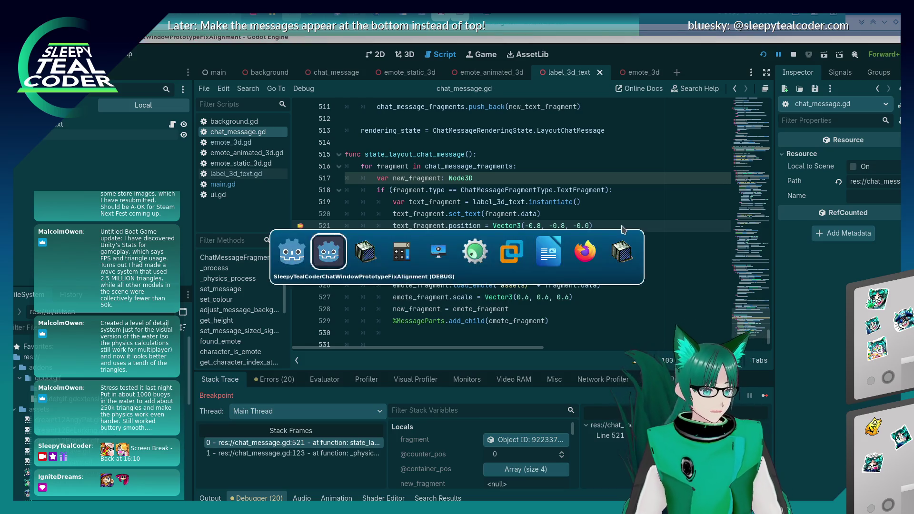
key("alt+Tab")
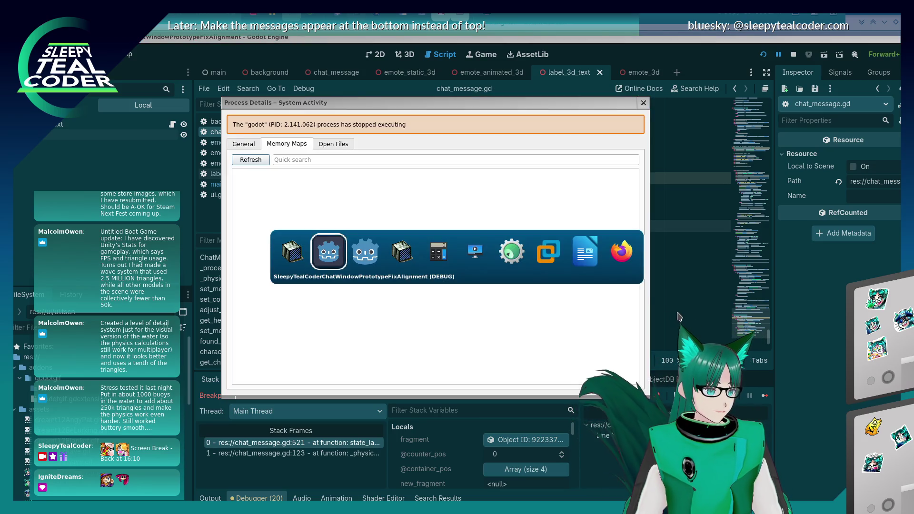
left_click(765, 399)
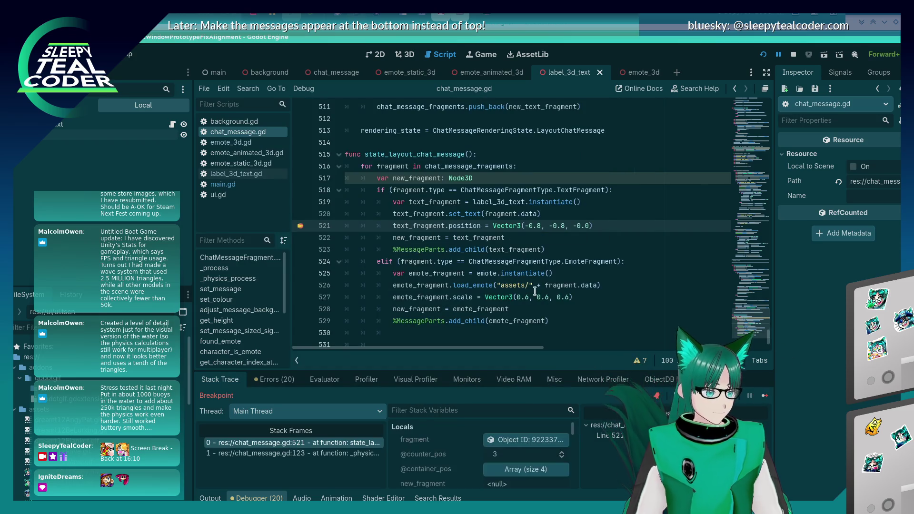
left_click(301, 226)
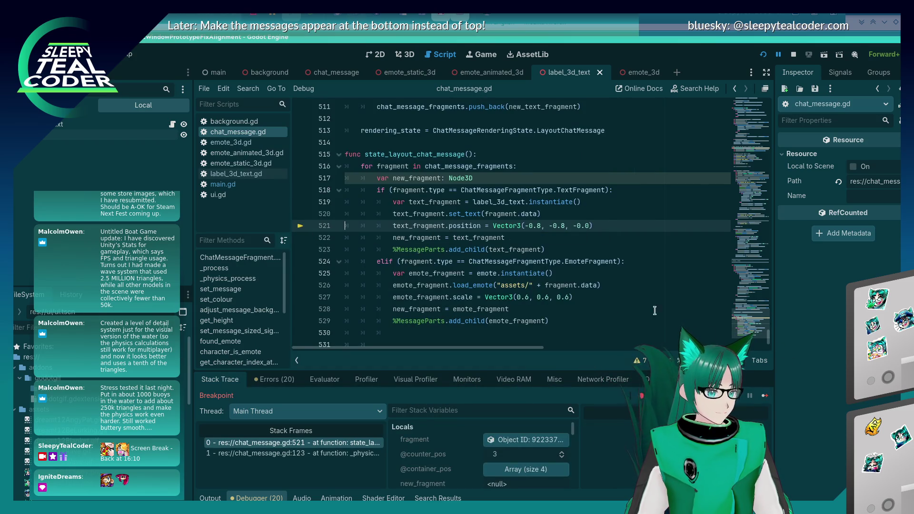
left_click(765, 396)
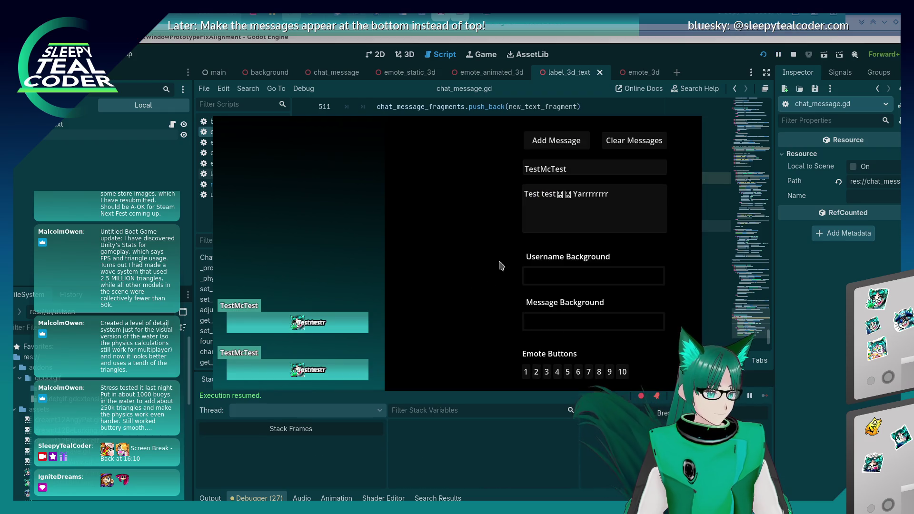
Add a test message, then set the y offset back to 0.0 and save.
left_click(556, 141)
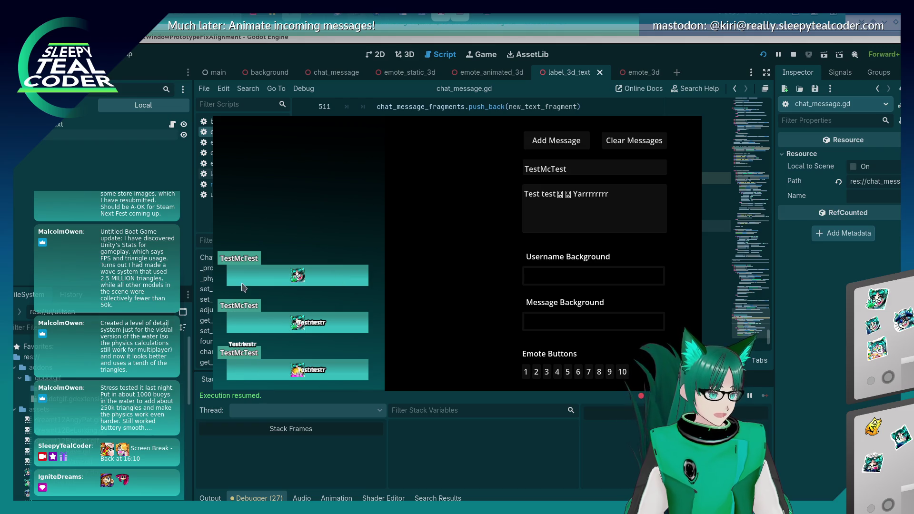
key("alt+Tab")
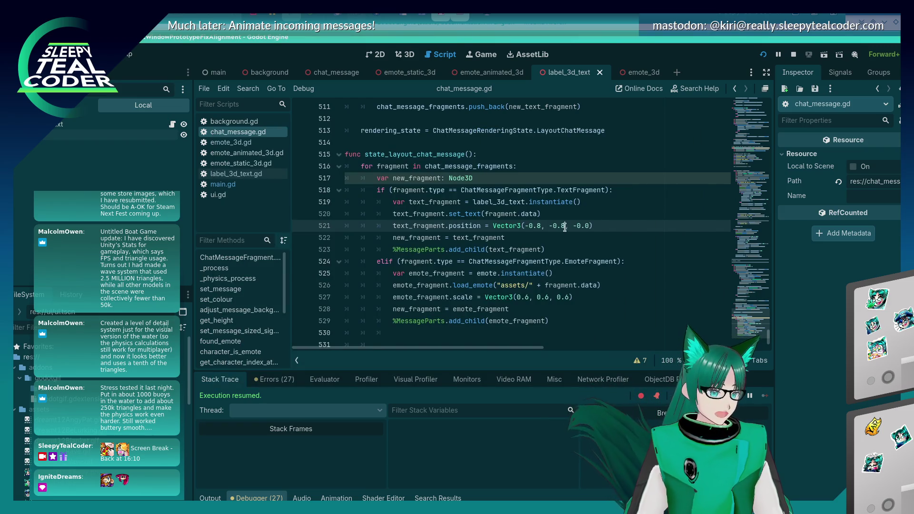
key("BackSpace")
key("BackSpace")
key("BackSpace")
type("0.0")
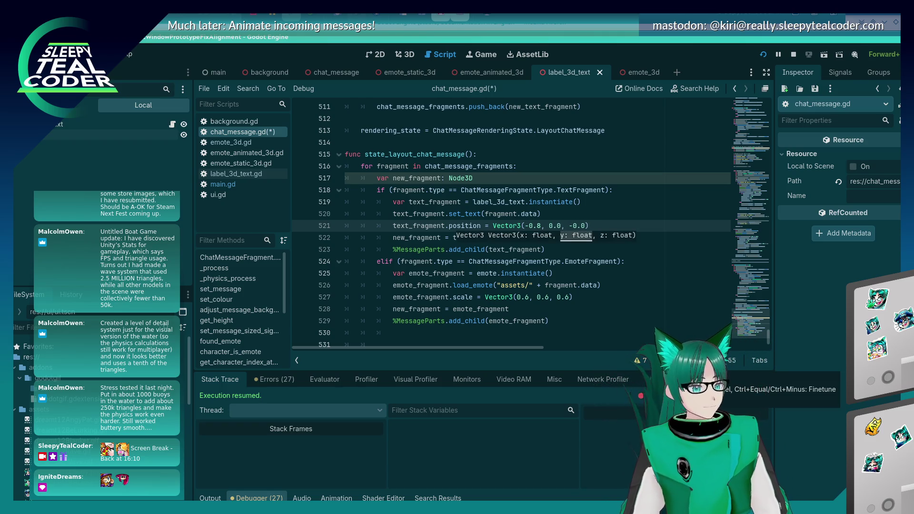
key("ctrl+s")
Rerun the prototype with F5, clear messages, add a fresh message, and close the game.
left_click(570, 228)
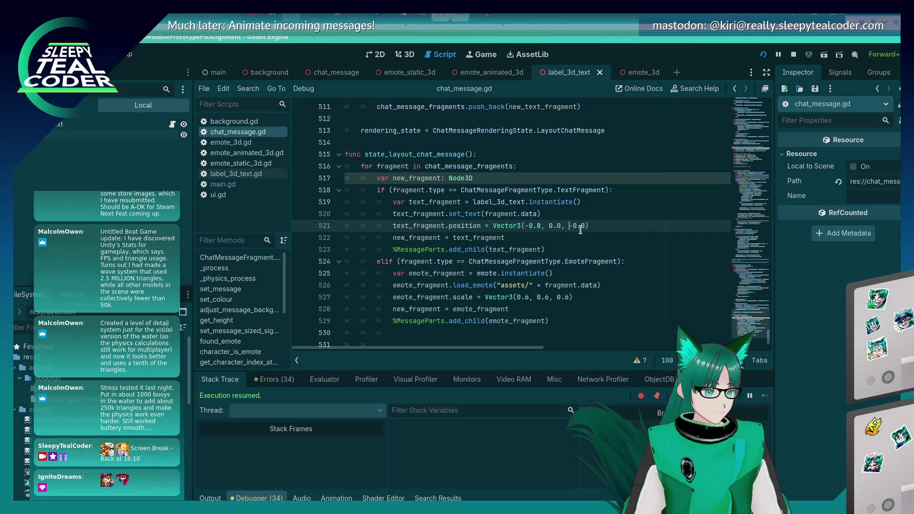
key("F5")
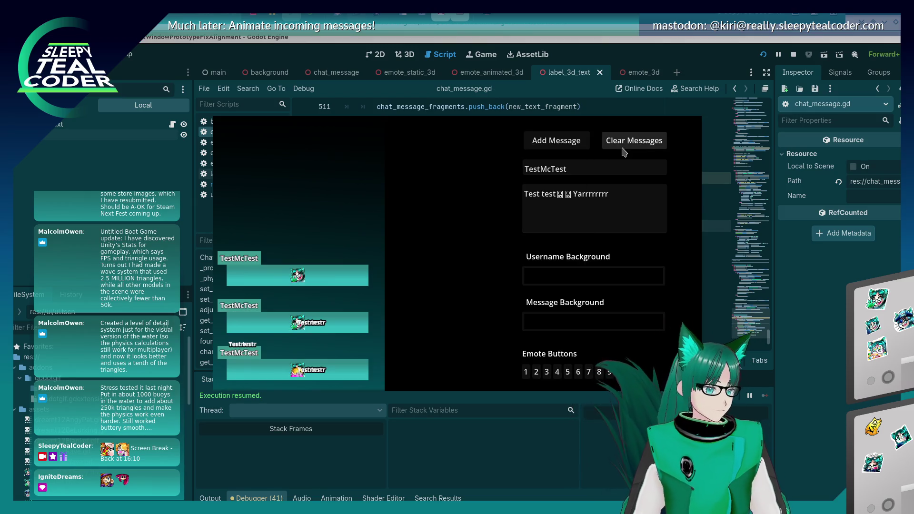
left_click(627, 143)
left_click(558, 144)
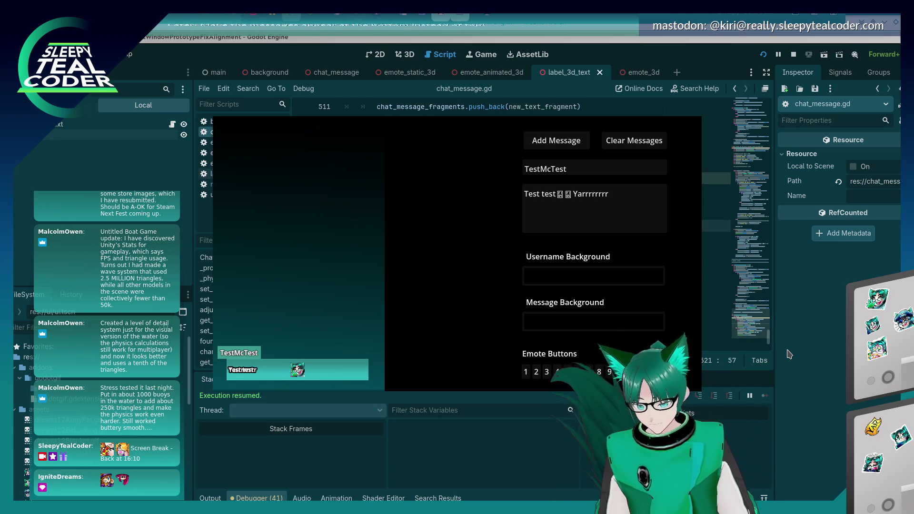
left_click(717, 257)
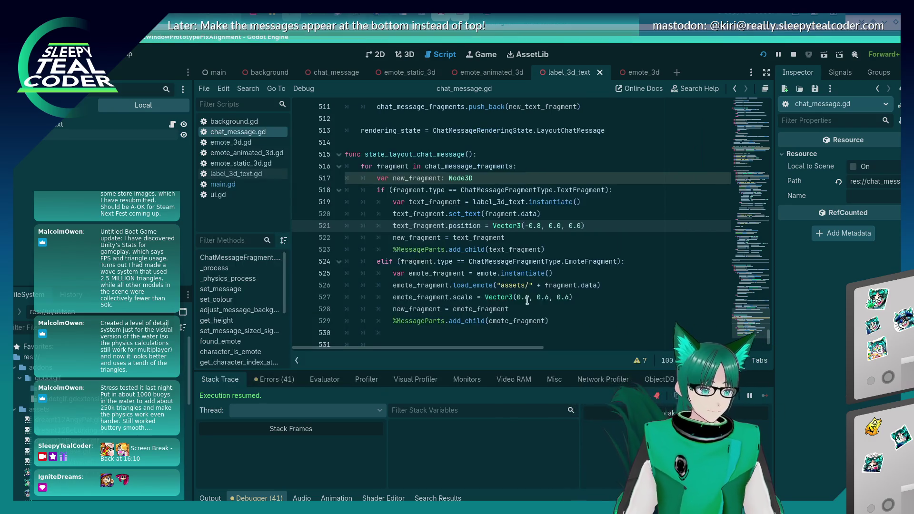
Insert a new line below the state_layout_chat_message header and begin typing const.
scroll(499, 332, "up", 1)
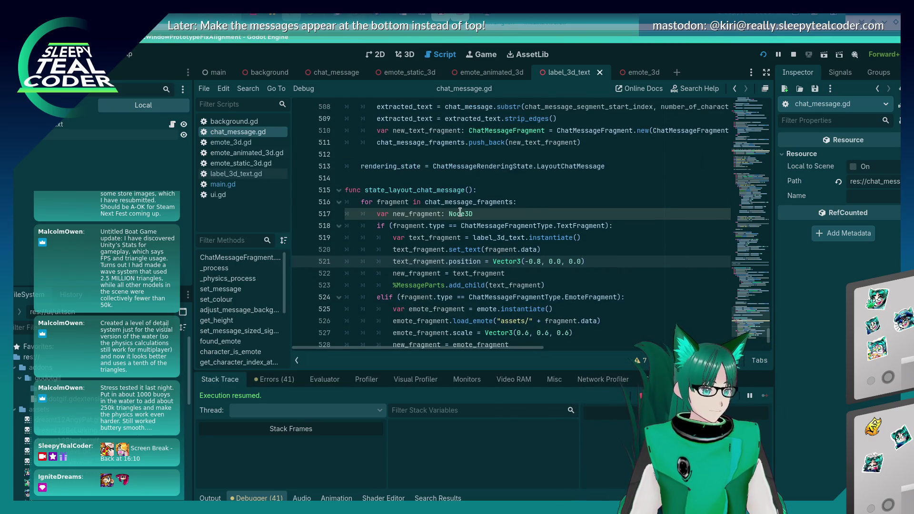
left_click(512, 193)
key("Return")
key("Return")
key("Up")
type("con")
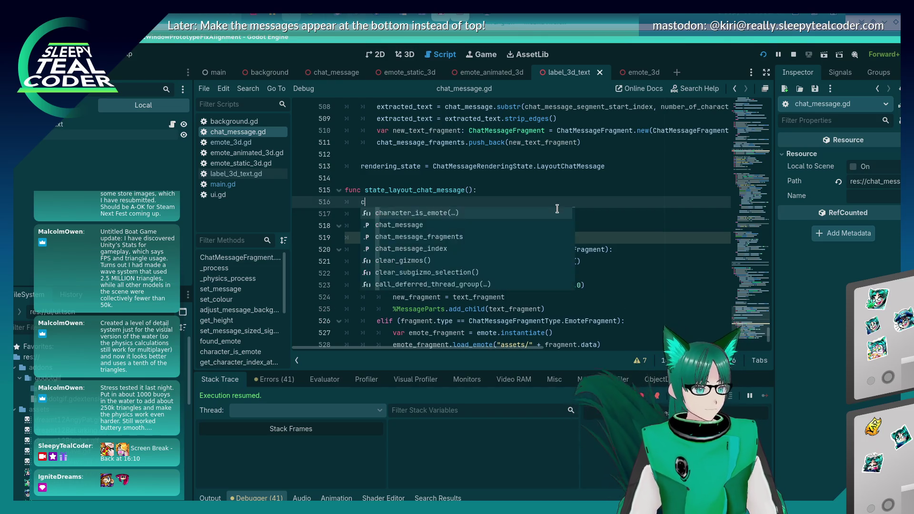
type("st i")
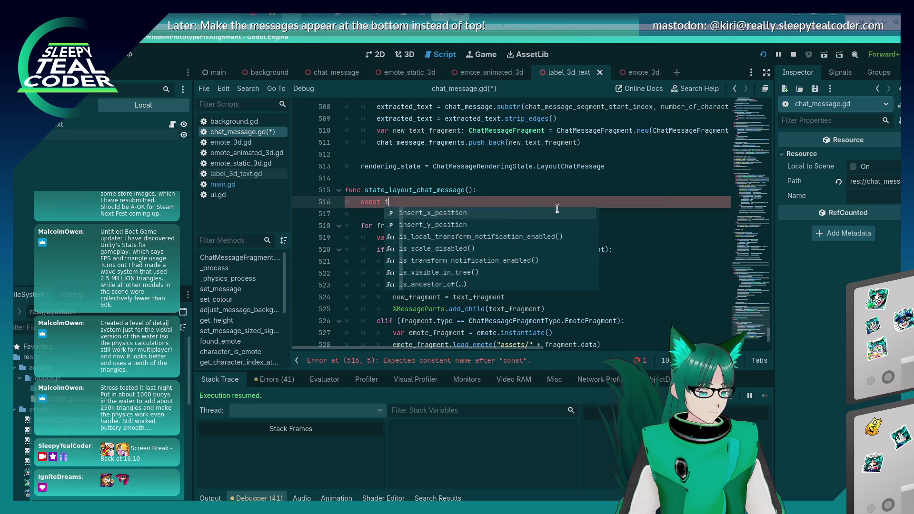
Write const initial_spacing = 0.03, save, and add var first_fragment = true on line 517.
key("Escape")
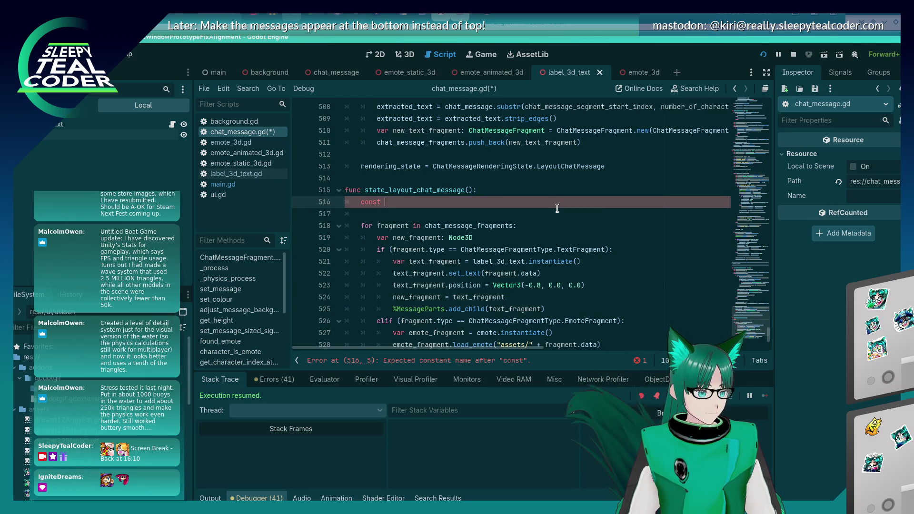
type("initial_spacing ")
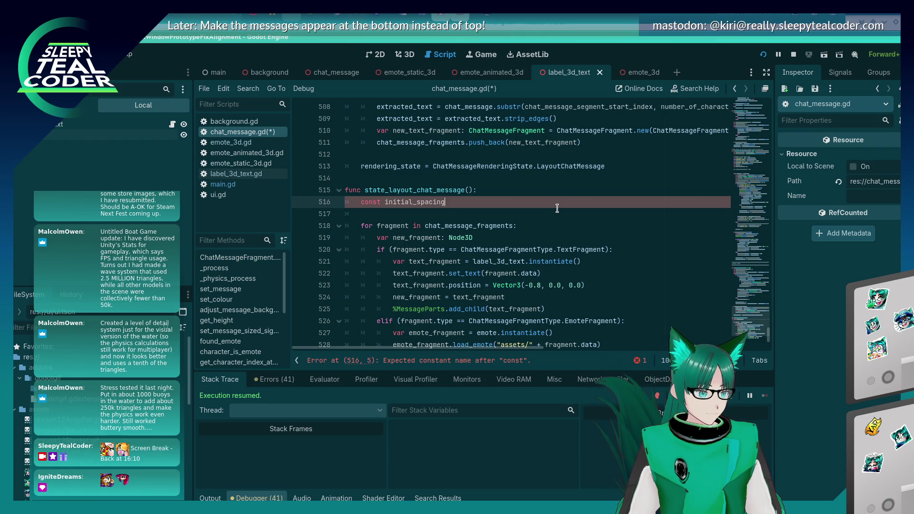
type("= 0.03")
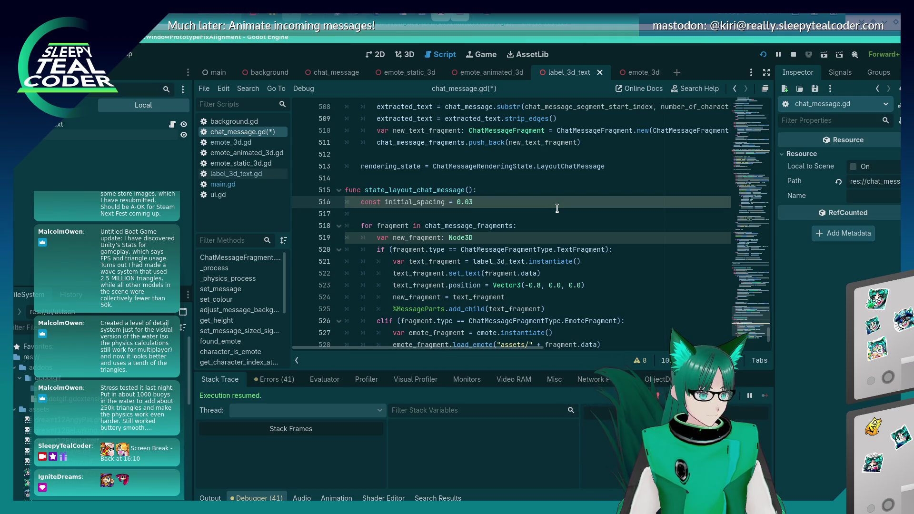
key("ctrl+s")
key("Return")
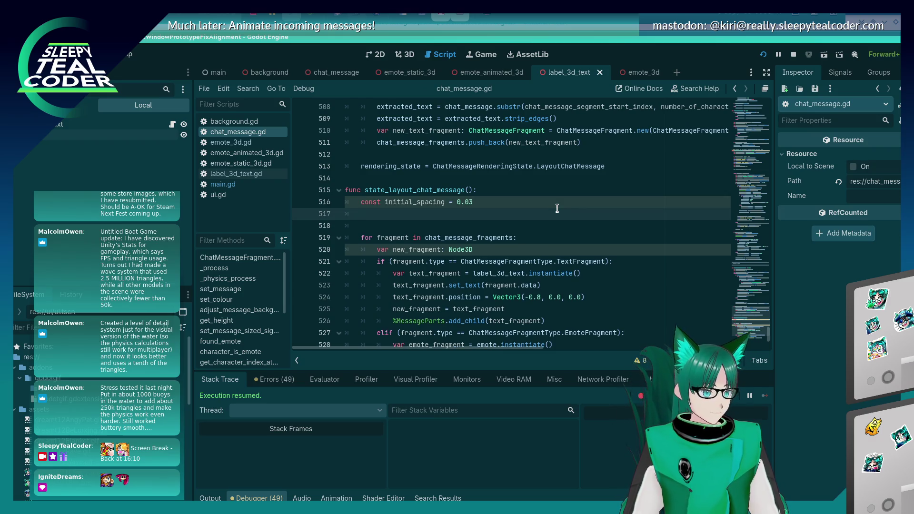
type("irs")
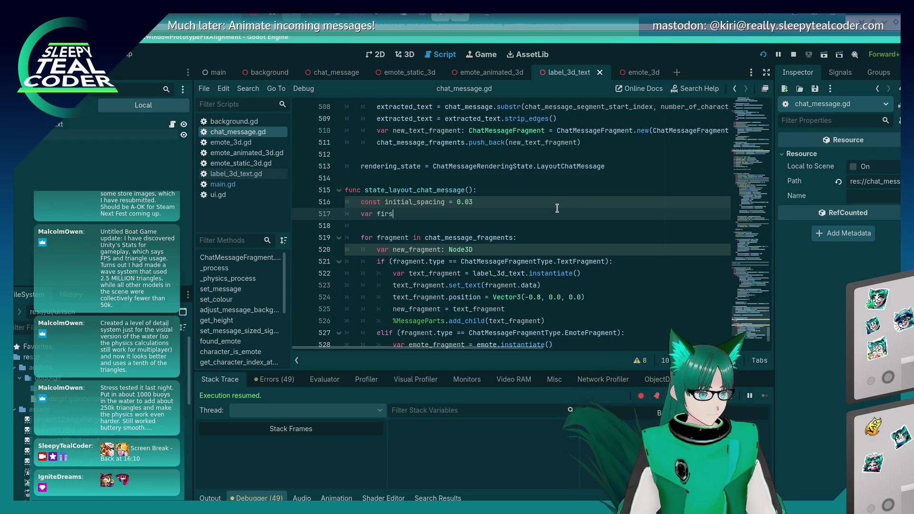
type("t_fragment =")
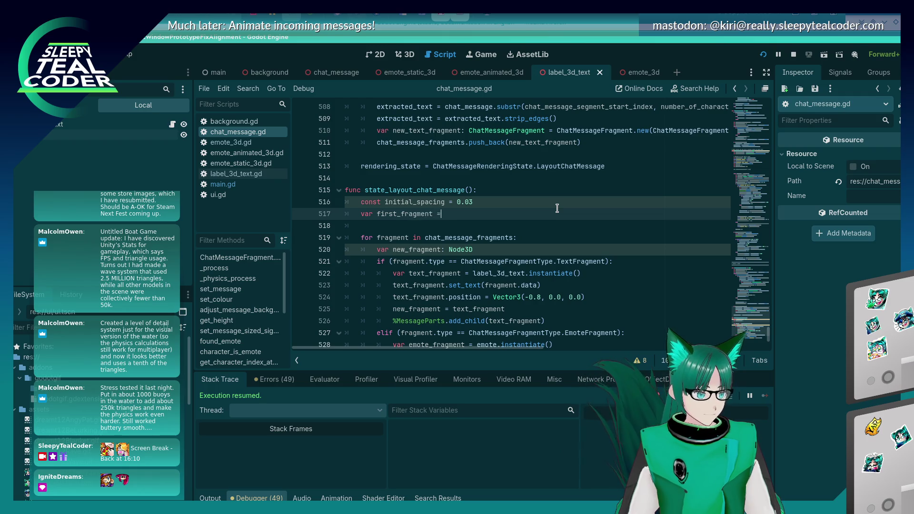
type(" true")
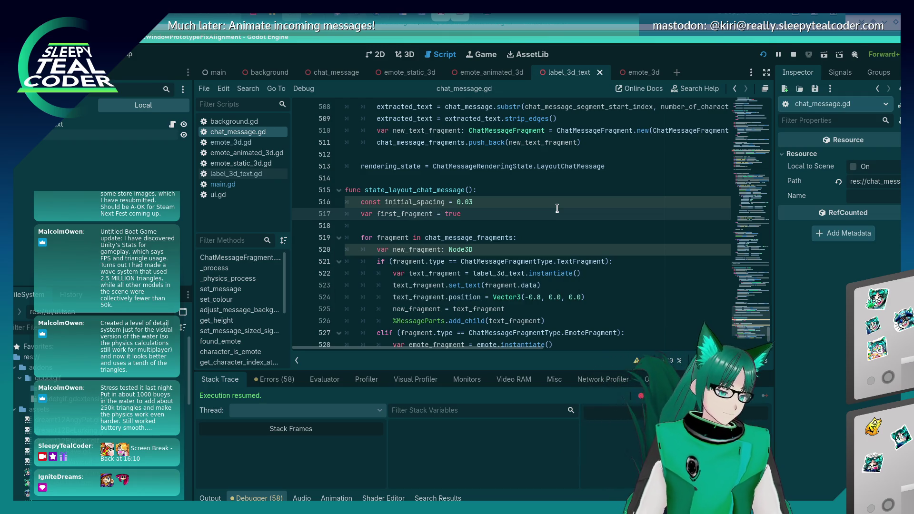
scroll(557, 208, "down", 2)
left_click(608, 223)
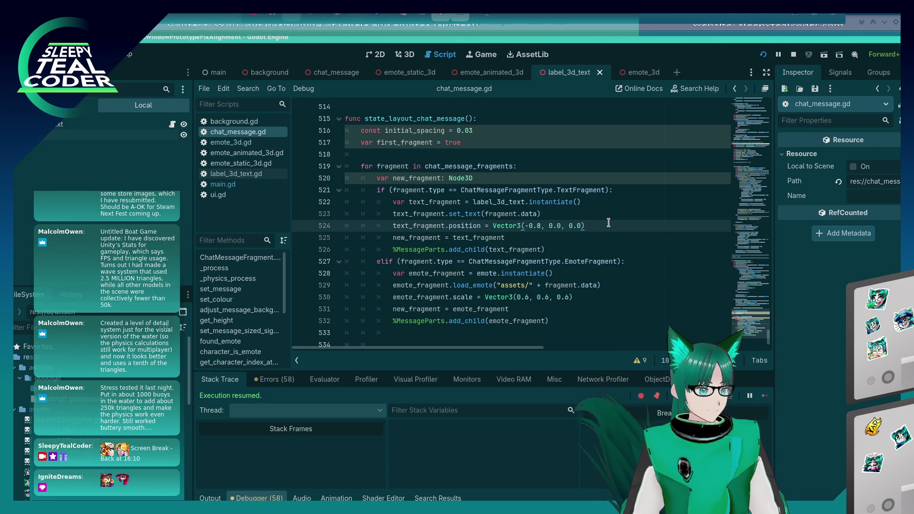
Replace the fixed position line with an if (first_fragment): block setting first_fragment = false.
key("ctrl+shift+k")
key("Down")
key("Down")
key("Down")
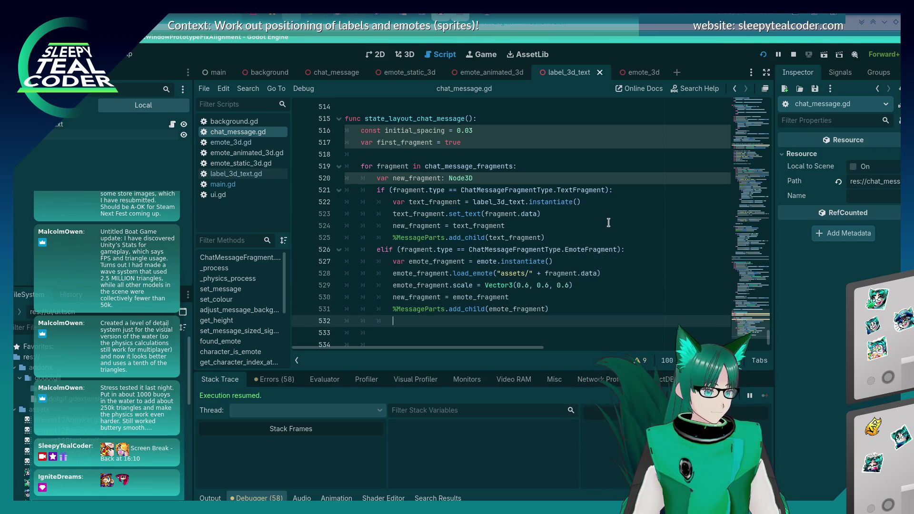
key("Down")
type("if (first_frag")
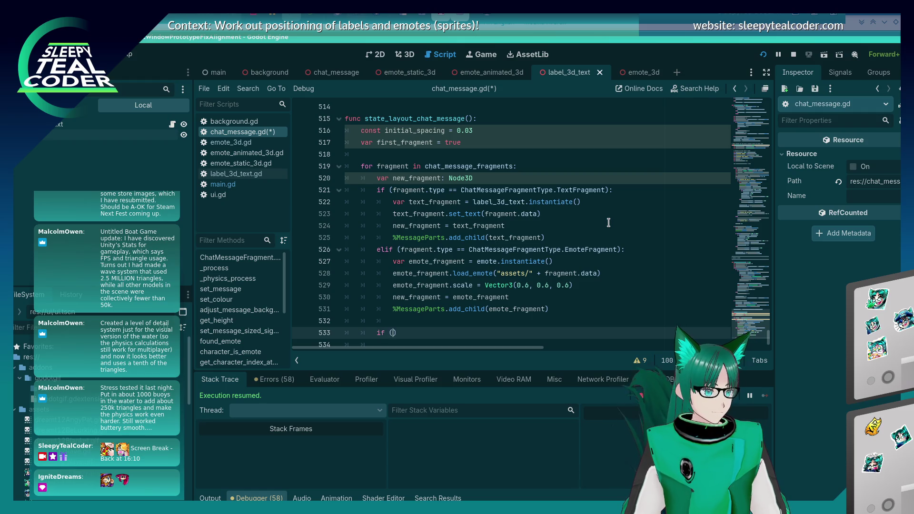
key("Return")
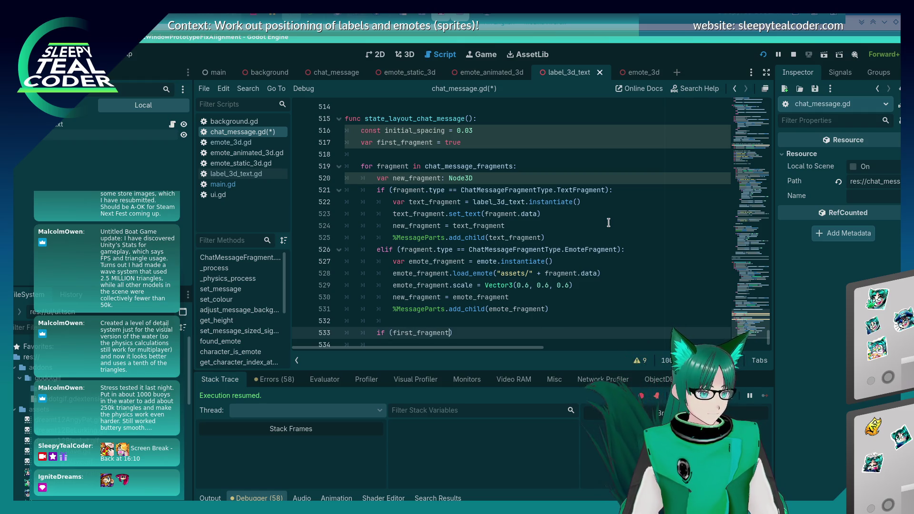
type(":")
key("Return")
type("first_f")
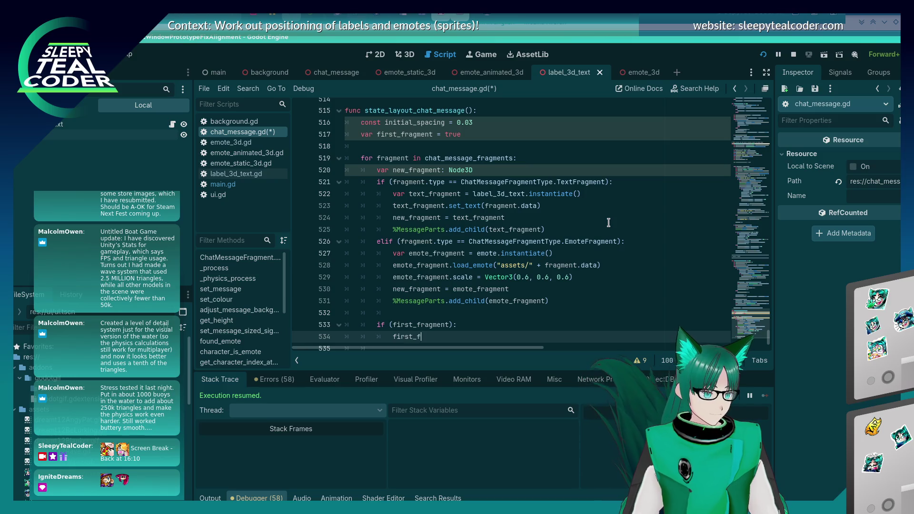
type("ragment = false")
key("Return")
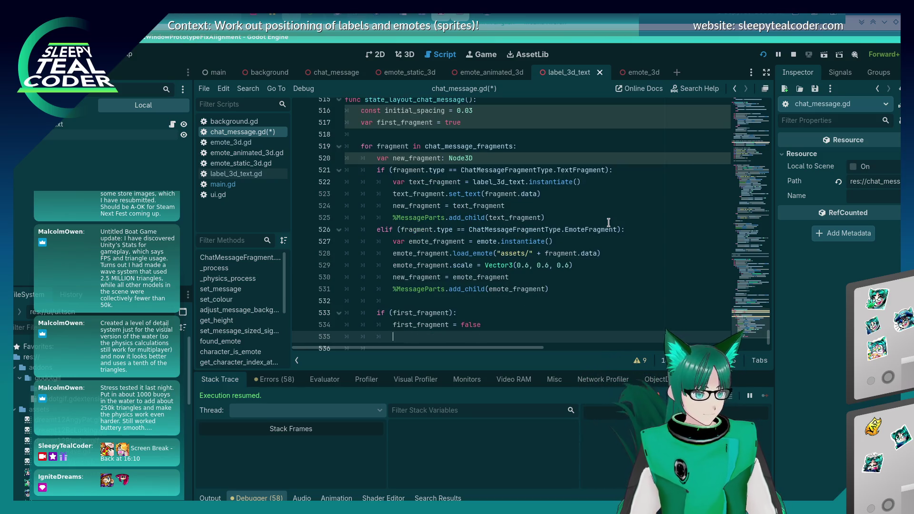
Start a new_fragment.position = Vector assignment inside the first_fragment block.
type("fragmen")
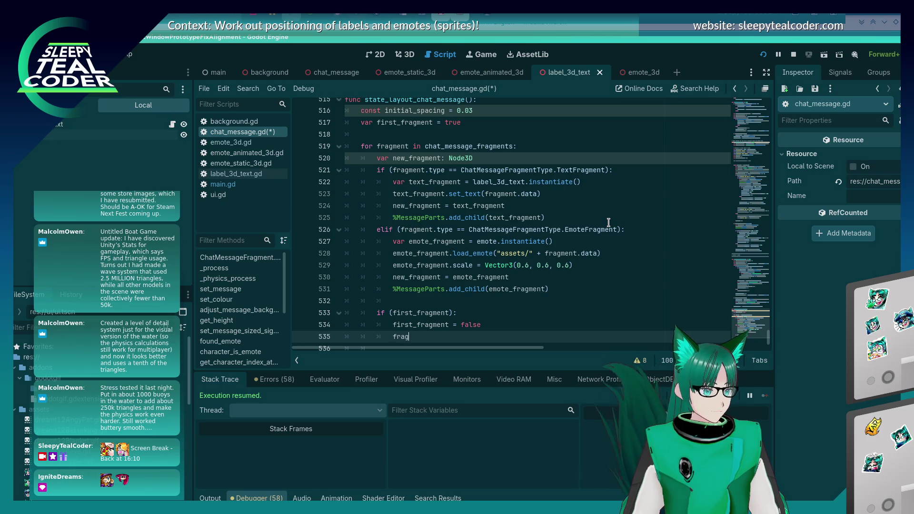
key("BackSpace")
key("BackSpace")
key("BackSpace")
type("new_fragment =")
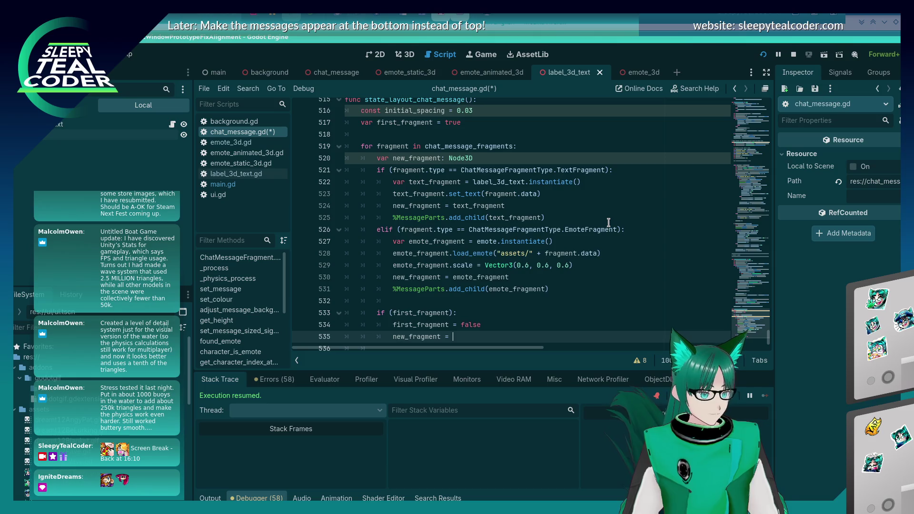
key("Escape")
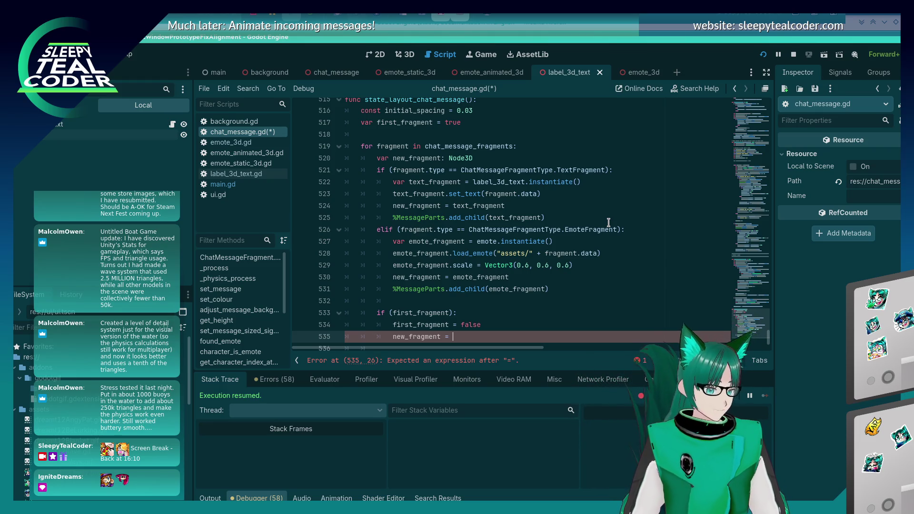
scroll(609, 222, "down", 1)
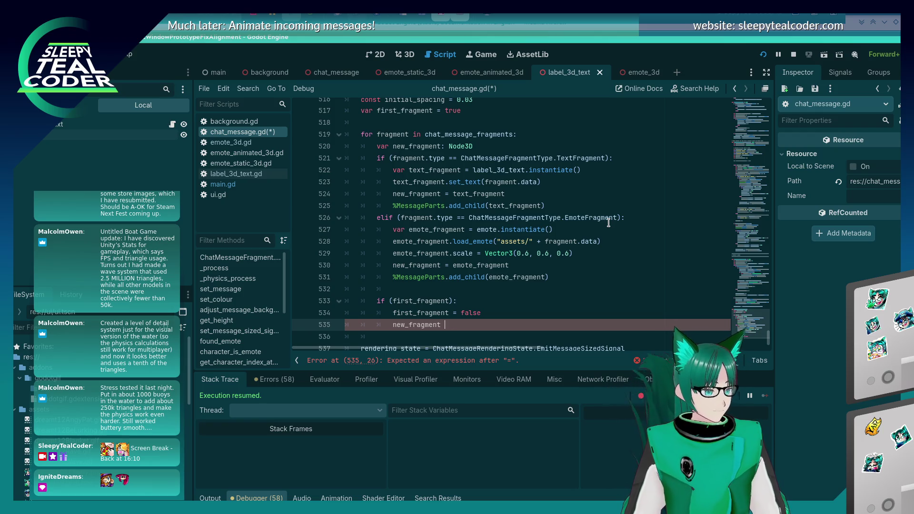
type(".position =")
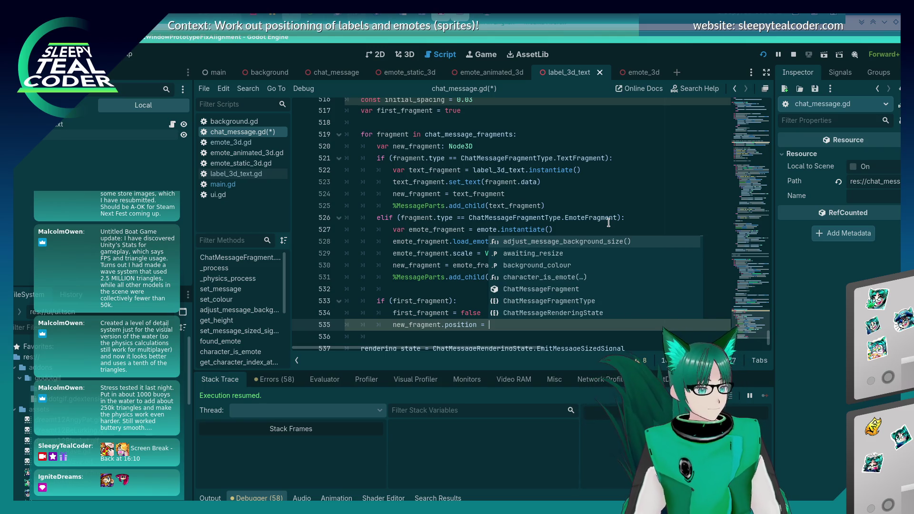
key("Escape")
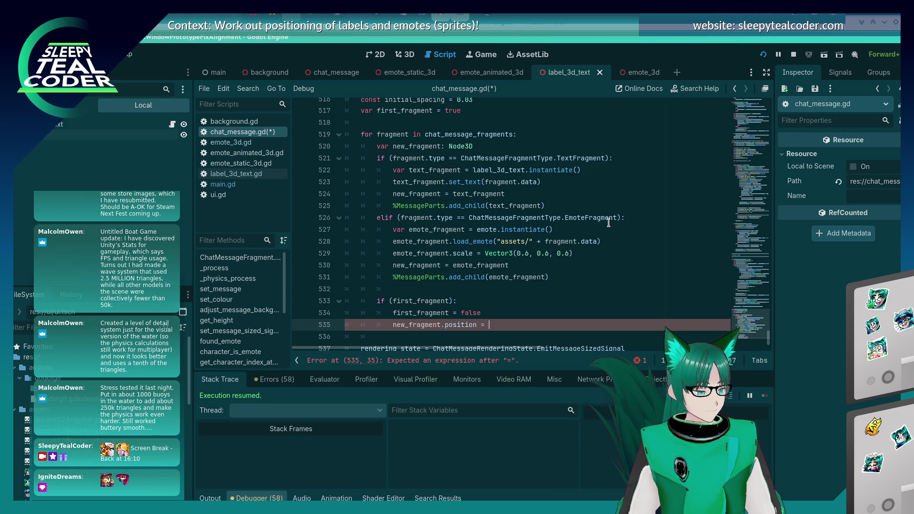
type("V")
key("Escape")
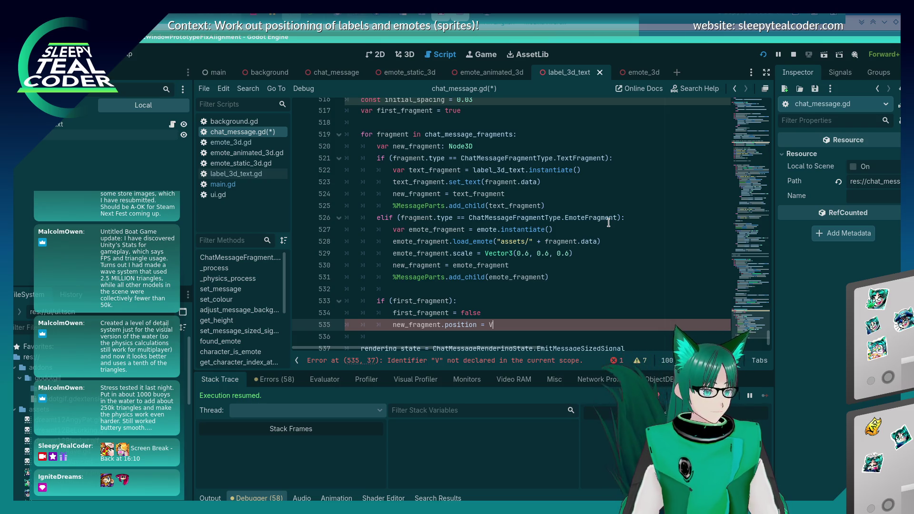
type("ector")
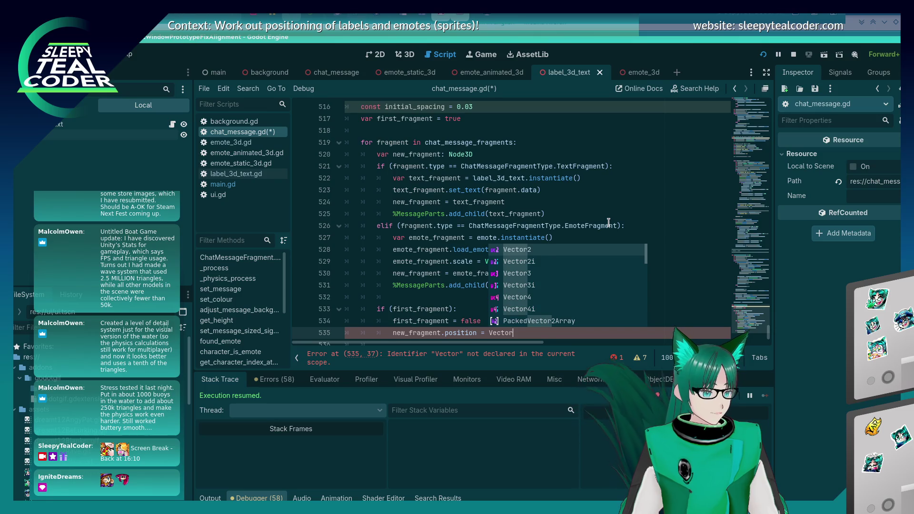
key("Left")
key("Left")
key("Left")
key("Escape")
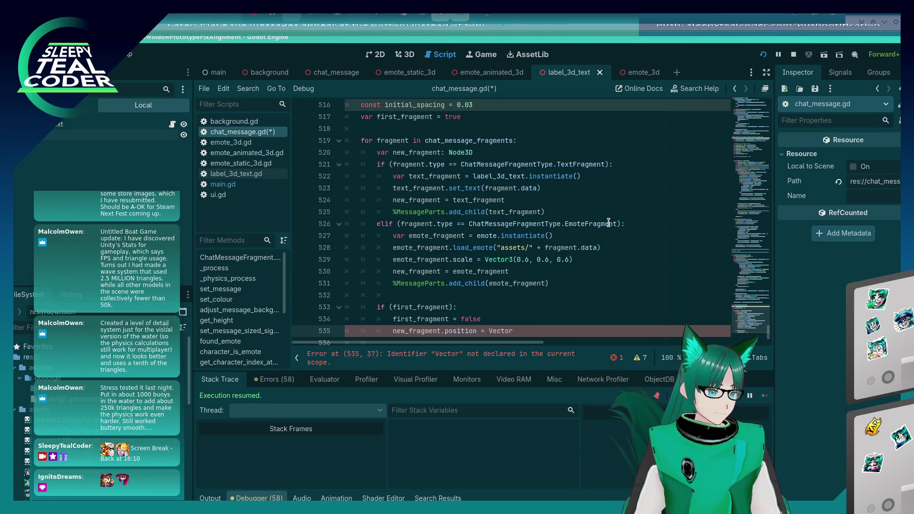
Declare var initial_x_position = initial_spacing above the position assignment.
key("ctrl+shift+Return")
type("var ")
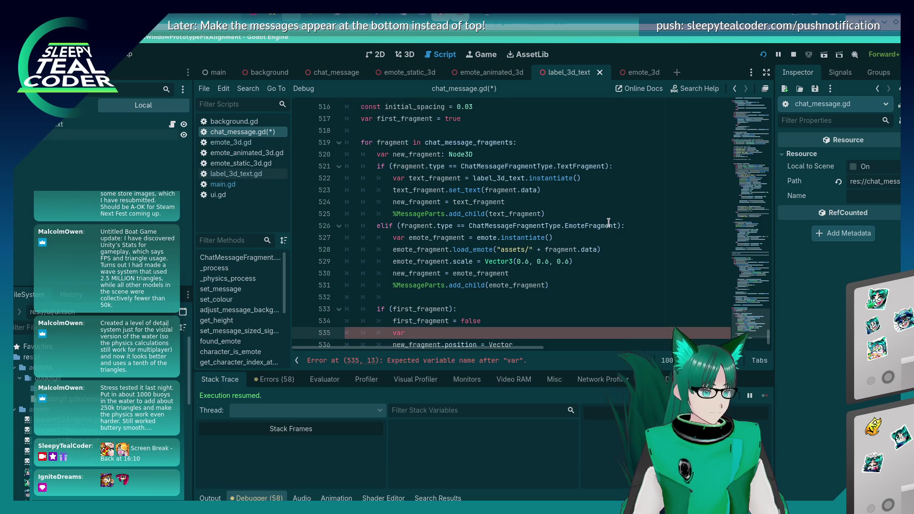
type("onst")
scroll(568, 238, "down", 1)
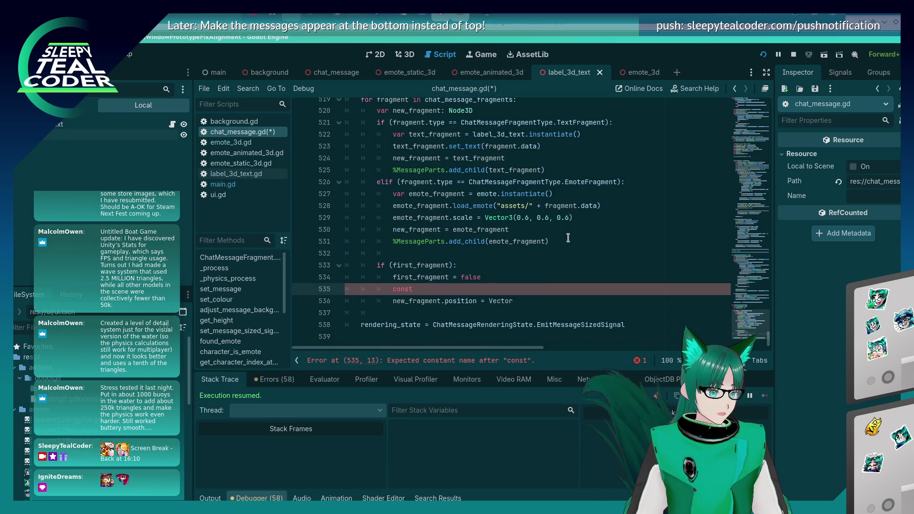
type("itial_x_")
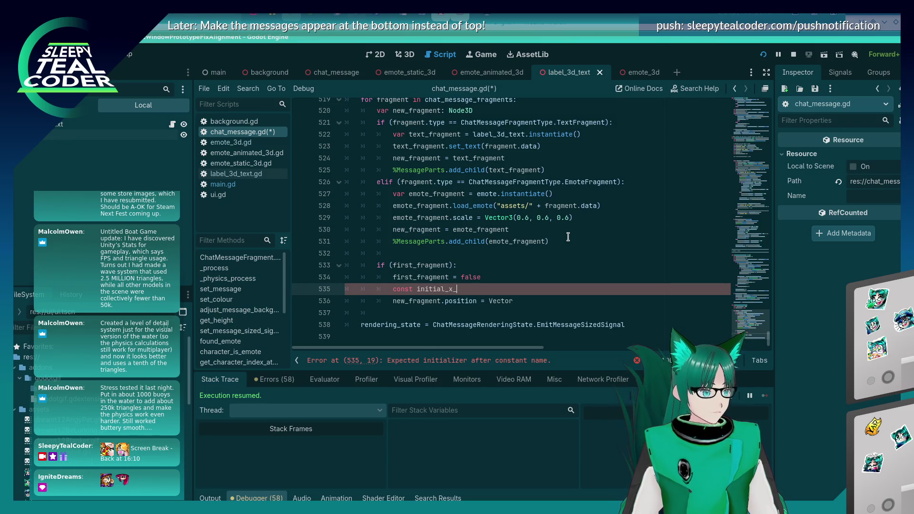
type("position =")
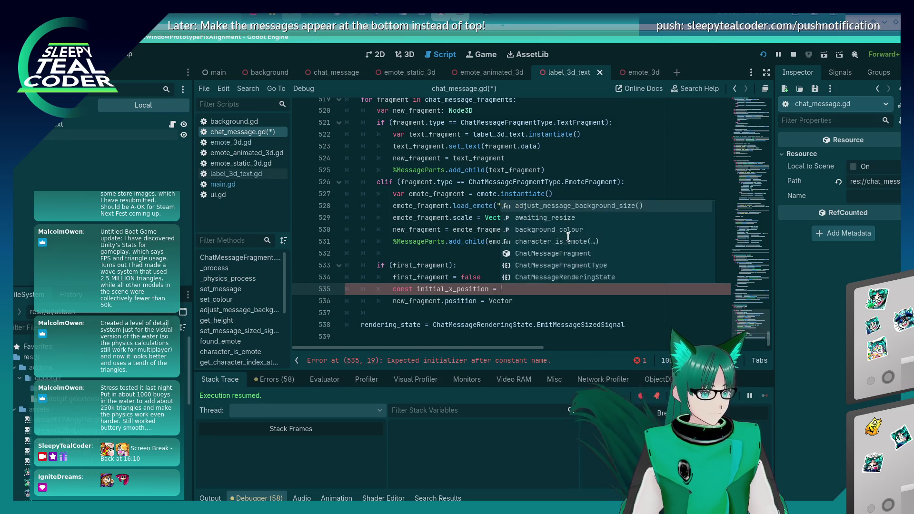
key("Escape")
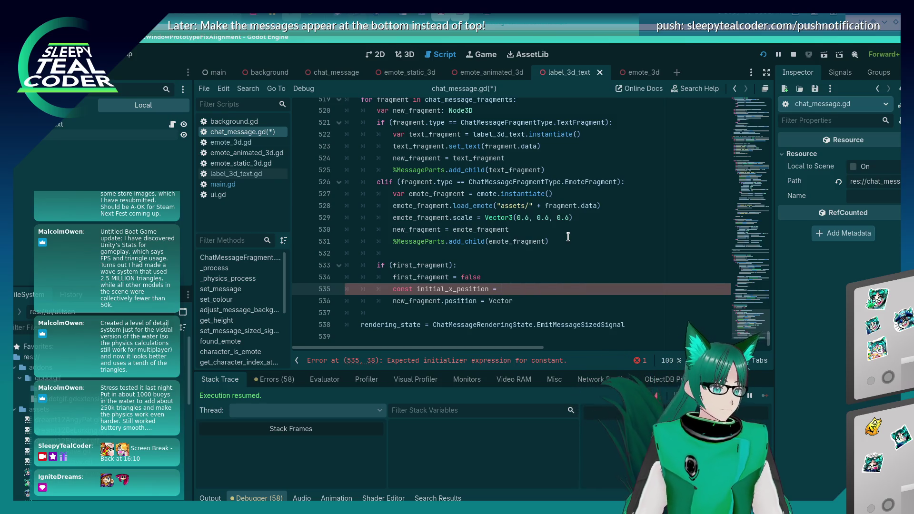
scroll(568, 237, "up", 2)
type("intii")
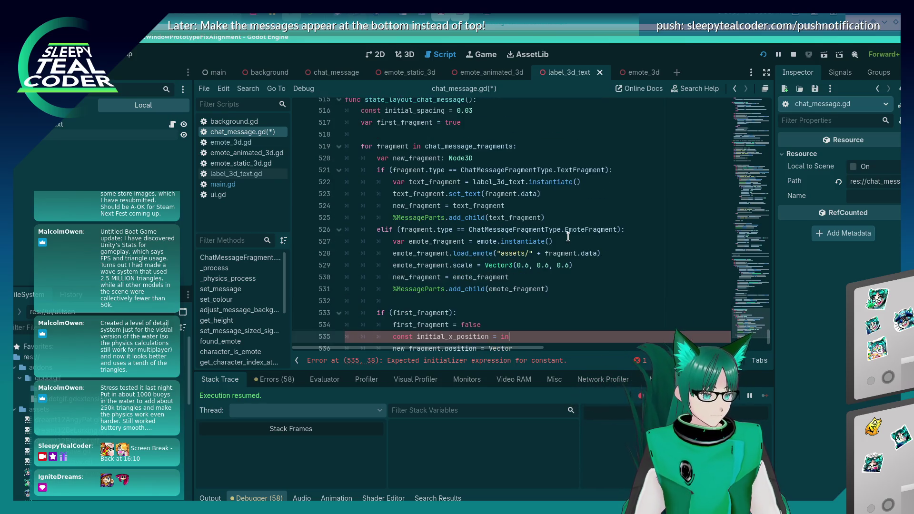
key("BackSpace")
key("BackSpace")
key("BackSpace")
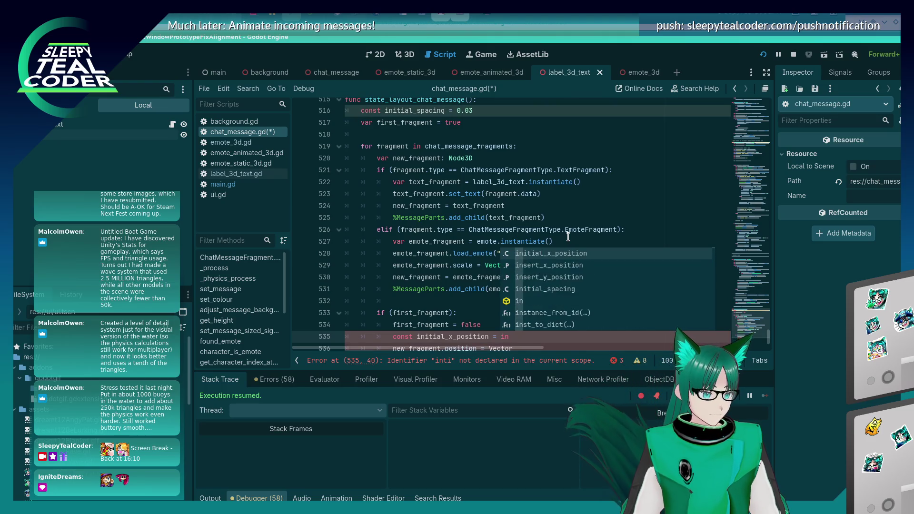
type("itial_s")
key("Return")
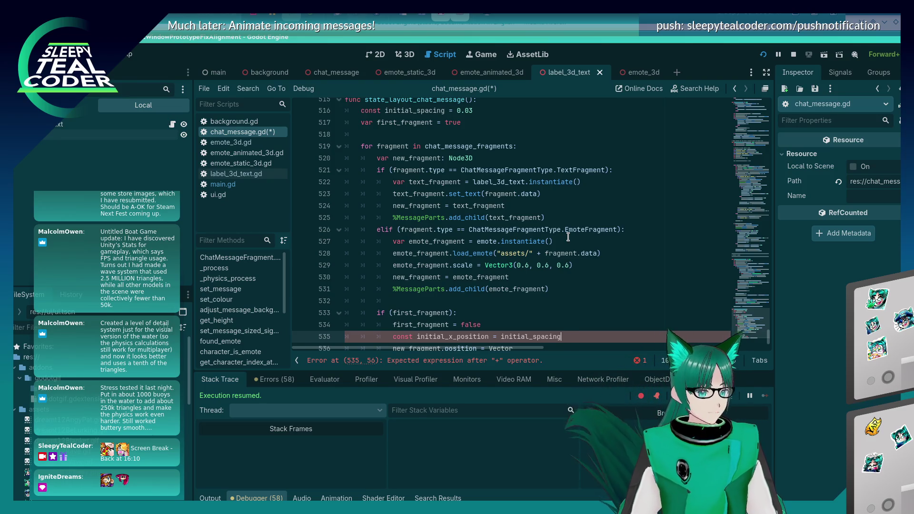
Set new_fragment.position to Vector3(initial_x_position, 0.0, 0.0) and save.
key("Down")
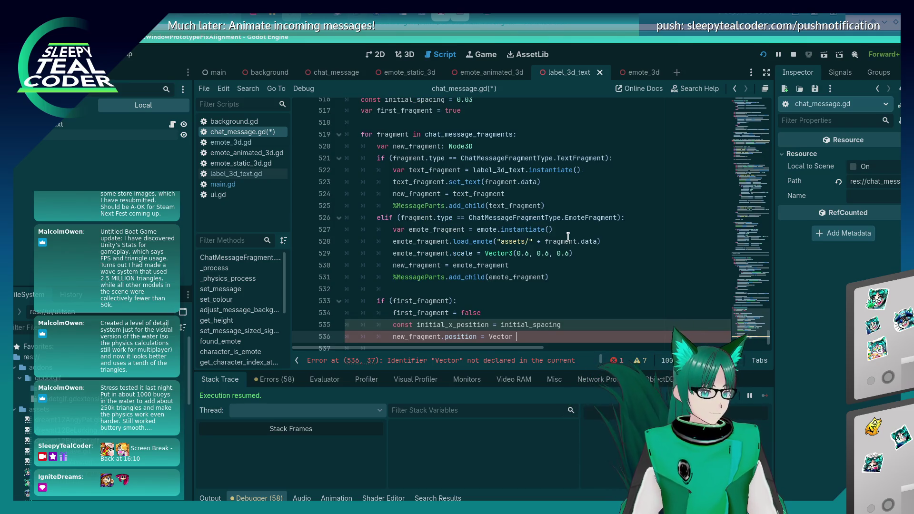
type("(initial_x_")
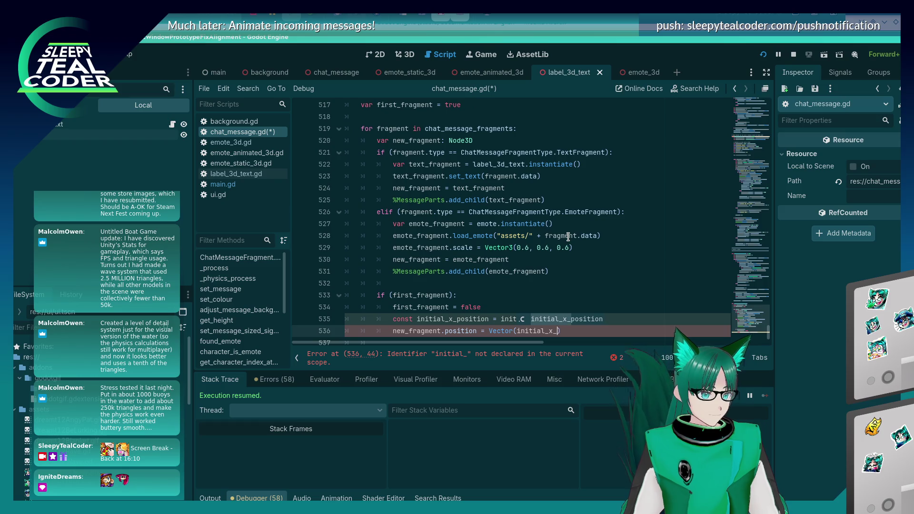
key("Return")
type(".")
key("BackSpace")
type("0.0, 0.0")
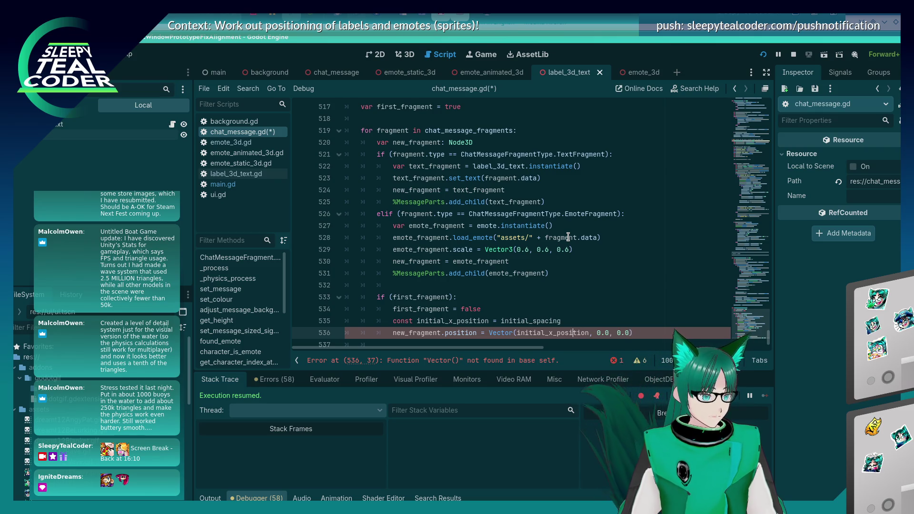
key("Left")
key("Left")
type("3")
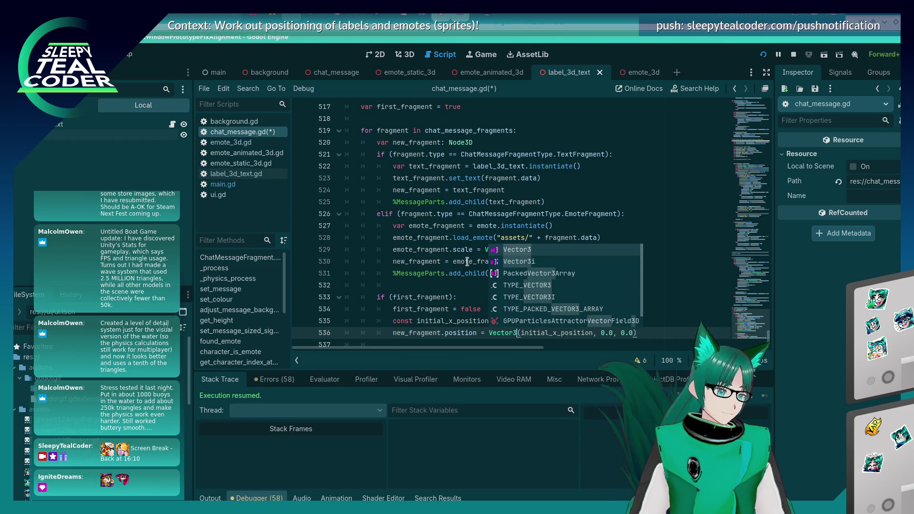
left_click(418, 295)
key("ctrl+s")
Add an else: branch containing pass after the position code and save.
scroll(418, 295, "down", 1)
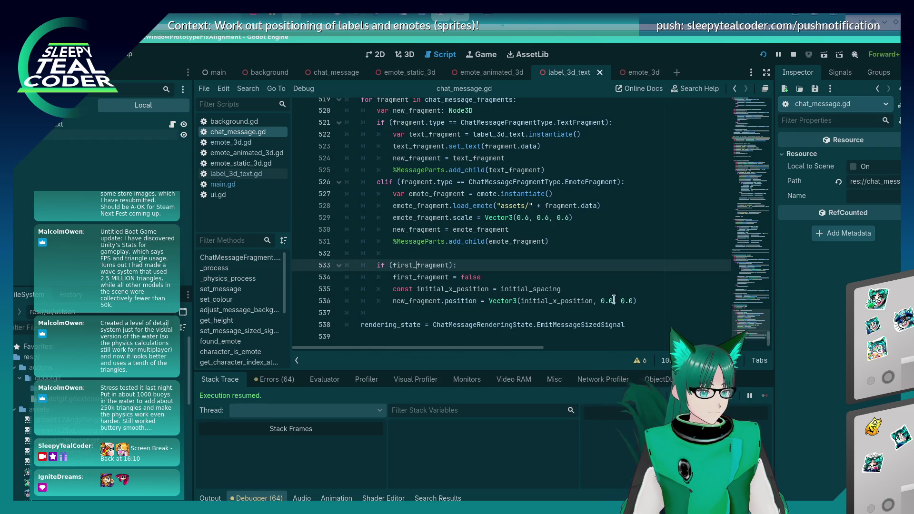
left_click(643, 303)
key("Return")
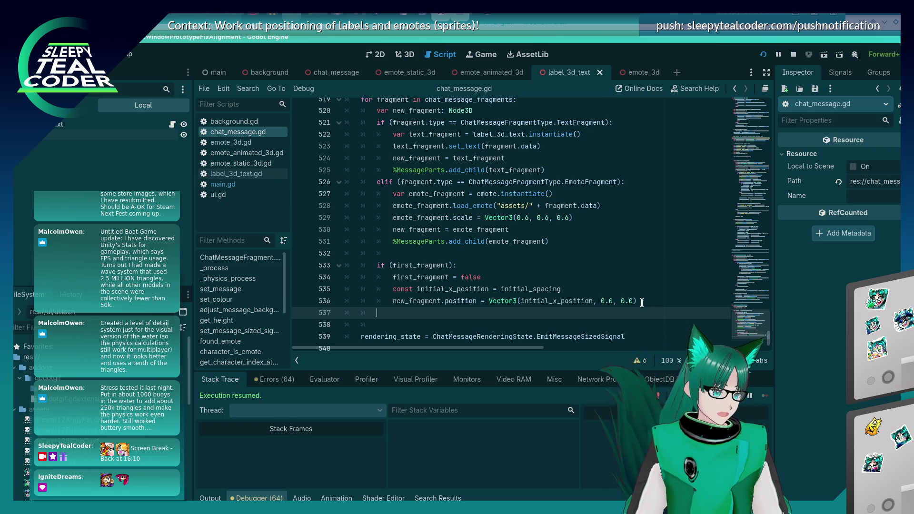
type("else:")
key("Return")
type("pass")
key("ctrl+s")
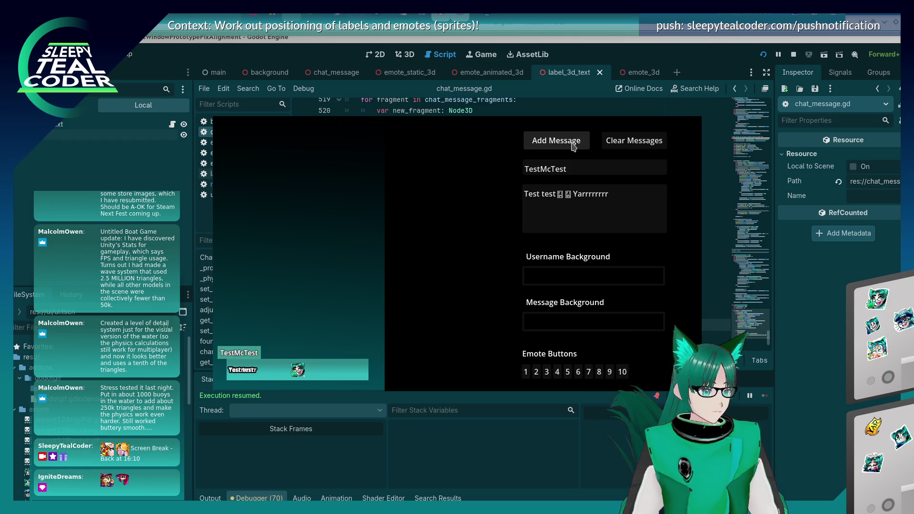
Add another TestMcTest message, then continue execution past the line 534 breakpoint.
left_click(573, 146)
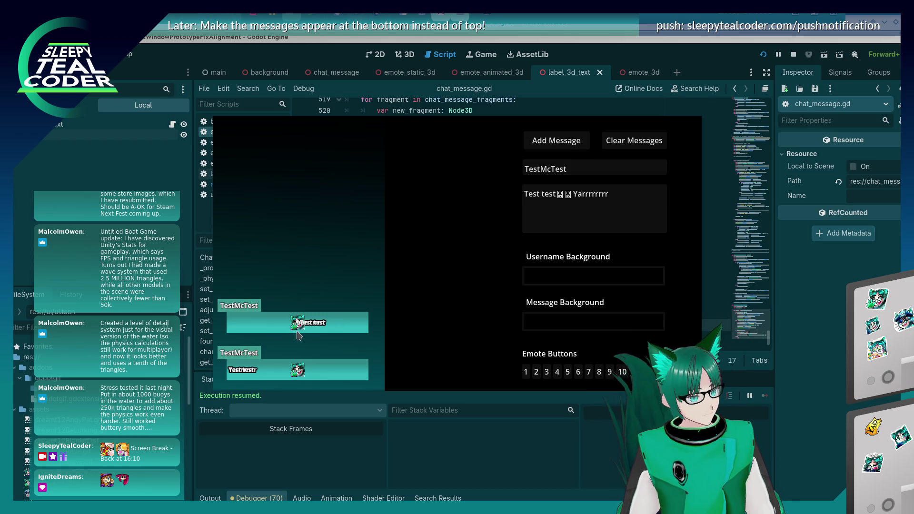
left_click(567, 429)
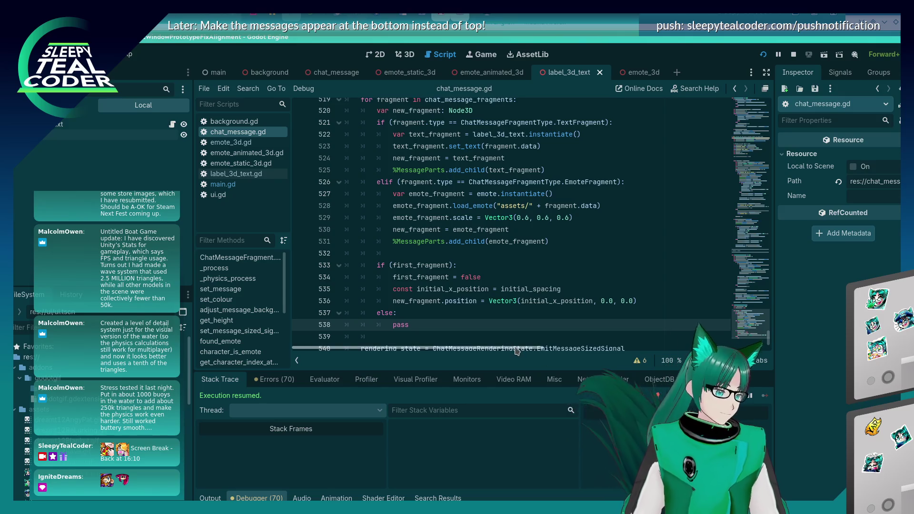
scroll(405, 290, "up", 3)
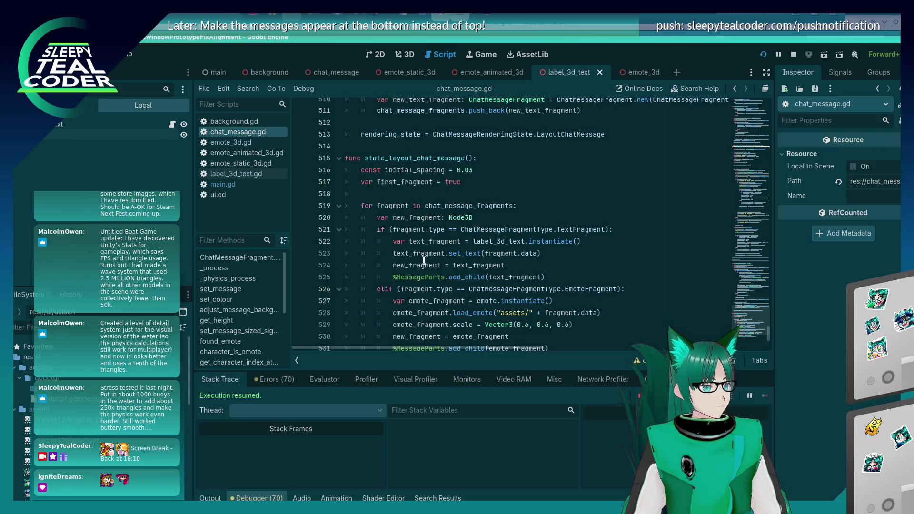
scroll(424, 261, "down", 4)
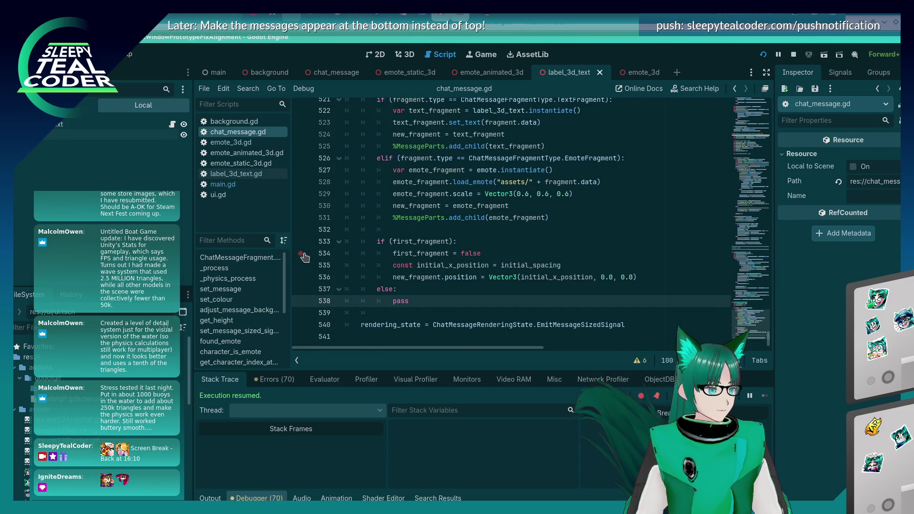
key("alt+Tab")
key("alt+Tab")
key("alt+Tab")
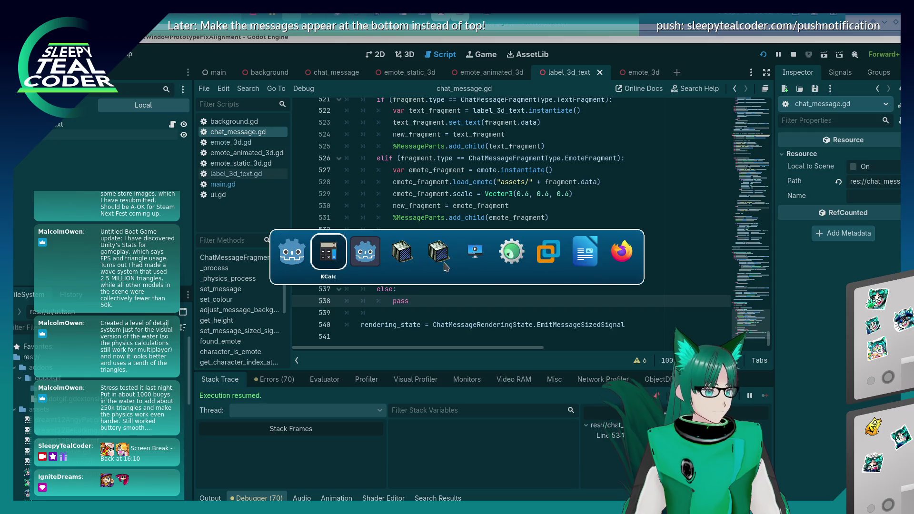
key("alt+Tab")
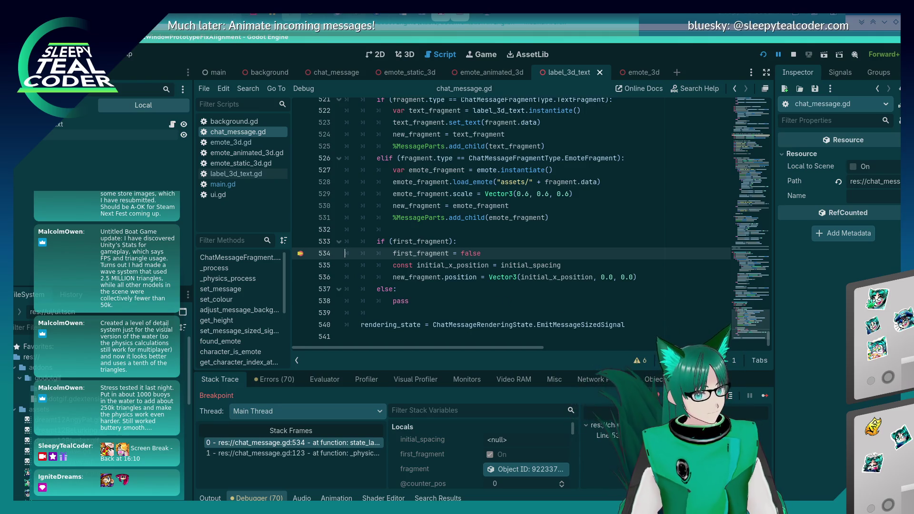
left_click(762, 397)
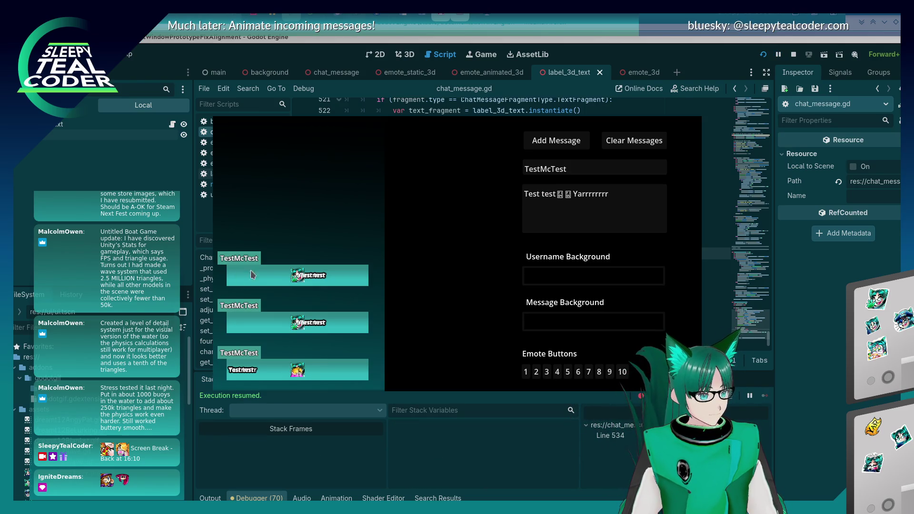
left_click(760, 364)
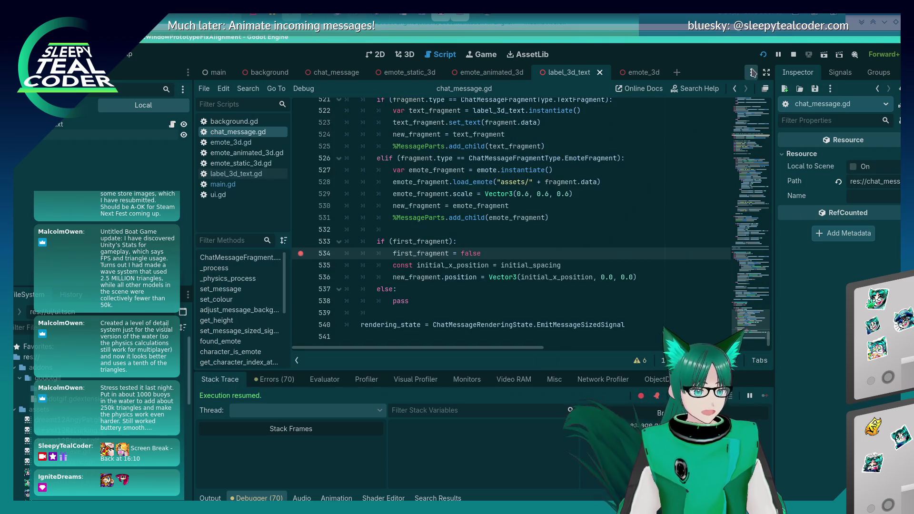
Restart the game and post the message '😀 Yarrrrrrrrrrr', continuing past the breakpoints.
left_click(764, 54)
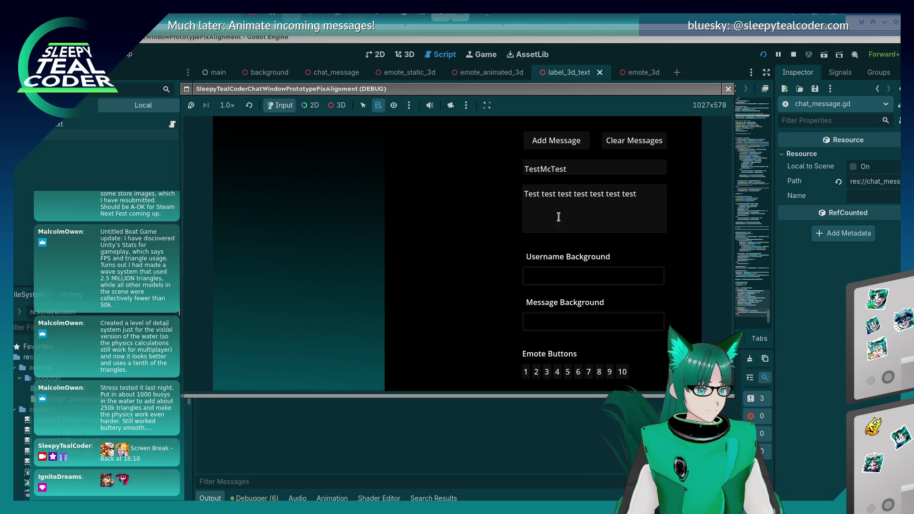
left_click(559, 200)
left_click_drag(559, 194, 638, 195)
key("BackSpace")
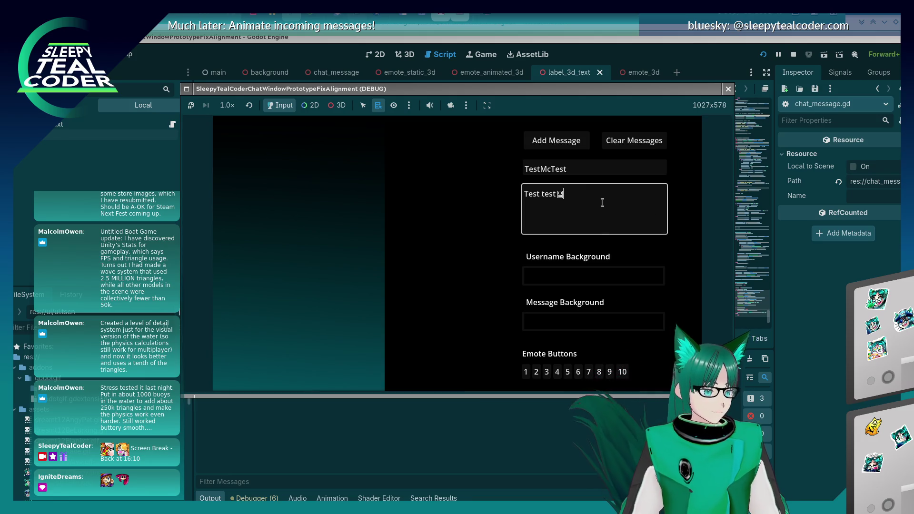
type("😀 😀")
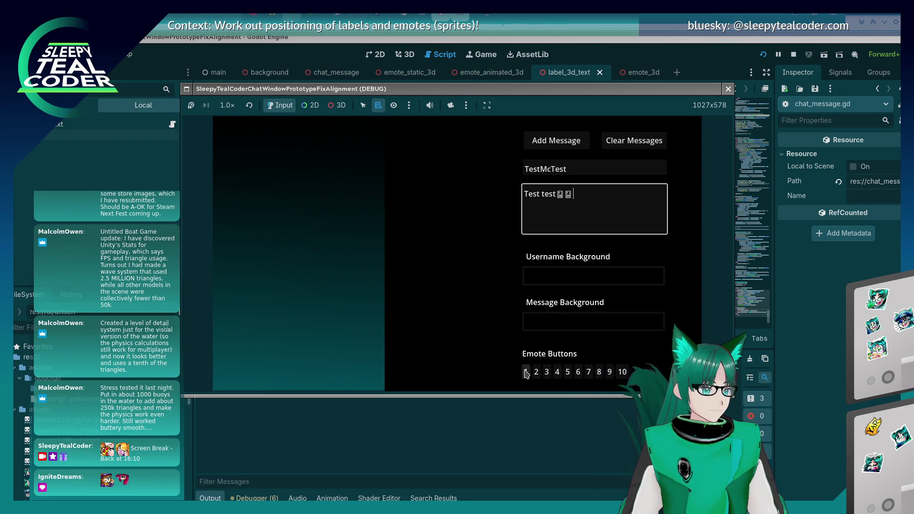
type("Yarrrrrrrrrrr")
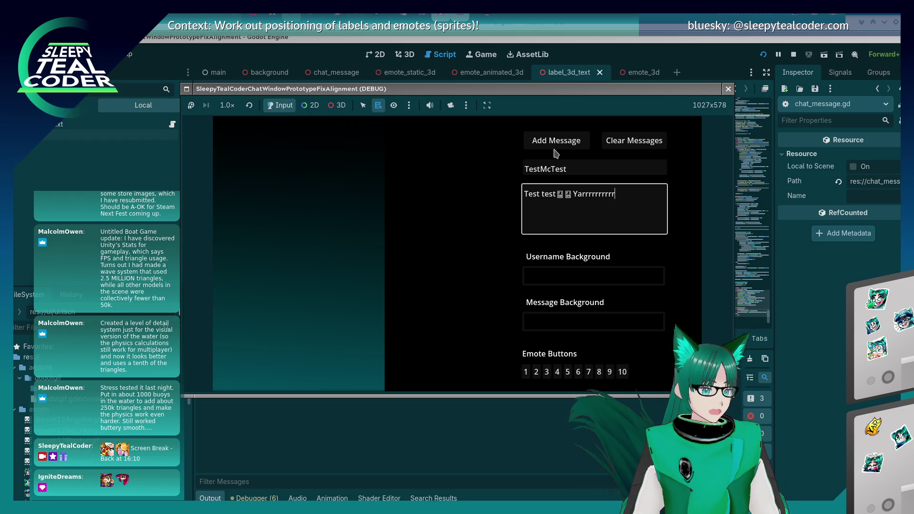
left_click(551, 145)
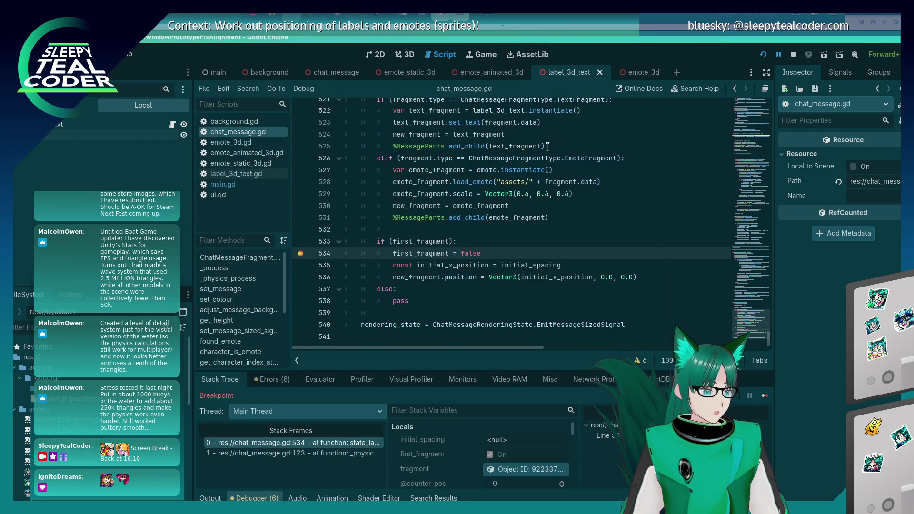
left_click(765, 396)
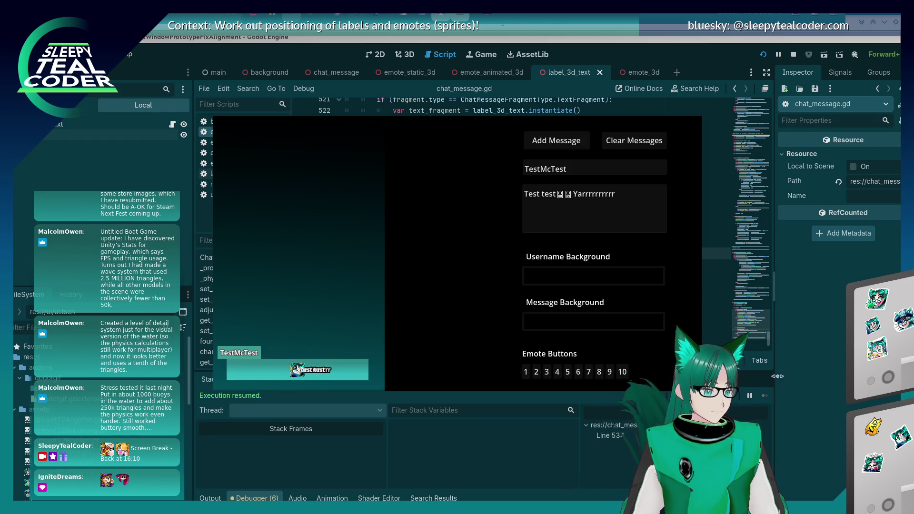
left_click(577, 265)
Back in chat_message.gd, select the $MessageBackground.position.x expression on line 335.
scroll(577, 265, "up", 15)
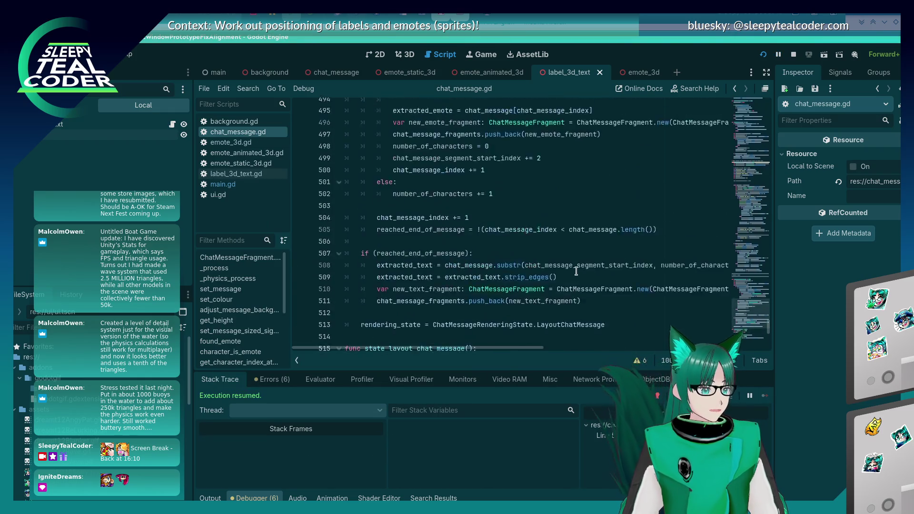
scroll(576, 275, "up", 20)
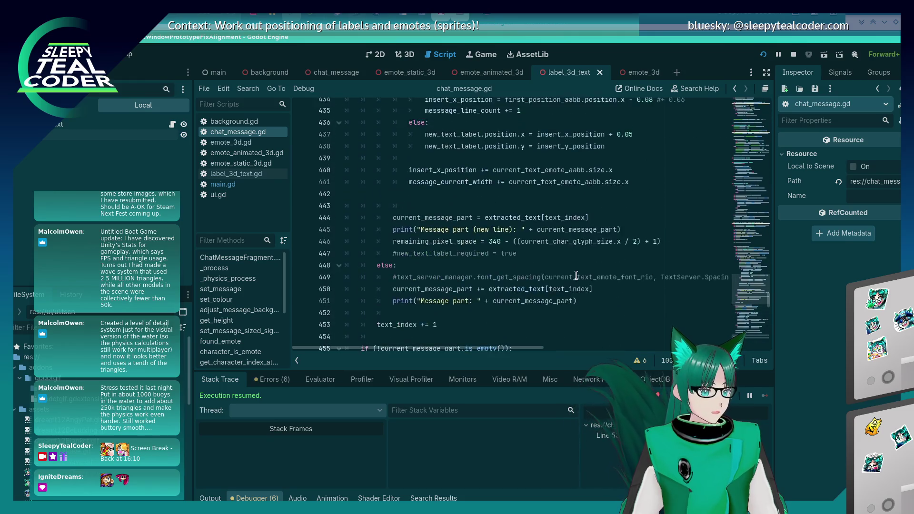
scroll(573, 284, "down", 3)
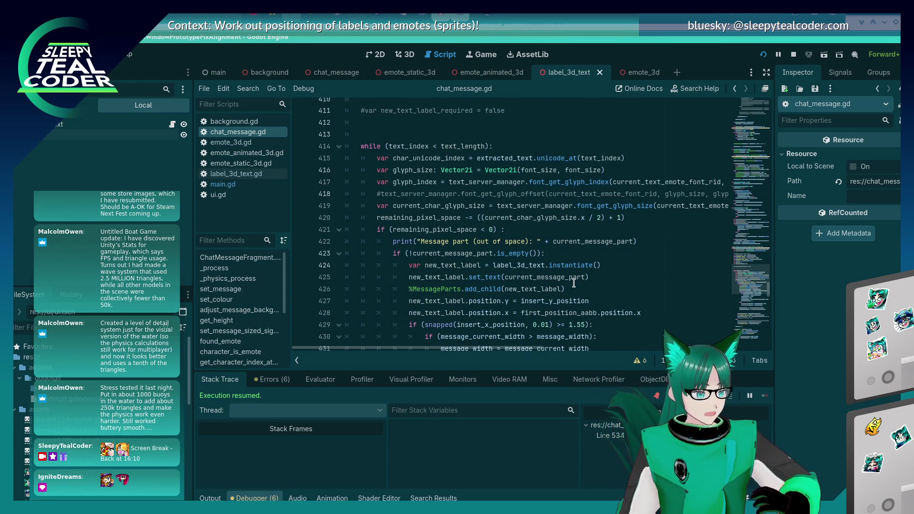
scroll(574, 284, "up", 16)
scroll(573, 285, "up", 10)
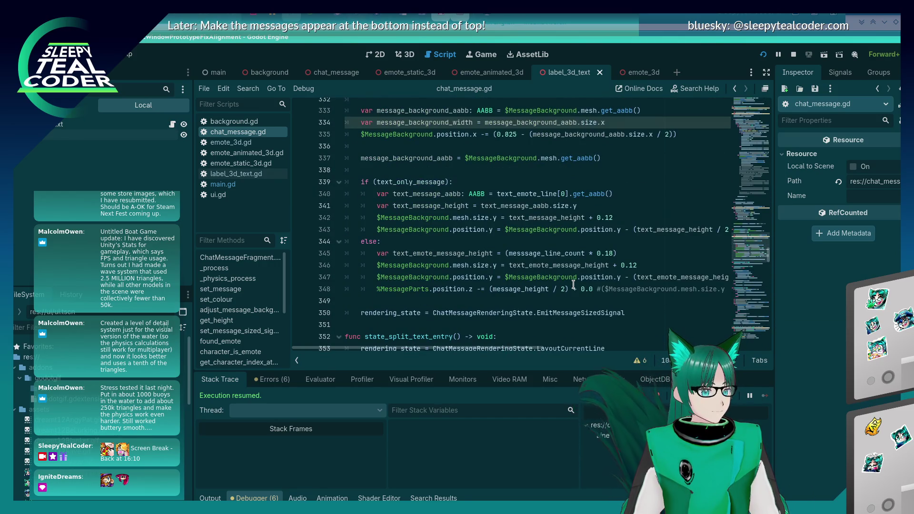
left_click(497, 268)
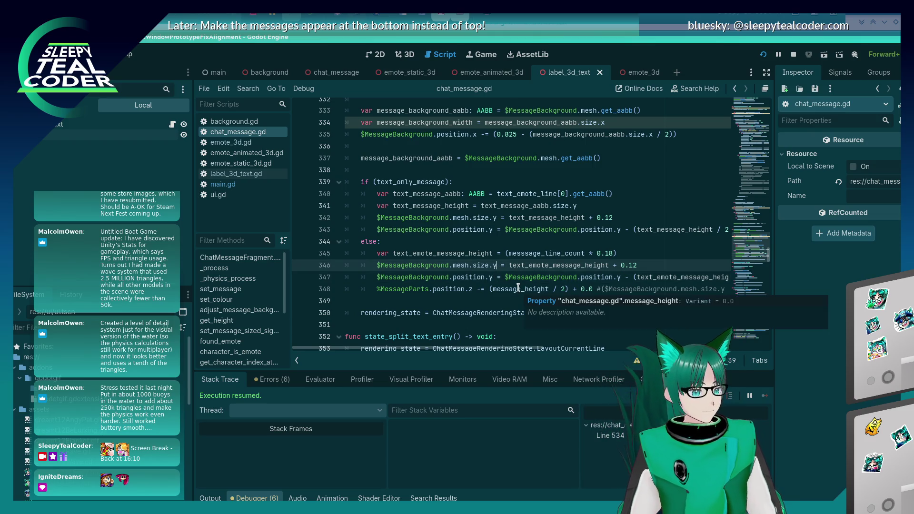
scroll(482, 241, "up", 3)
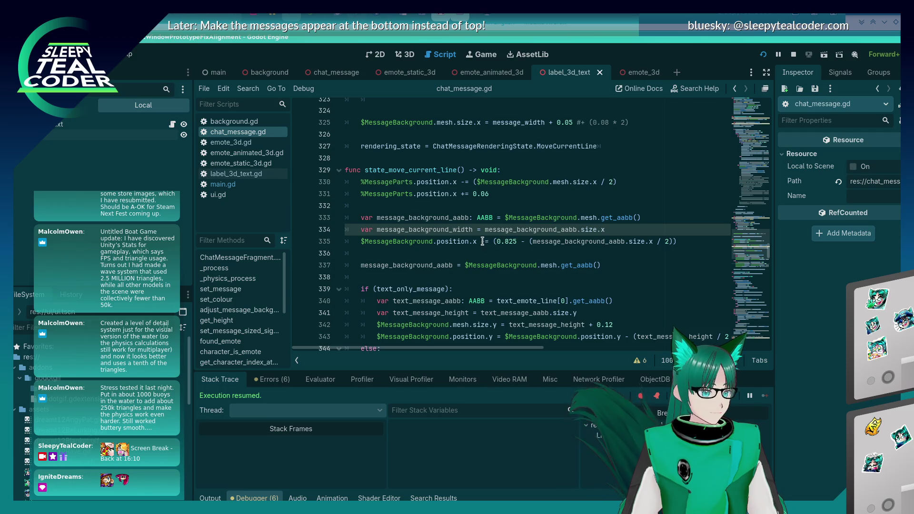
left_click(483, 242)
key("shift+Home")
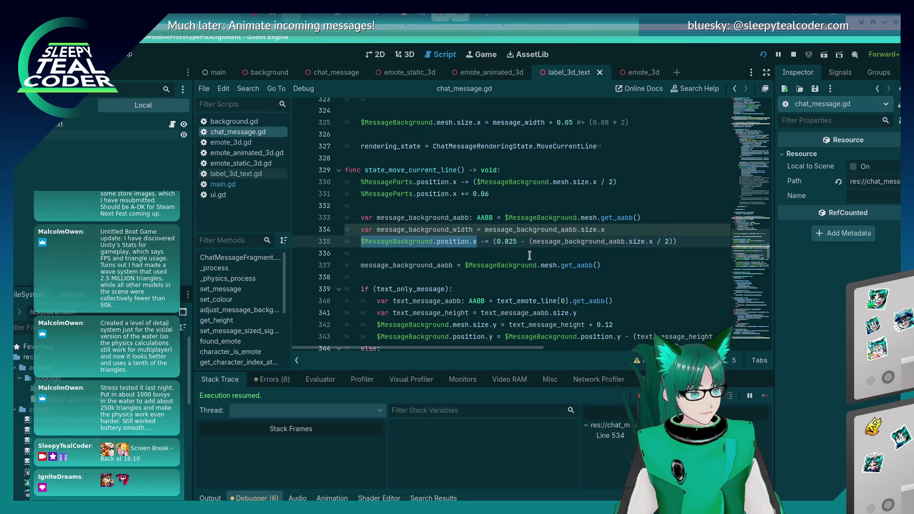
On line 535, subtract ($MessageBackground.position.x / 2) and remove the stray closing parenthesis.
key("ctrl+End")
key("Up")
key("Up")
key("Up")
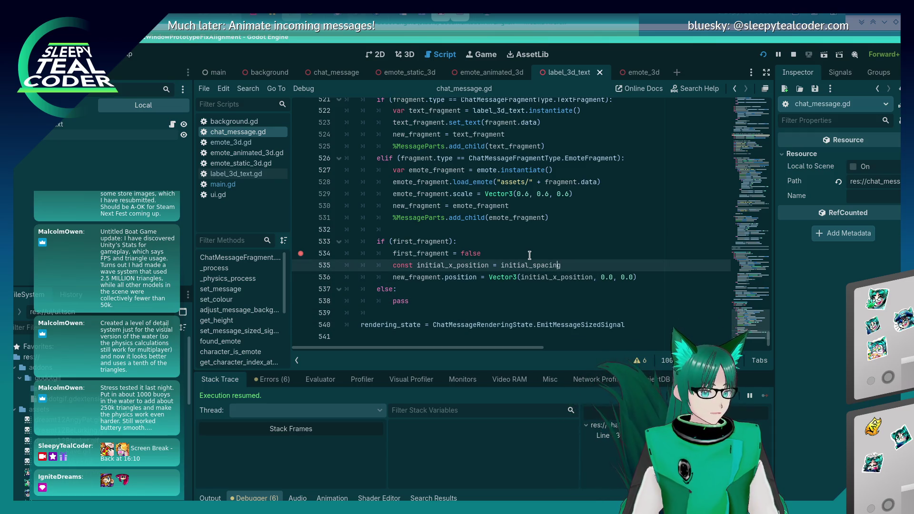
type("$MessageBackground.position.x")
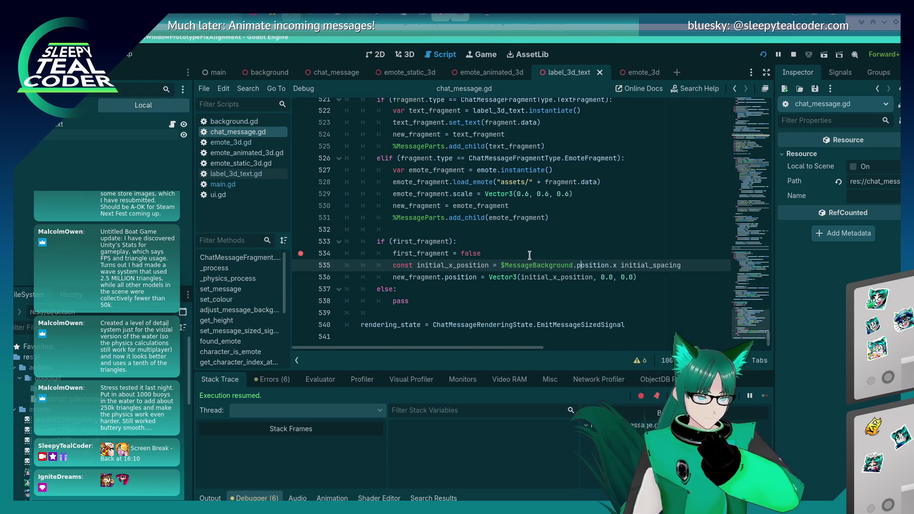
key("Left")
key("Left")
key("Left")
type("-")
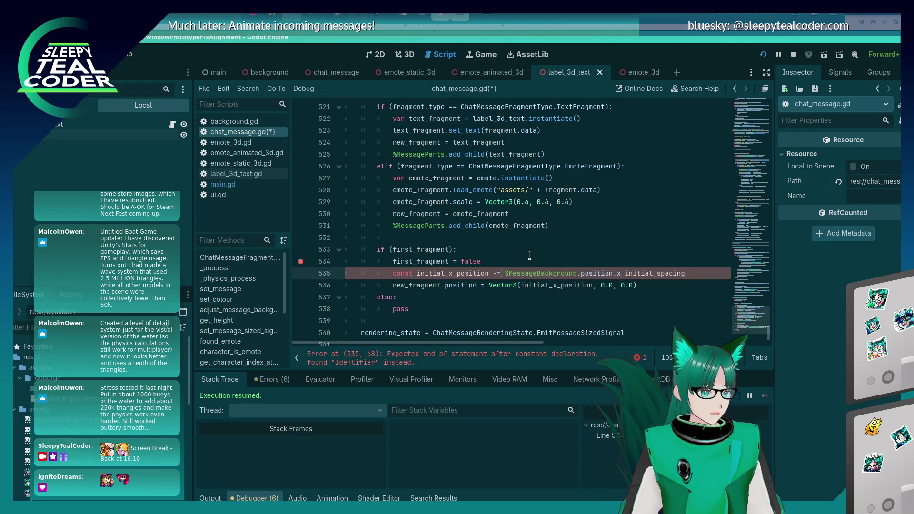
key("Right")
key("Right")
type("(")
key("End")
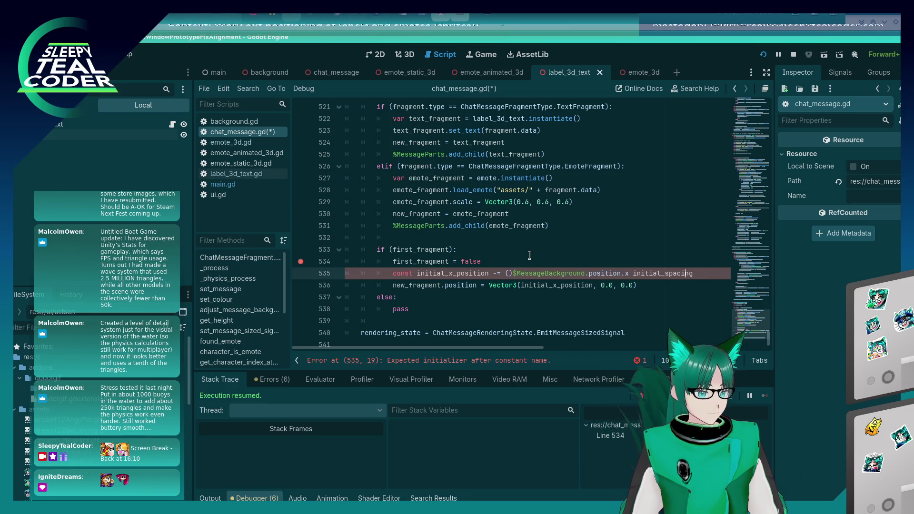
key("ctrl+Left")
type(".x / 2)")
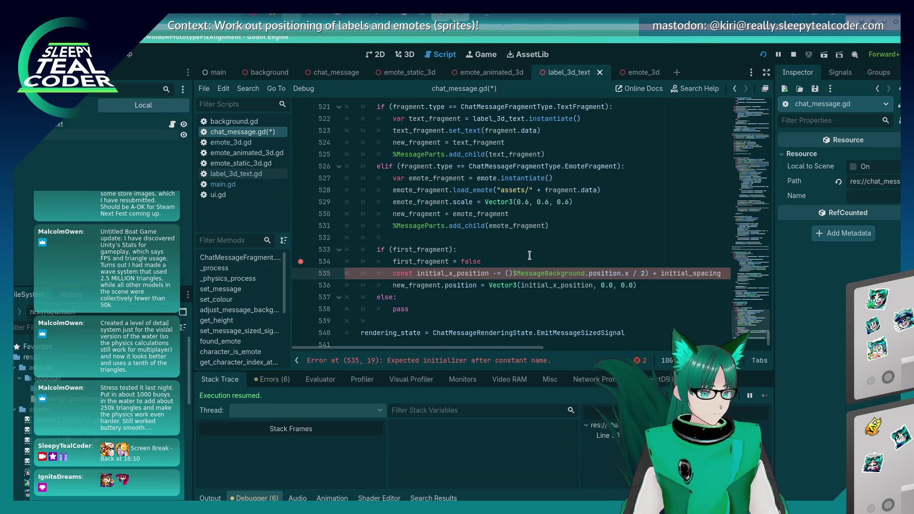
key("Delete")
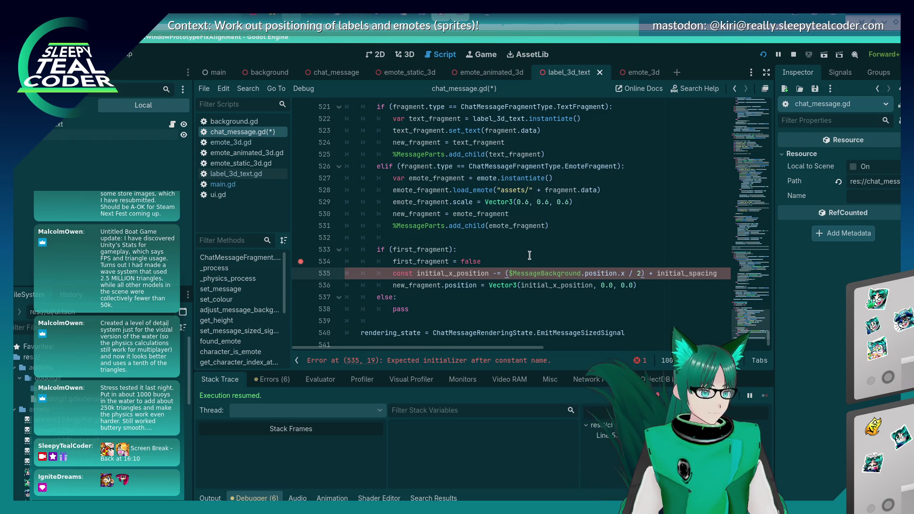
Make line 535 a var assignment starting with '0.0 -' instead of const with -=, and save.
key("BackSpace")
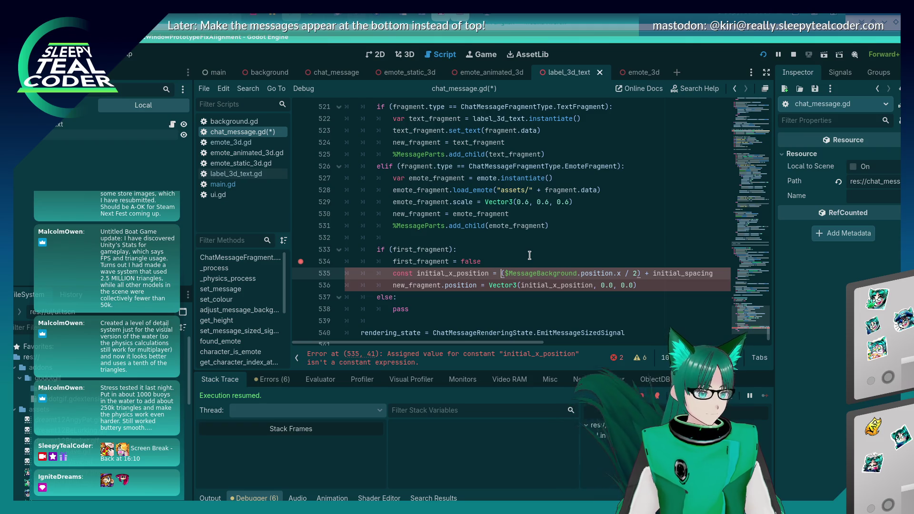
type("0.0 -")
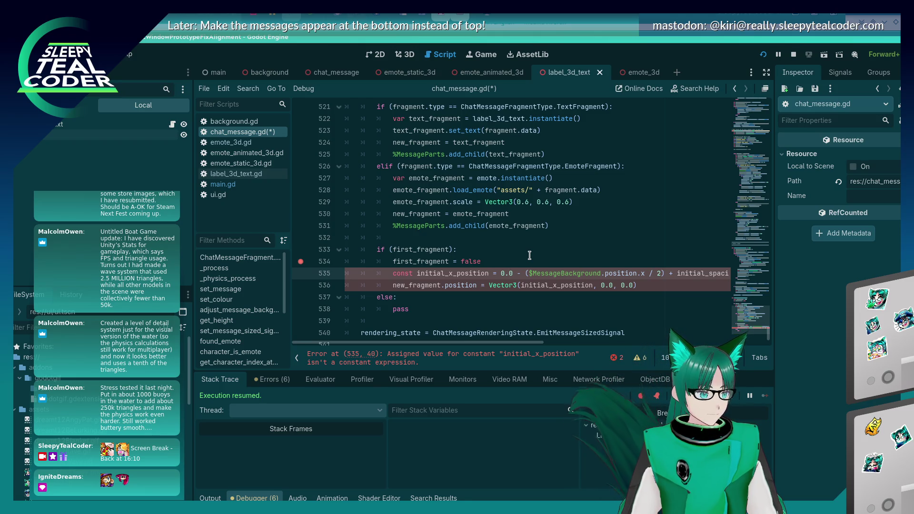
key("End")
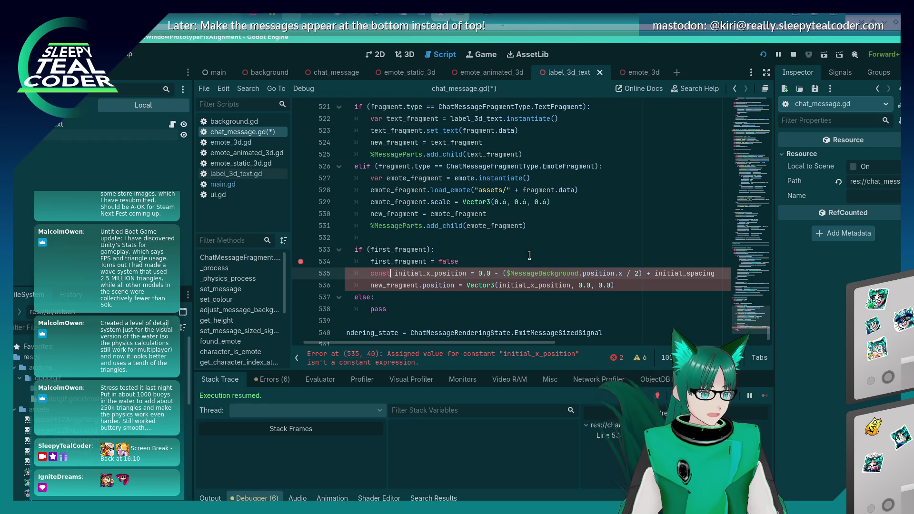
key("Home")
key("ctrl+shift+Right")
type("var")
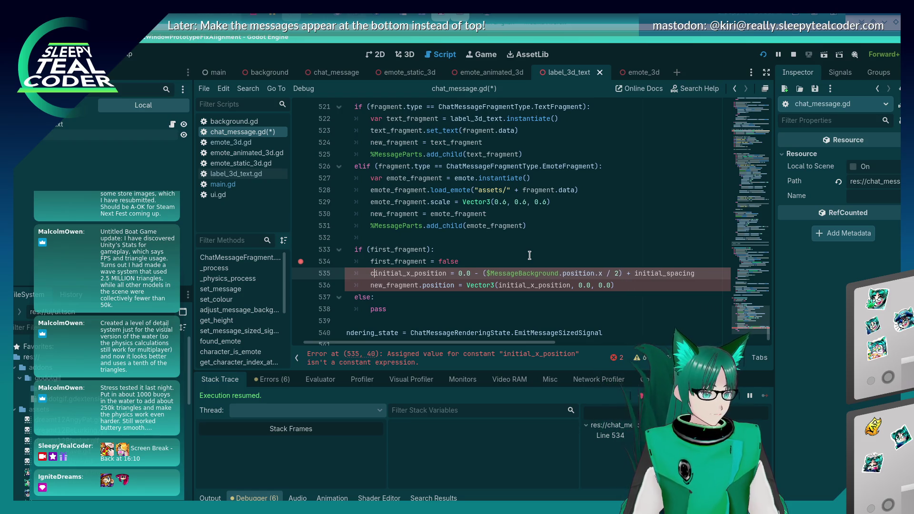
key("ctrl+s")
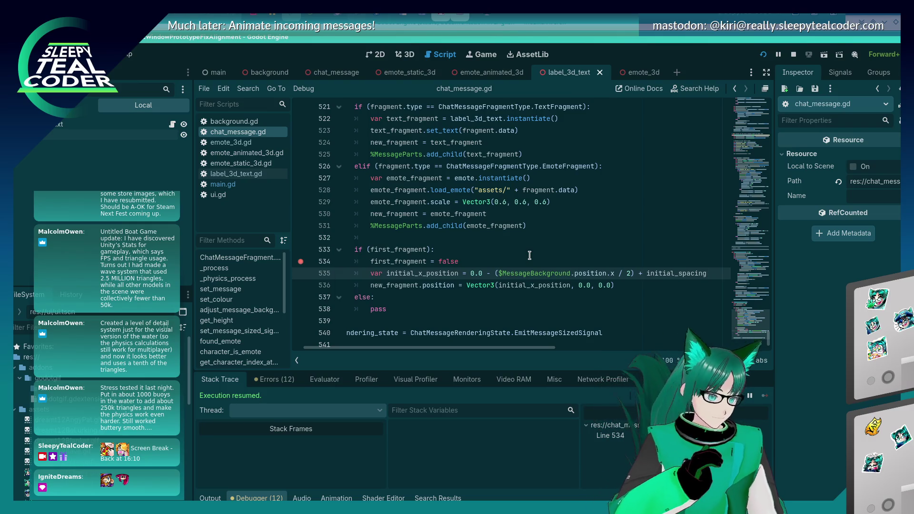
left_click(578, 284)
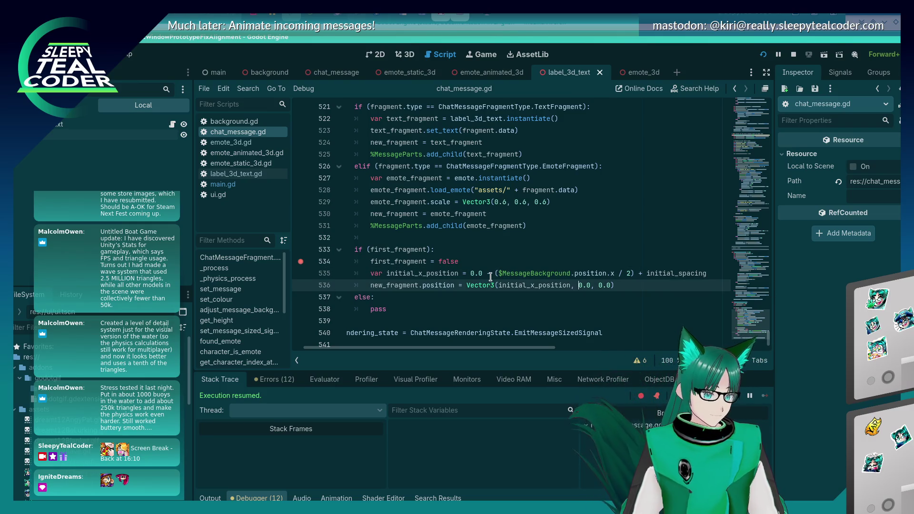
Test the change by adding a chat message in the game and resuming past the breakpoint.
key("alt+Tab")
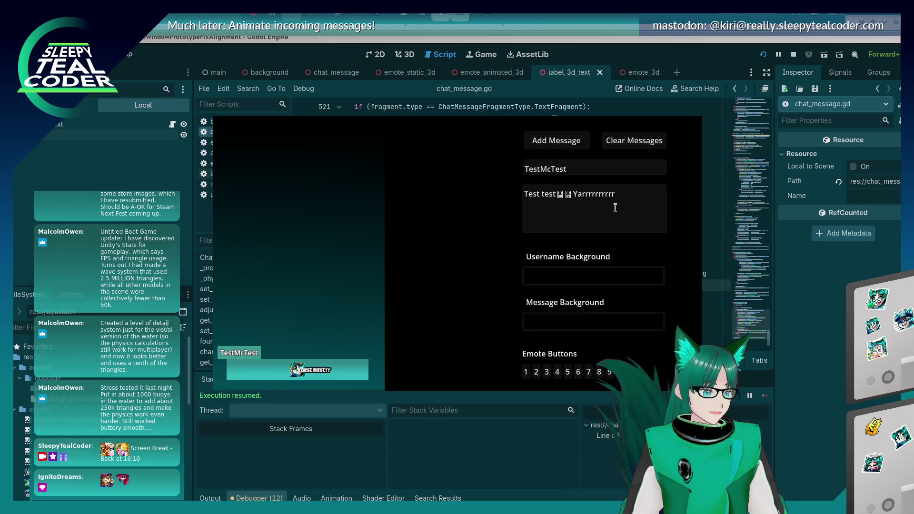
left_click(630, 143)
left_click(556, 140)
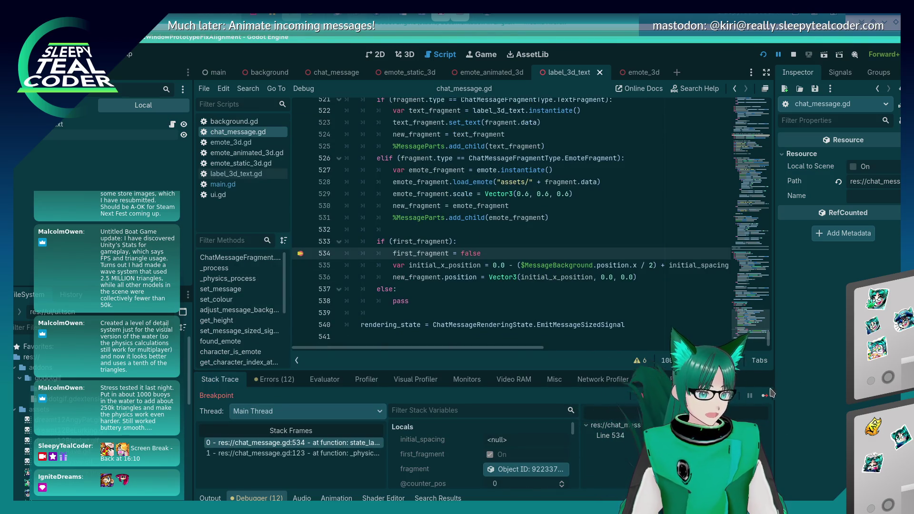
left_click(765, 396)
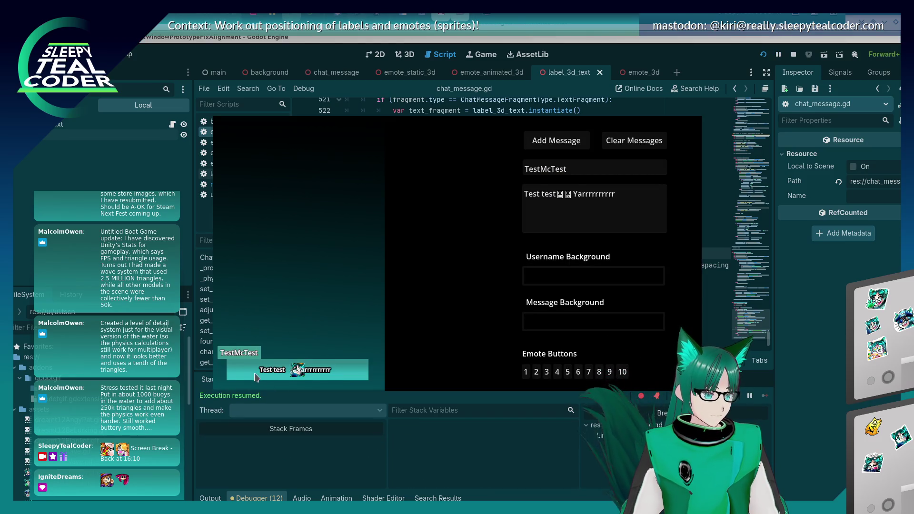
key("alt+Tab")
scroll(518, 275, "up", 5)
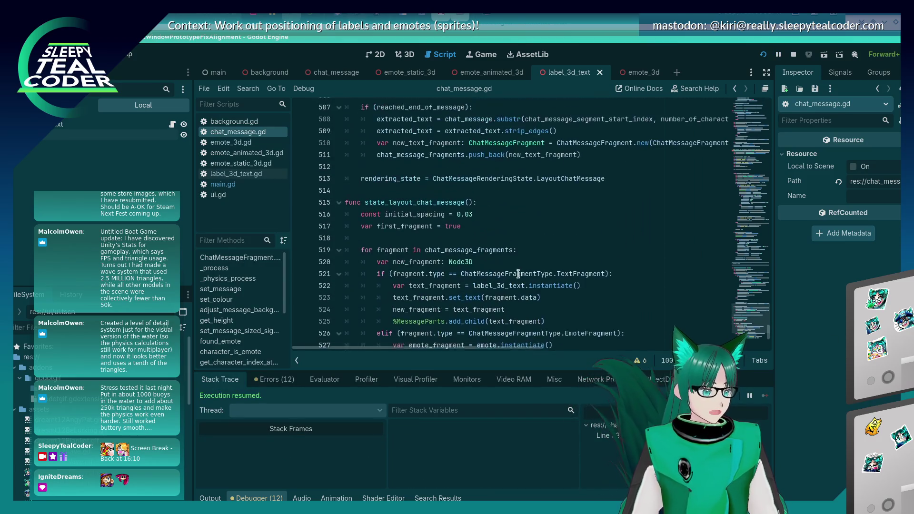
scroll(507, 228, "down", 5)
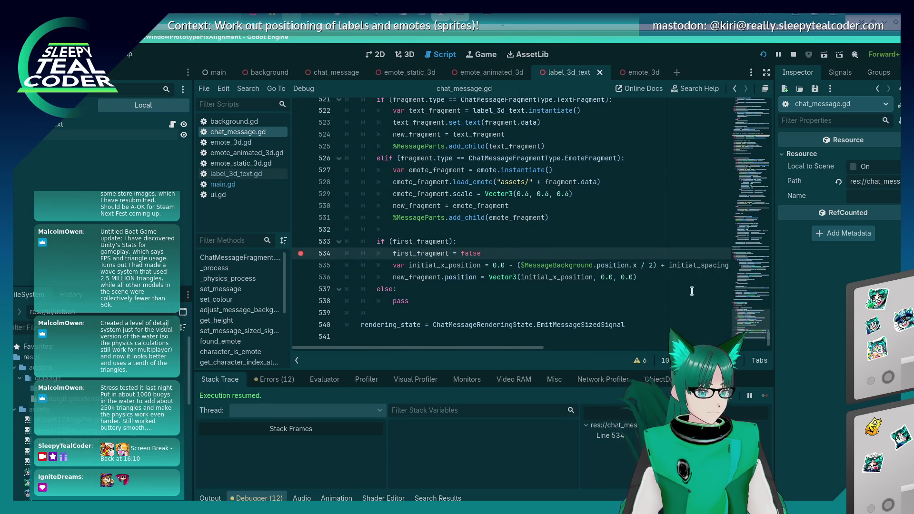
Change position to size in line 535's background reference, then run and add a test message.
left_click(617, 266)
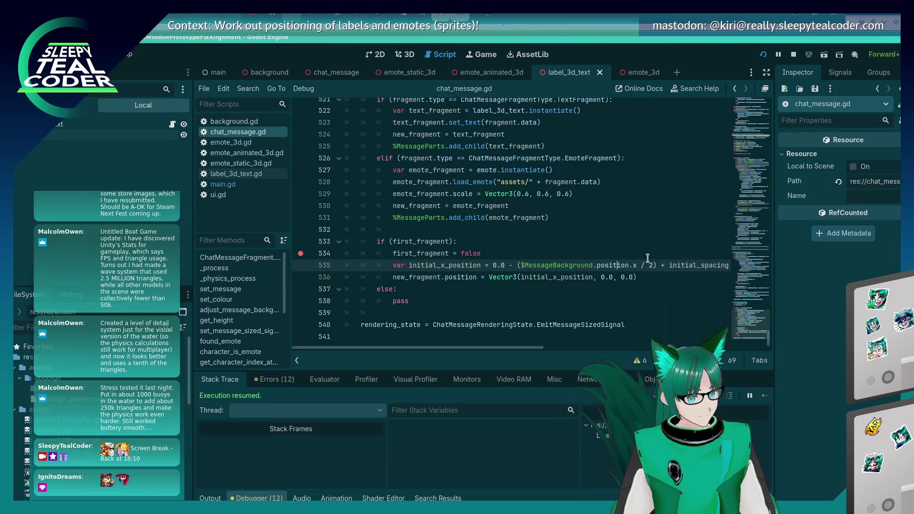
key("BackSpace")
key("BackSpace")
key("BackSpace")
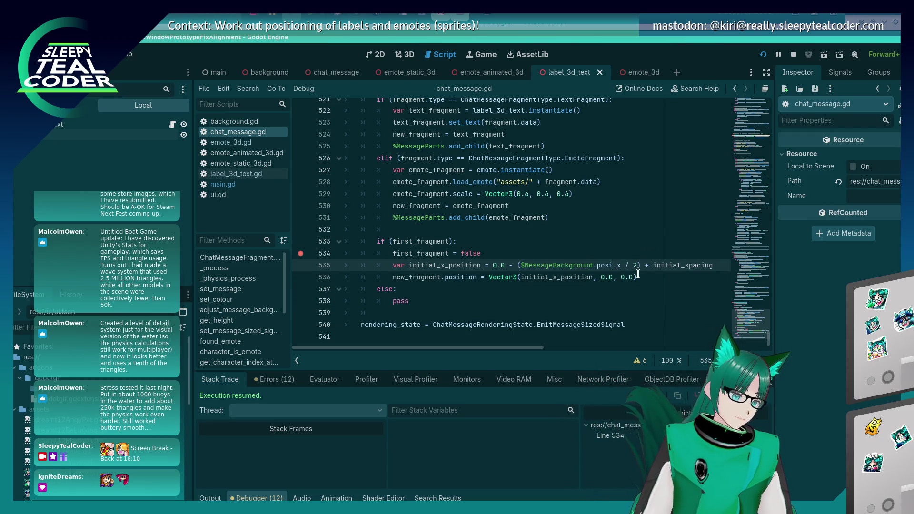
type("size")
key("F5")
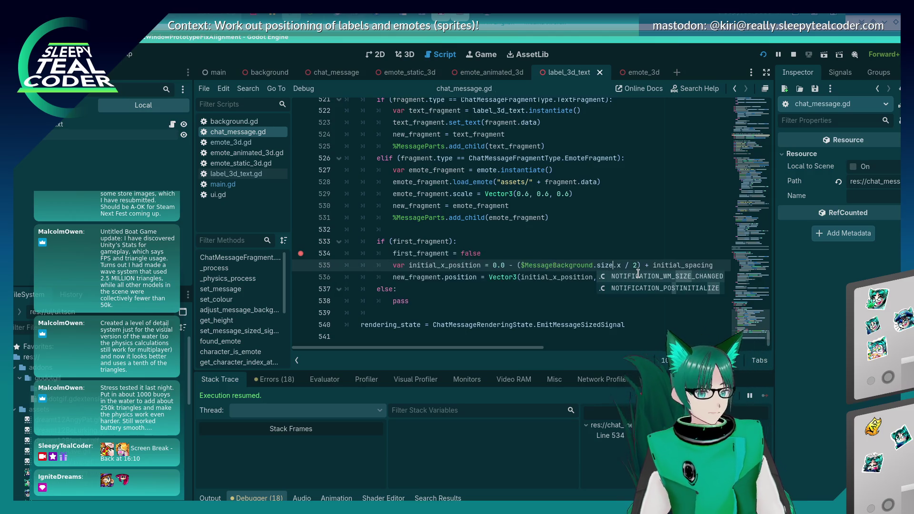
left_click(535, 139)
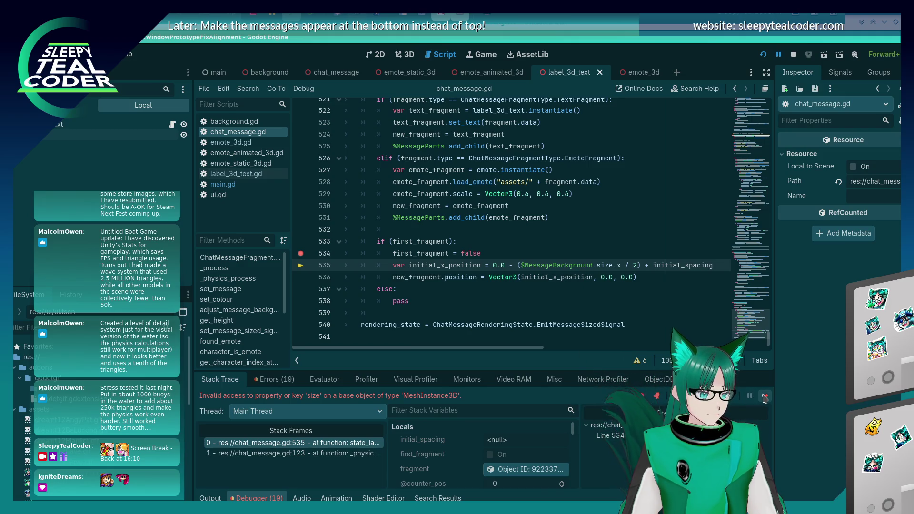
Make line 535 use $MessageBackground.mesh.size, save, and relaunch the game.
left_click(599, 265)
type("mesh.")
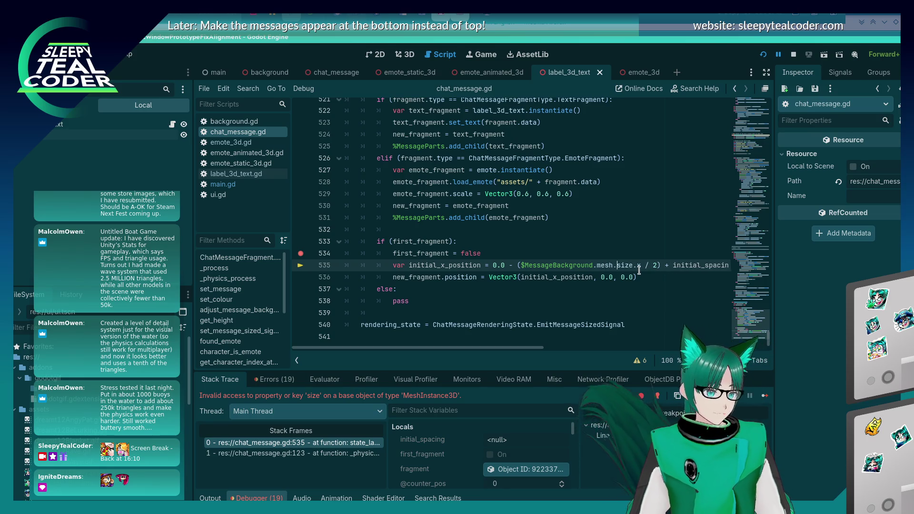
key("ctrl+s")
left_click(763, 55)
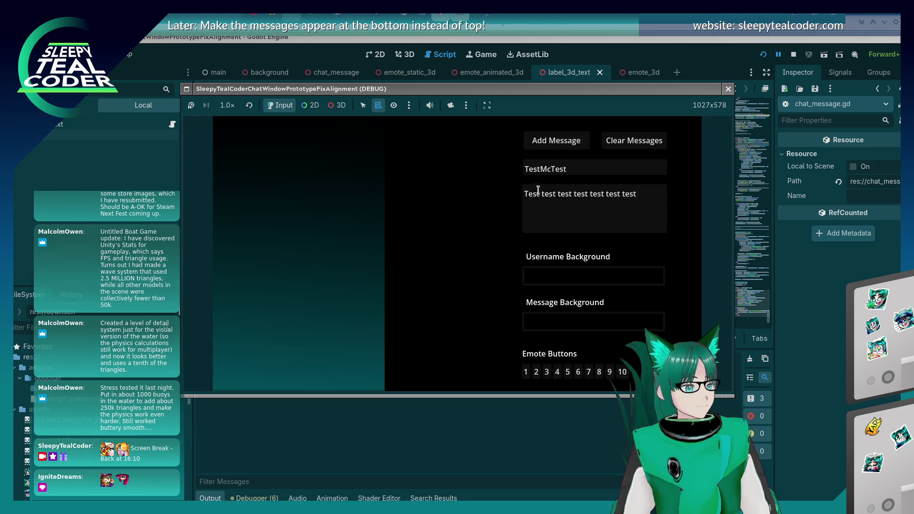
Post a message with three emotes and 'Yarrrrrr', resuming past the breakpoint.
left_click_drag(557, 194, 637, 194)
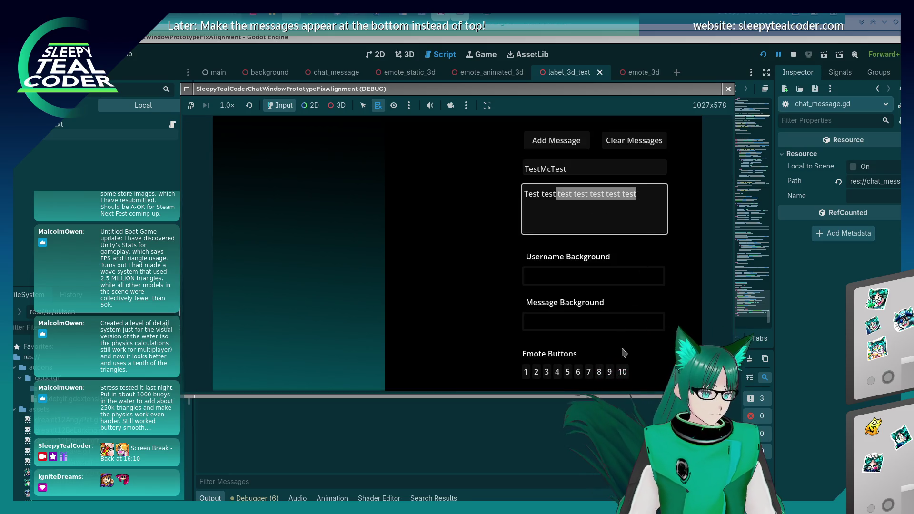
key("BackSpace")
left_click(601, 208)
left_click(599, 372)
left_click(594, 204)
type("Yarrrrrr")
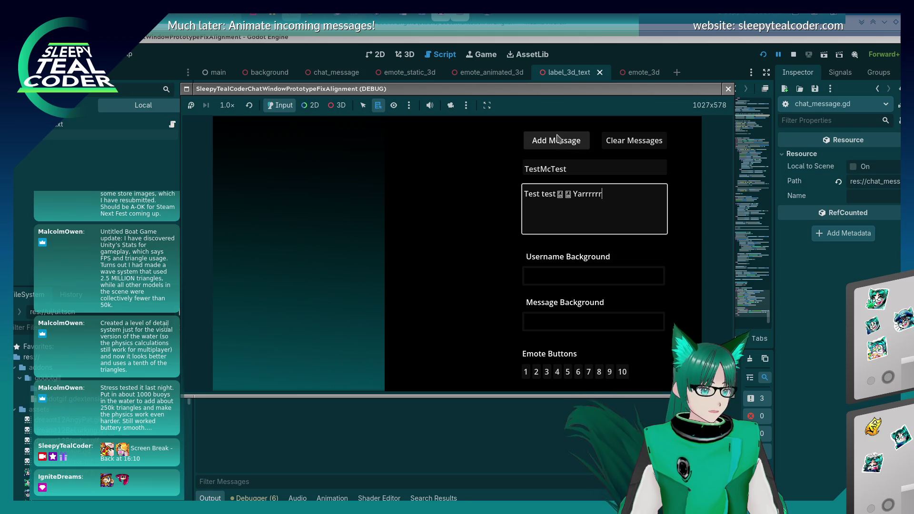
left_click(559, 138)
left_click(767, 395)
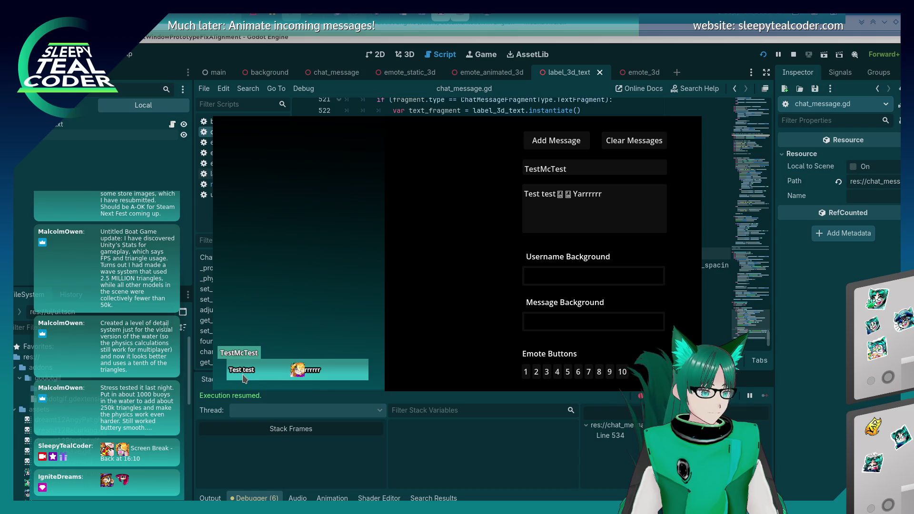
Return to the script editor and look over the code around line 516.
left_click(569, 413)
scroll(630, 265, "up", 1)
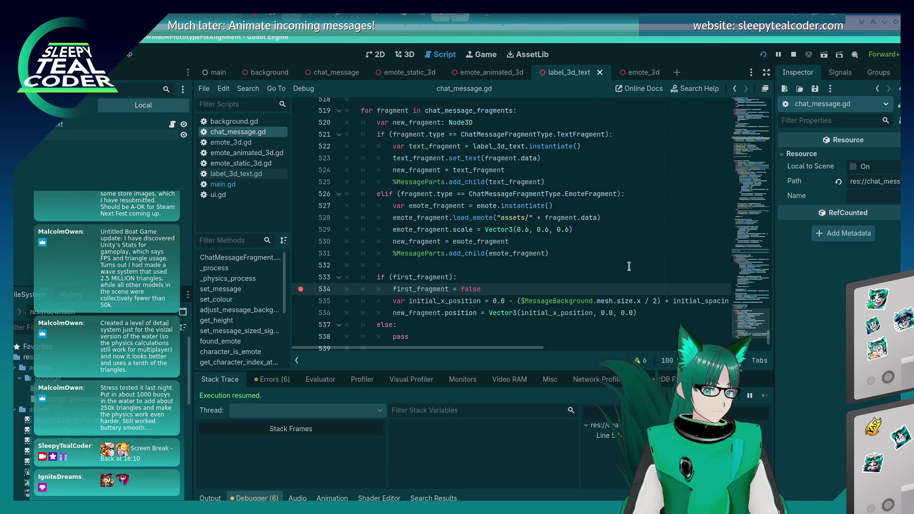
mouse_move(485, 348)
left_mouse_down()
mouse_move(529, 347)
mouse_move(464, 344)
left_mouse_up()
scroll(498, 233, "up", 3)
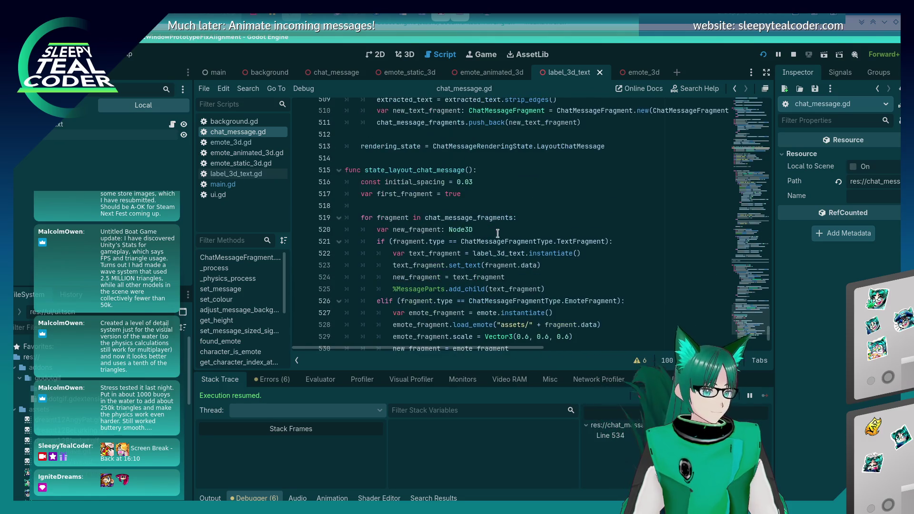
left_click(478, 177)
Add a second chat message in the game and resume execution to display it.
key("alt+Tab")
left_click(572, 147)
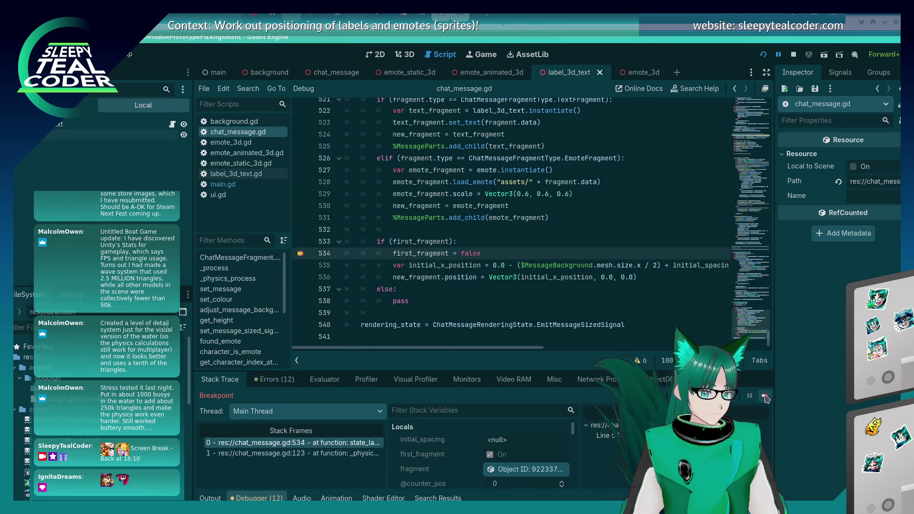
left_click(765, 397)
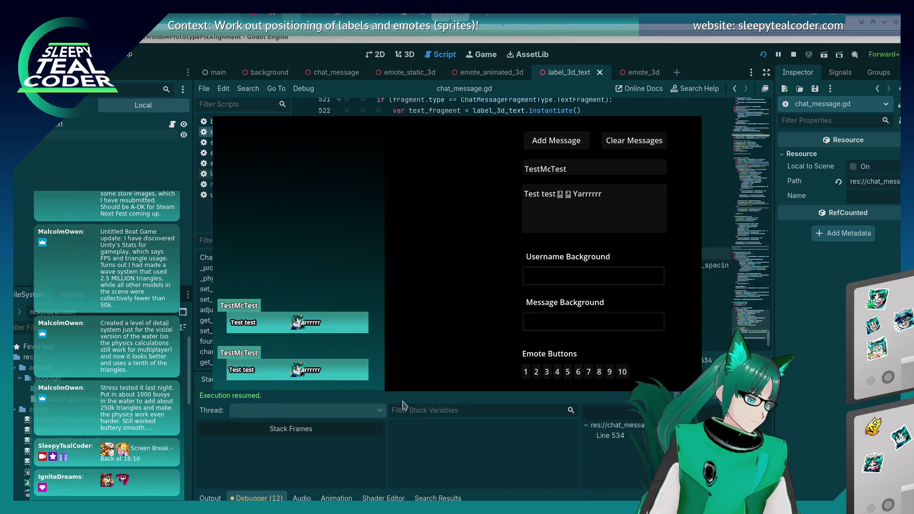